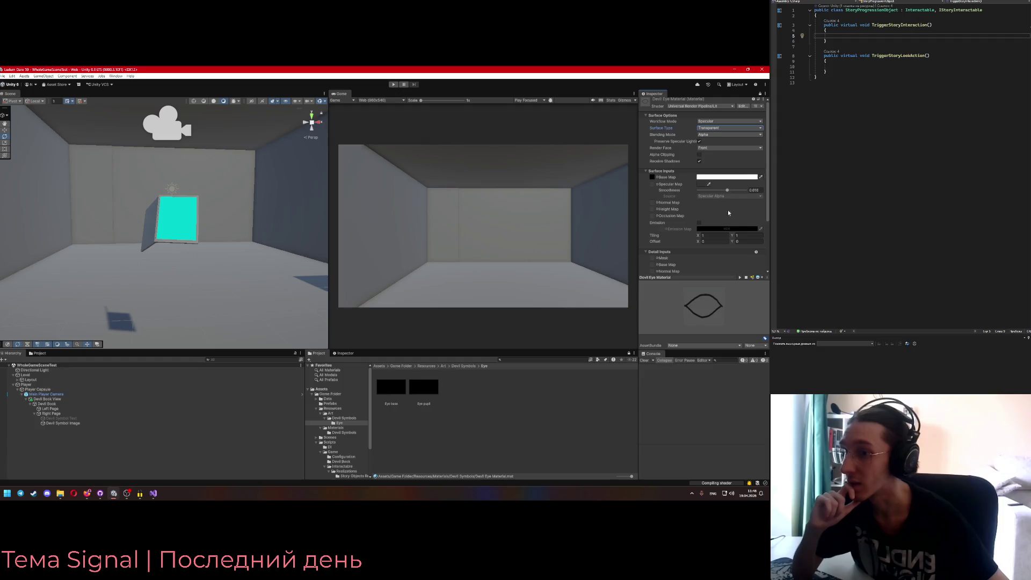
Raise the Devil Eye Material's smoothness and keep its Blending Mode set to Alpha
left_click_drag(728, 190, 743, 191)
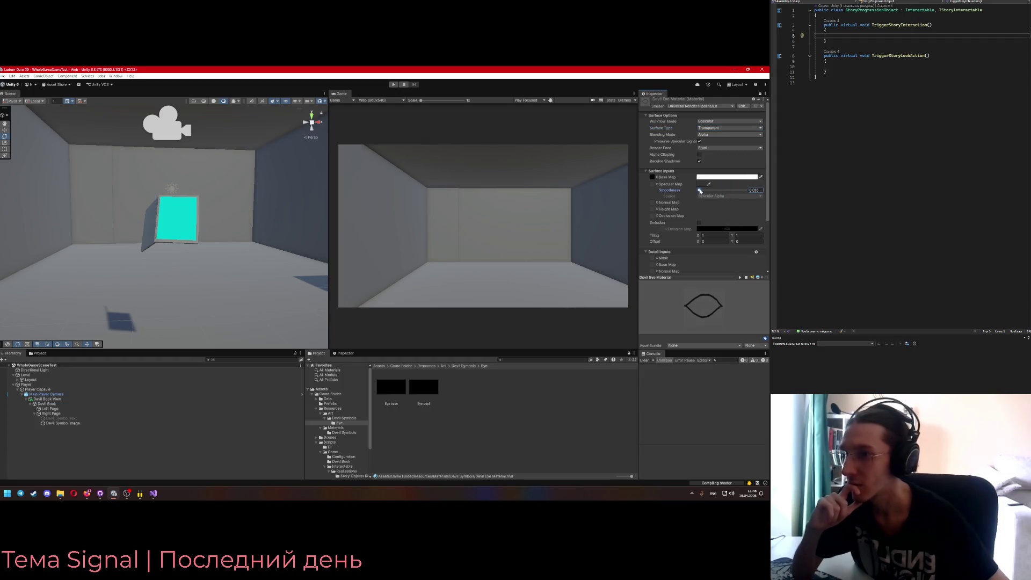
left_click(714, 136)
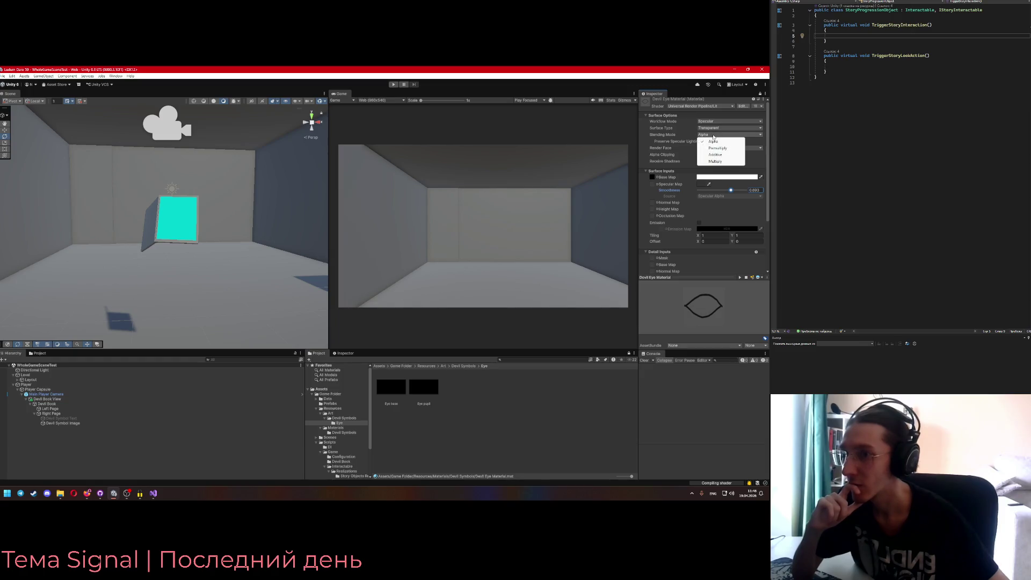
left_click(714, 141)
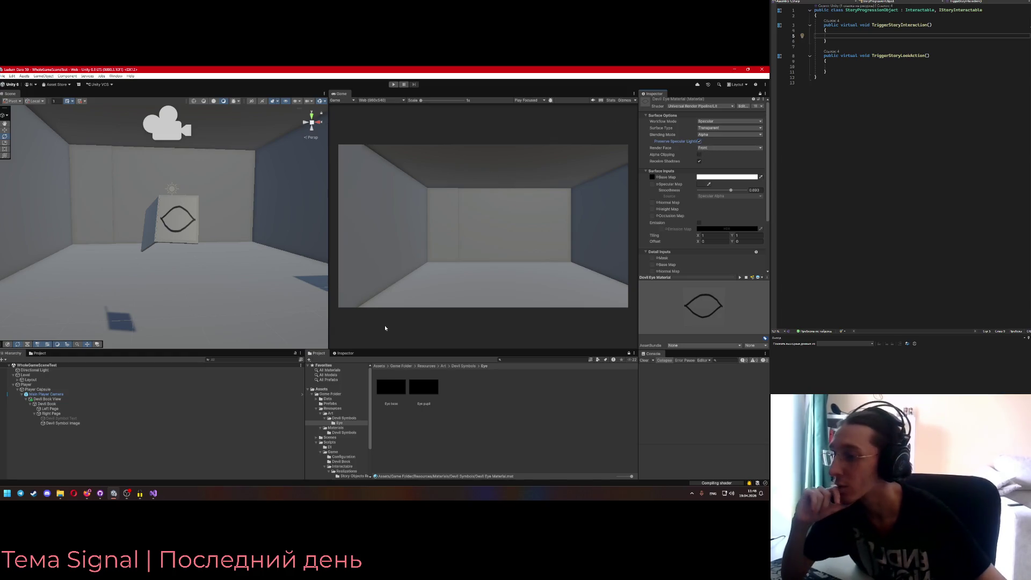
left_click_drag(161, 231, 194, 236)
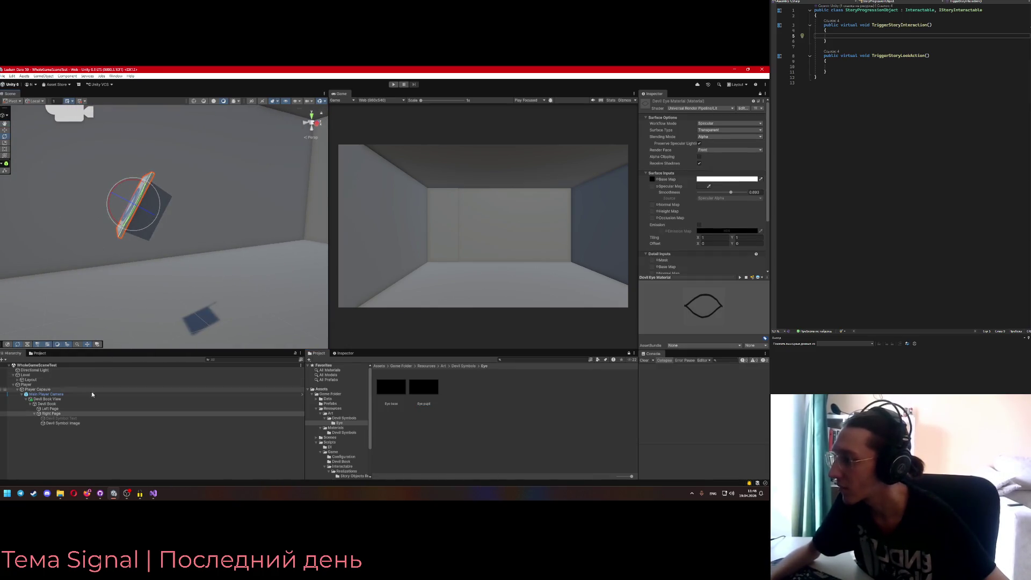
Select Devil Symbol Image and turn on the Preserve Specular Lighting setting
left_click(62, 423)
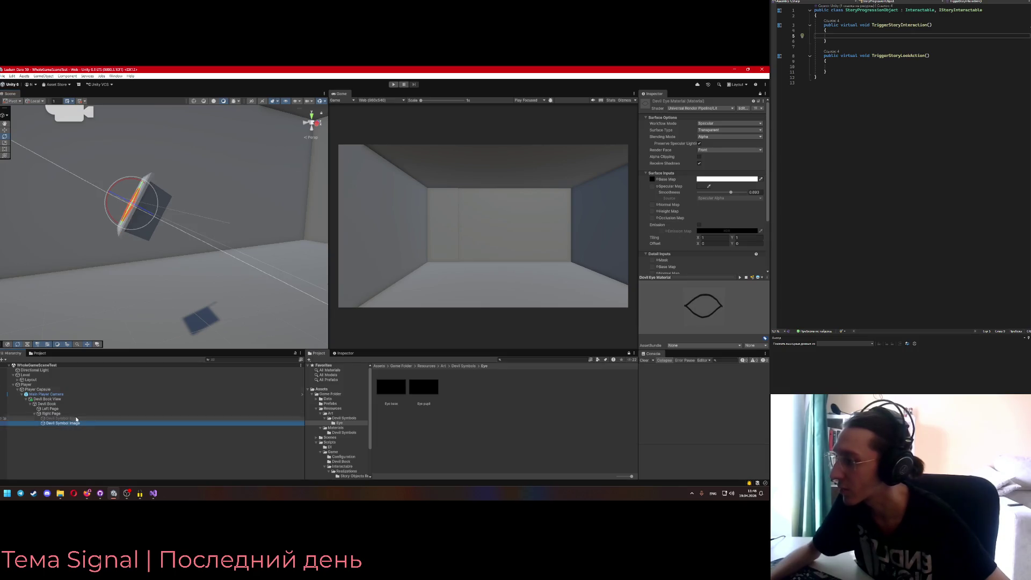
mouse_move(129, 201)
left_mouse_down()
mouse_move(203, 252)
mouse_move(215, 243)
mouse_move(229, 312)
mouse_move(221, 306)
left_mouse_up()
scroll(221, 306, "down", 3)
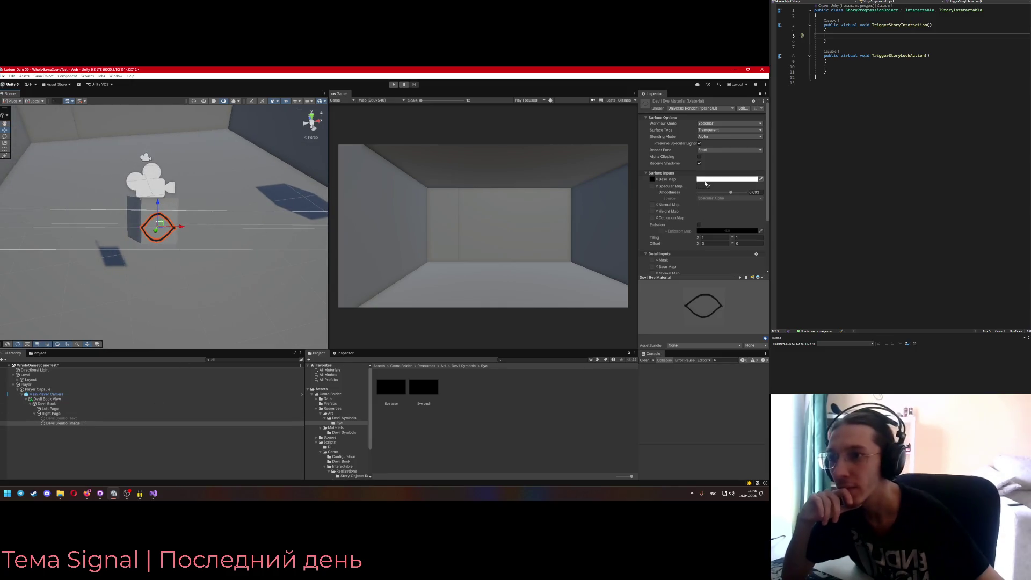
left_click(700, 144)
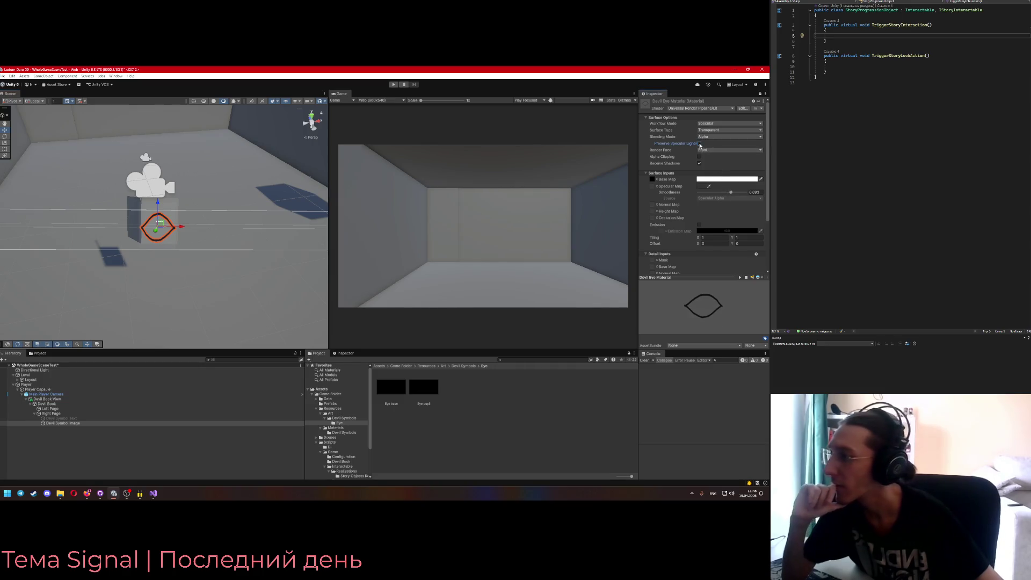
left_click_drag(182, 241, 119, 244)
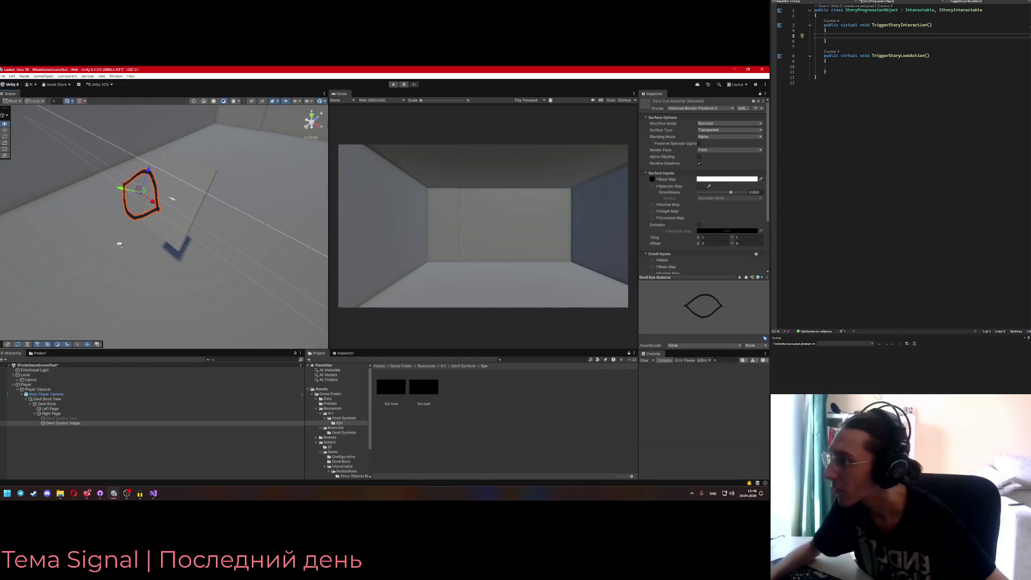
Confirm Alpha blending, then show Devil Symbol Image's properties in an unlocked Inspector
left_click(721, 138)
left_click(716, 138)
left_click(715, 137)
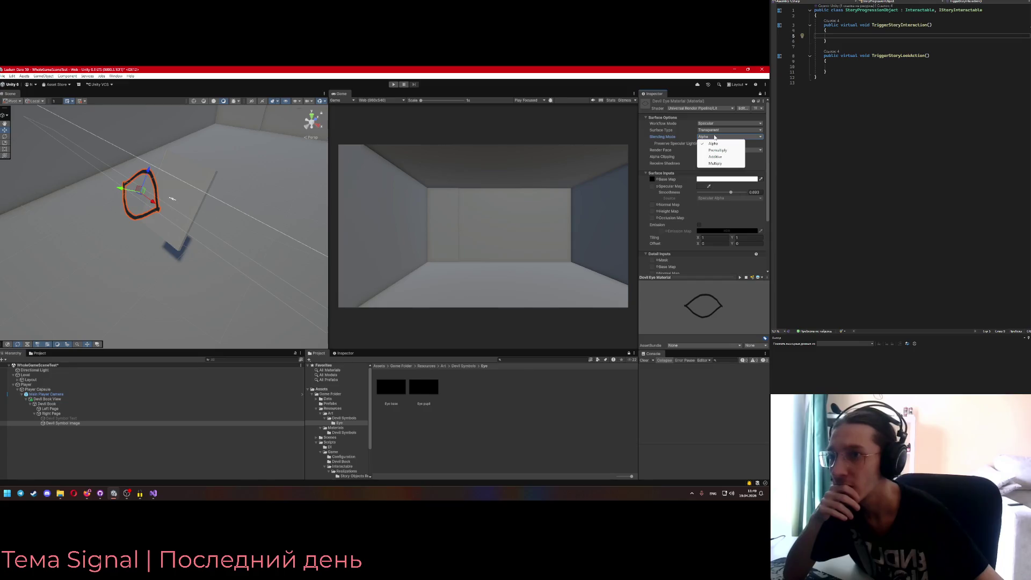
left_click(747, 138)
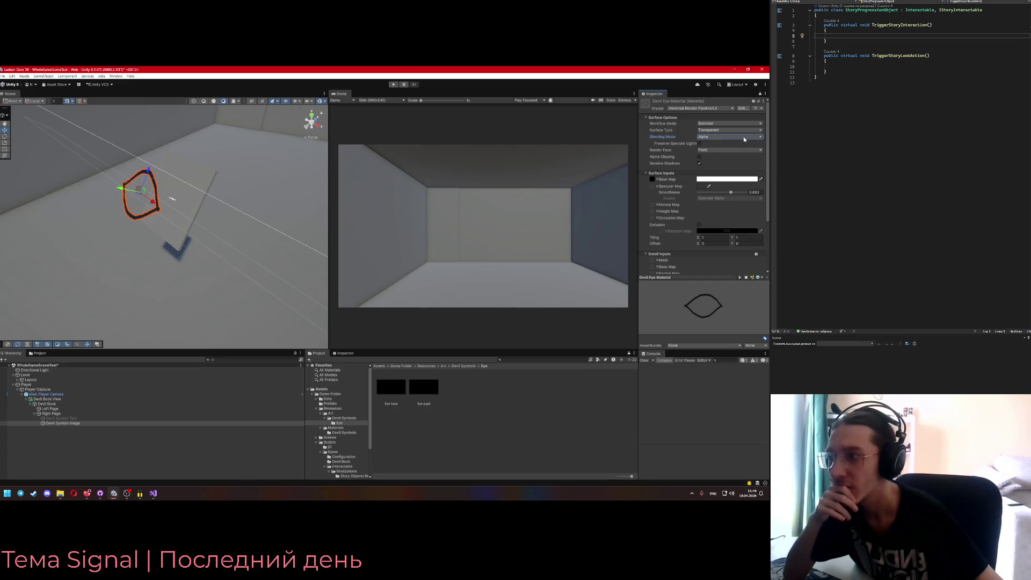
left_click(63, 424)
left_click(760, 94)
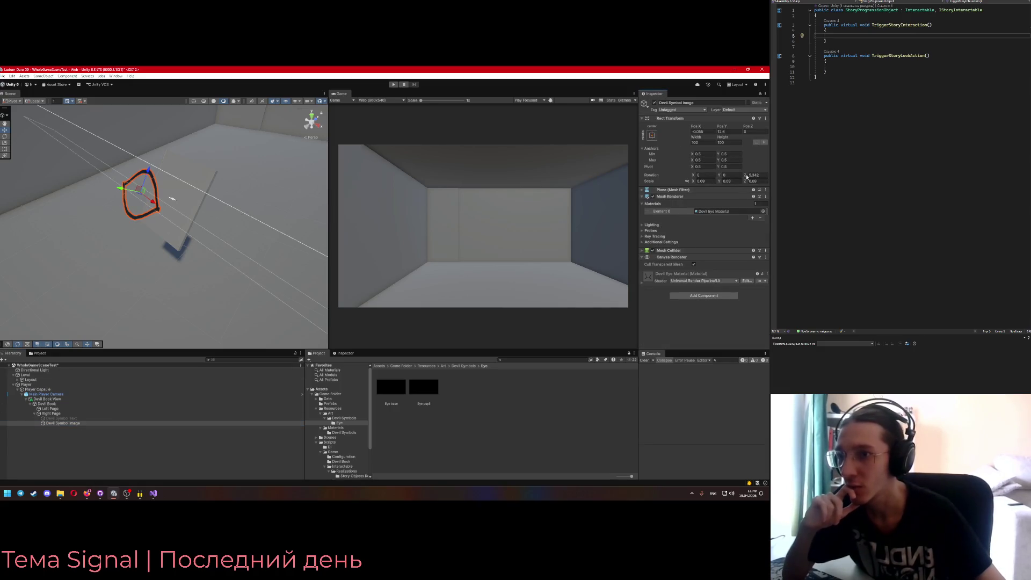
left_click(666, 212)
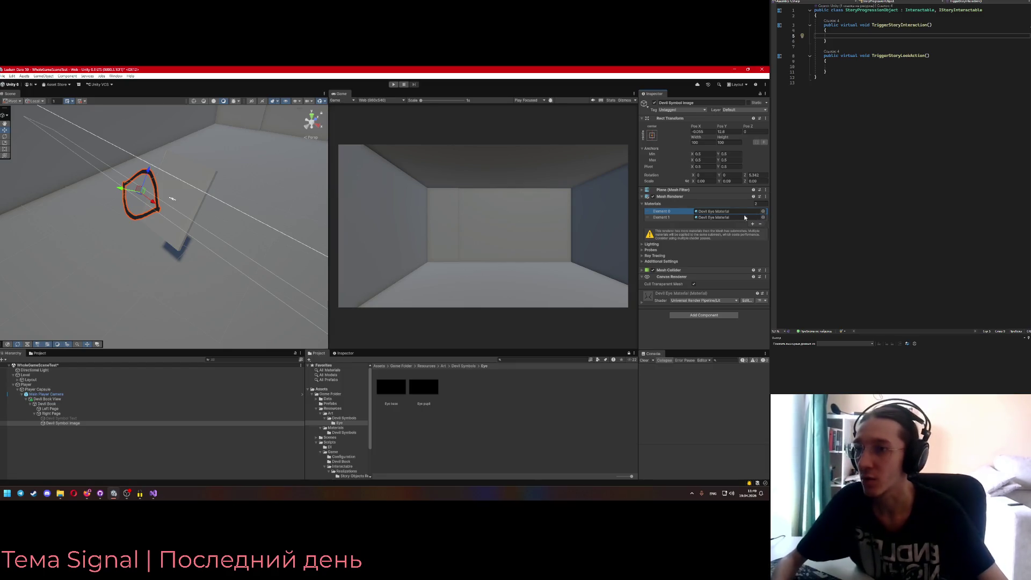
left_click(732, 211)
left_click(763, 211)
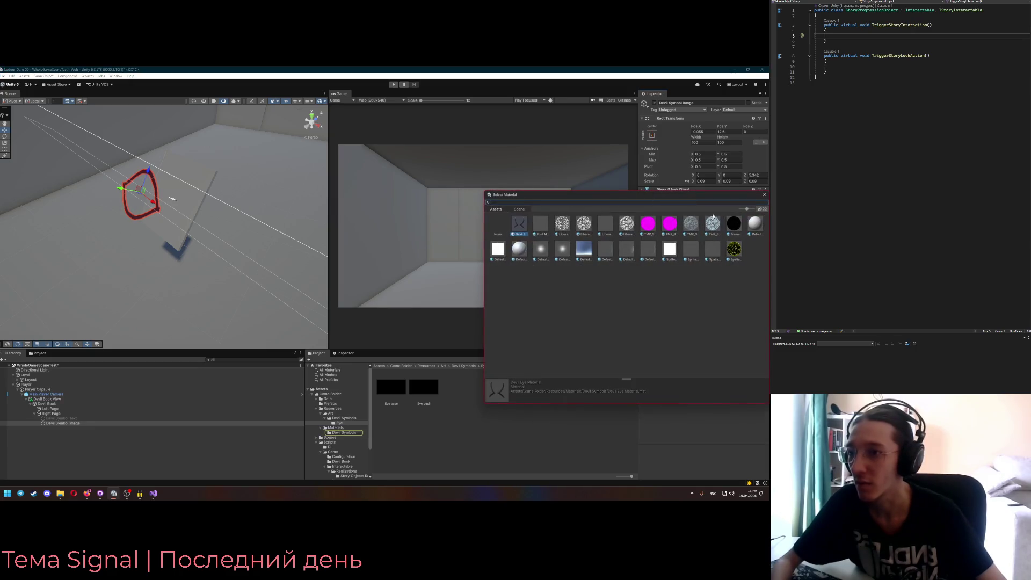
double_click(755, 226)
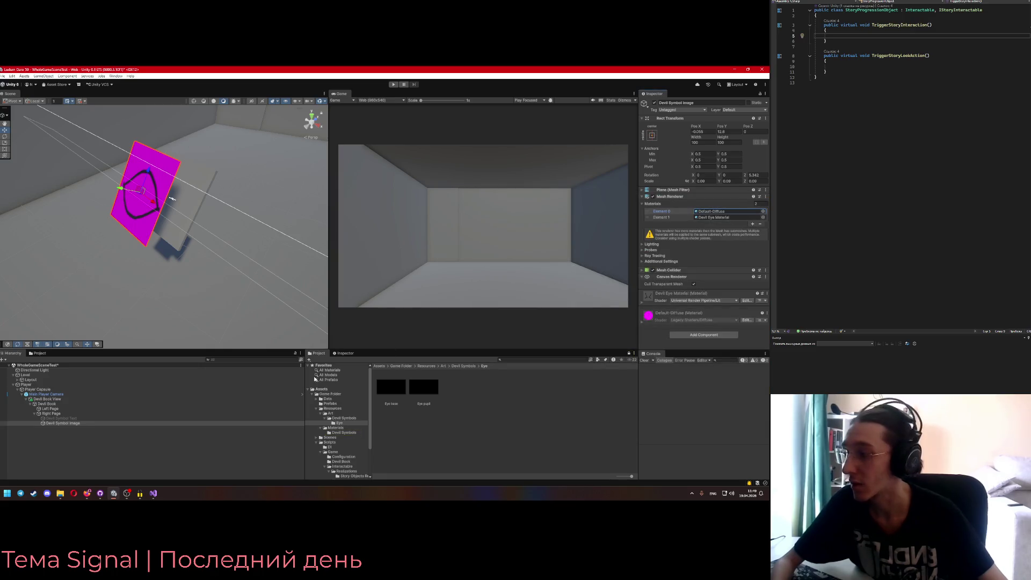
right_click(669, 213)
left_click(705, 260)
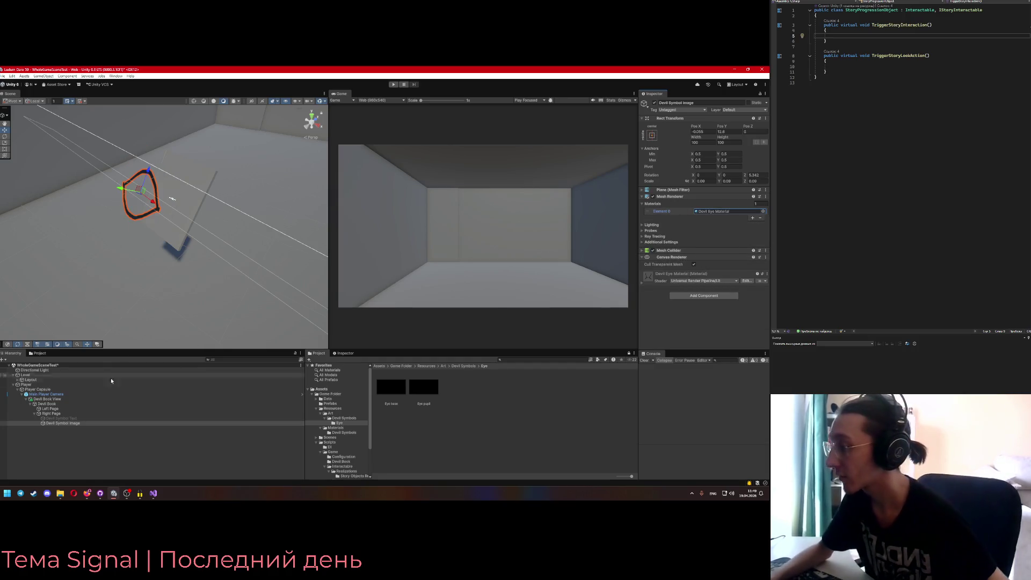
right_click(58, 416)
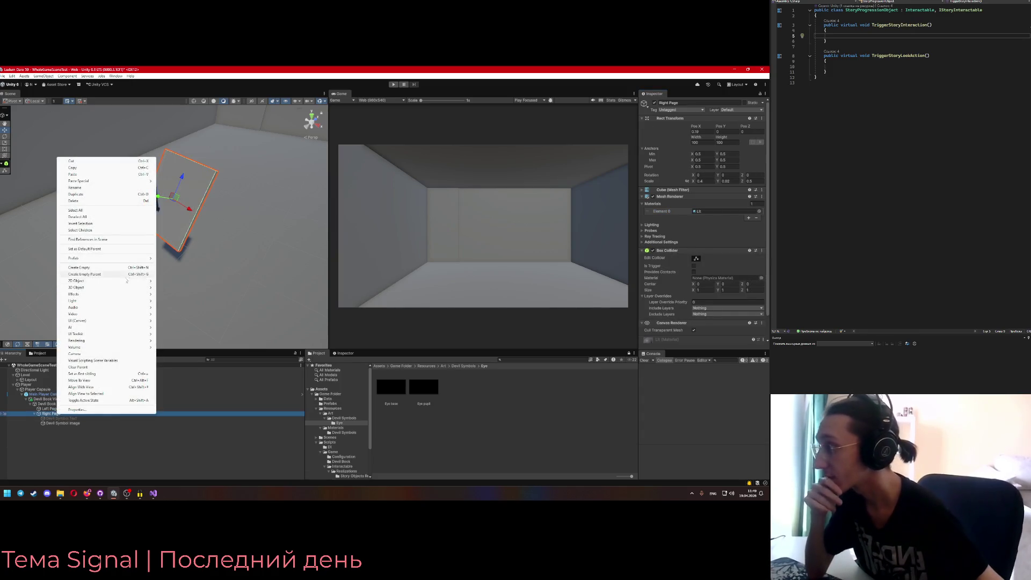
Add a Plane under Right Page and scale it down to 0.09
mouse_move(155, 291)
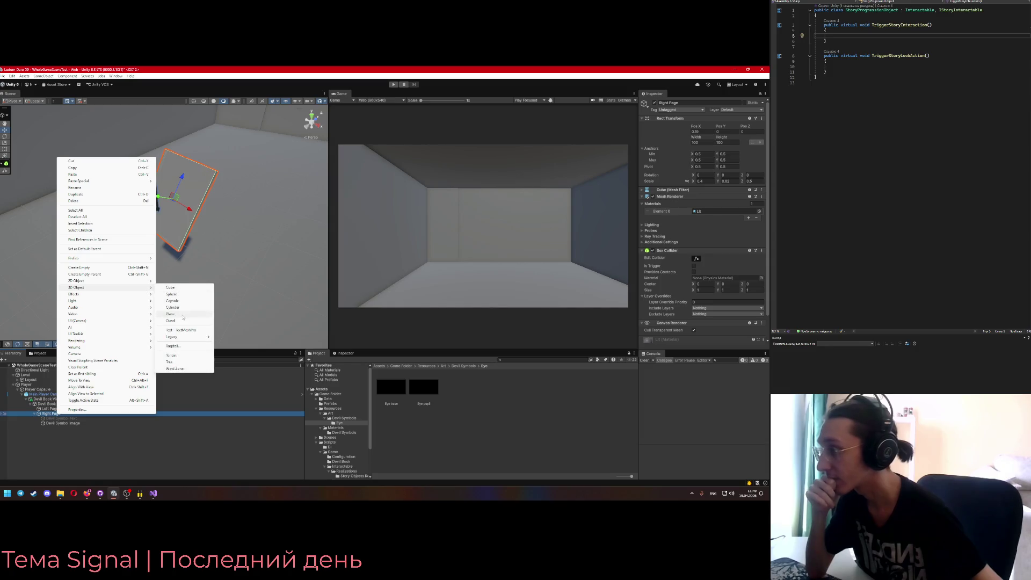
left_click(170, 314)
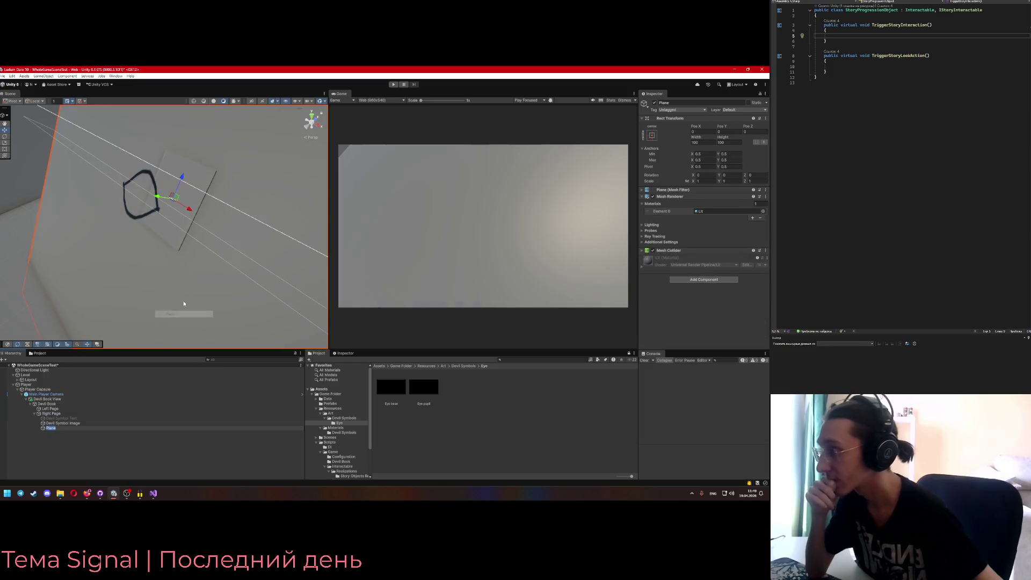
left_click(709, 181)
type("0.05")
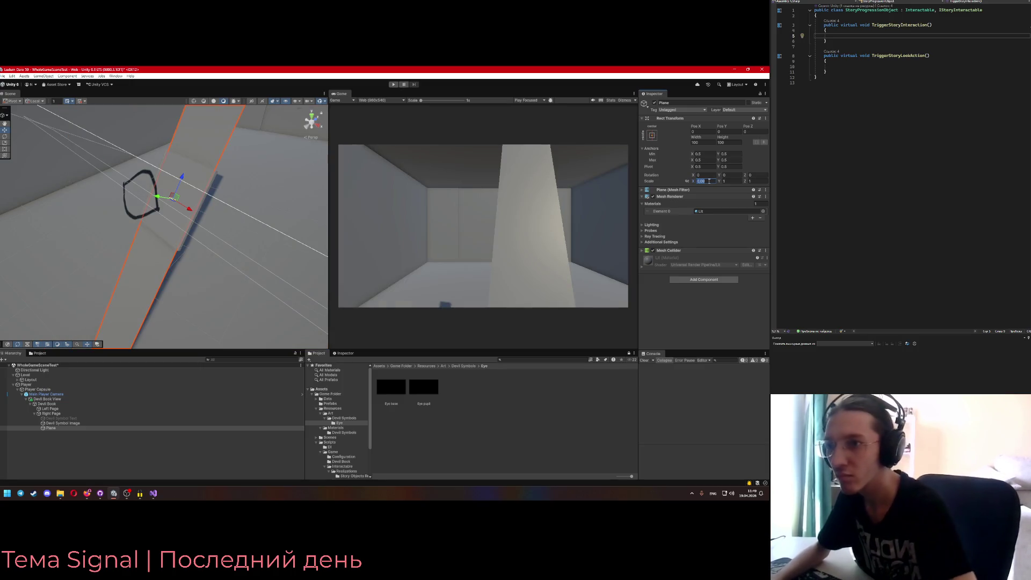
type("0.09")
key("Tab")
type("0.09")
key("Return")
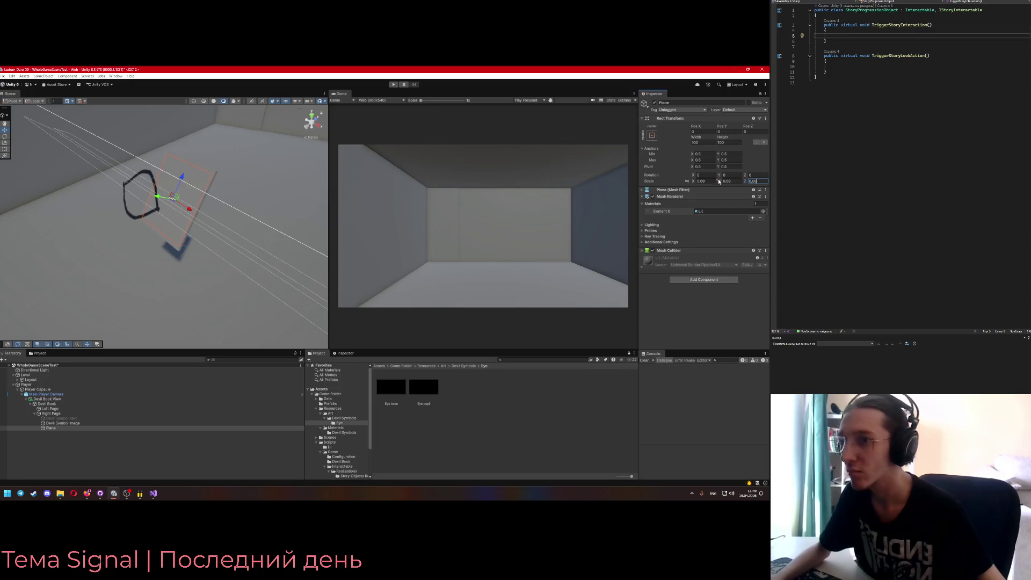
mouse_move(178, 236)
left_mouse_down()
mouse_move(214, 264)
mouse_move(128, 247)
left_mouse_up()
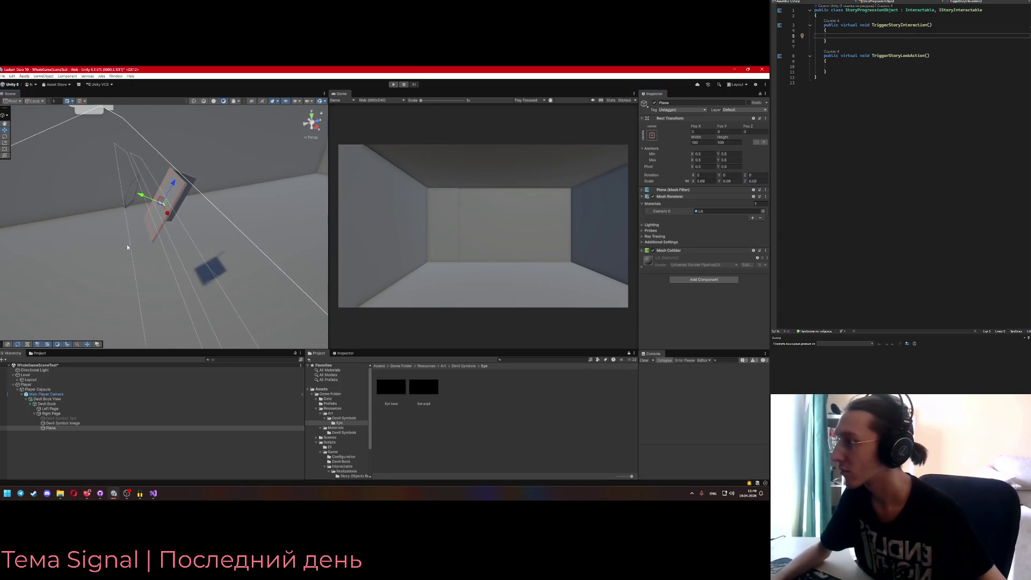
left_click(122, 185)
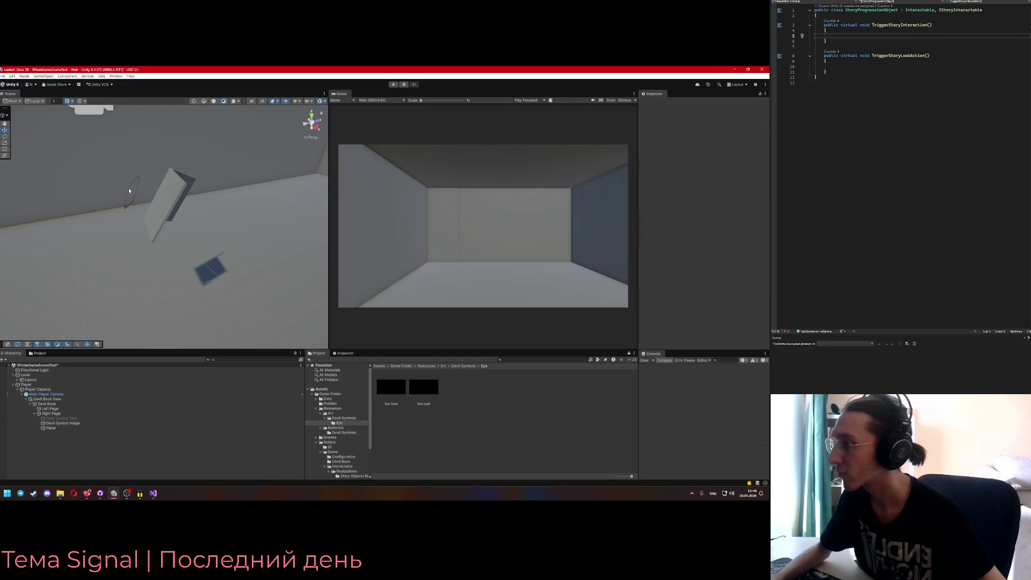
Slide the eye decal across the page, undoing an accidental depth shift
left_click_drag(111, 184, 146, 186)
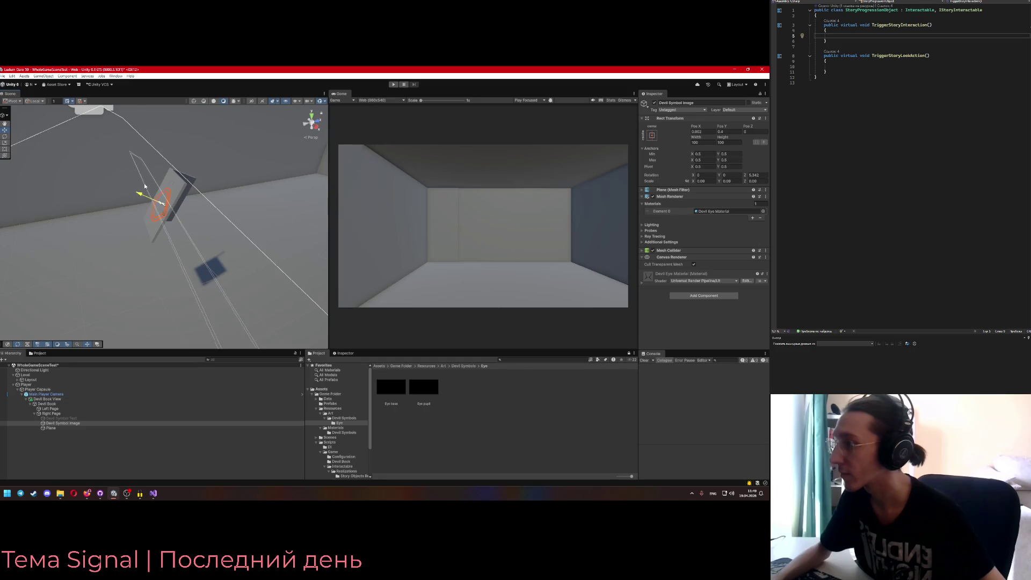
key("f")
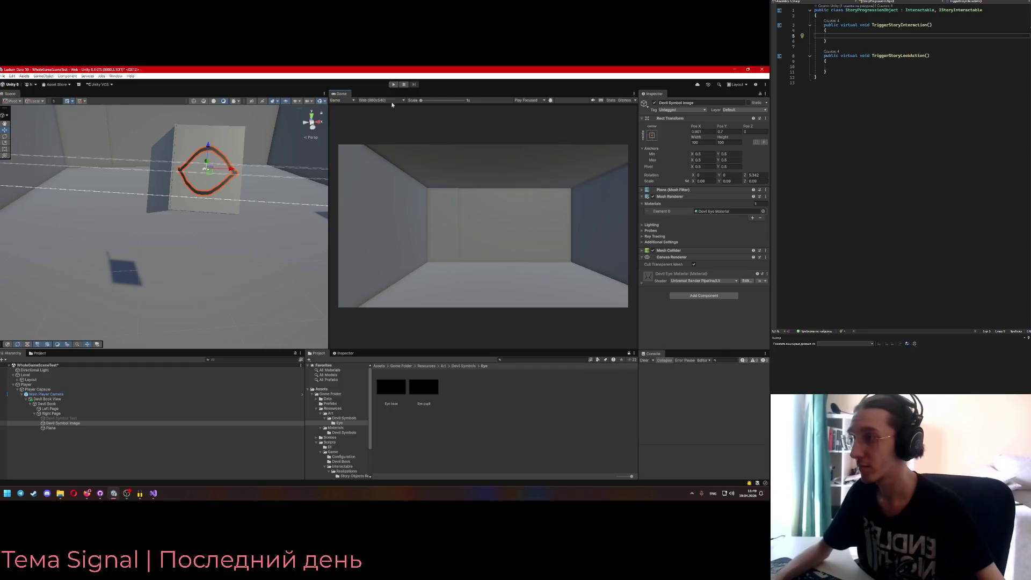
left_click_drag(208, 153, 207, 149)
key("ctrl+z")
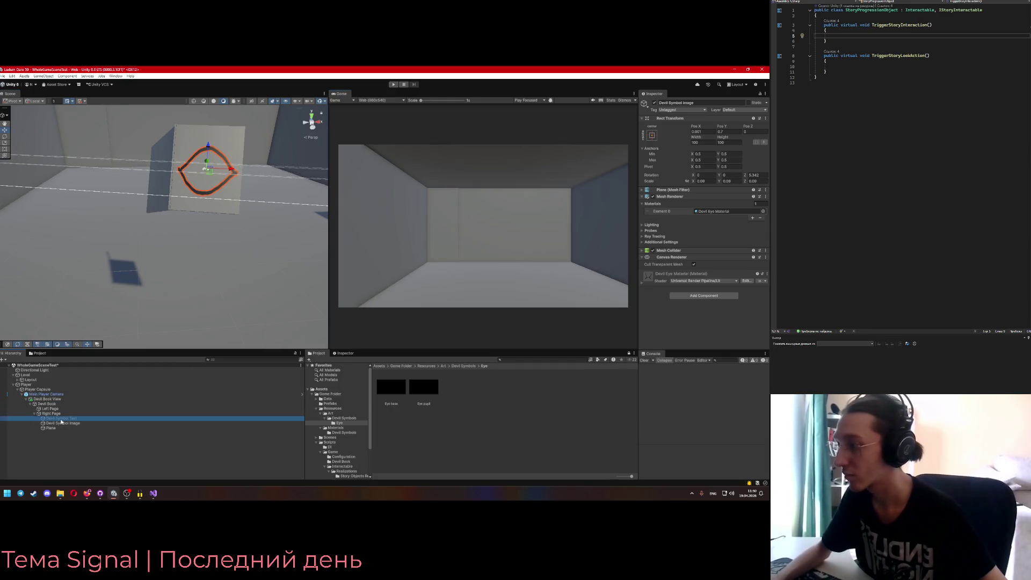
Run a brief play-mode test, then inspect Main Player Camera and Devil Symbol Image
key("ctrl+p")
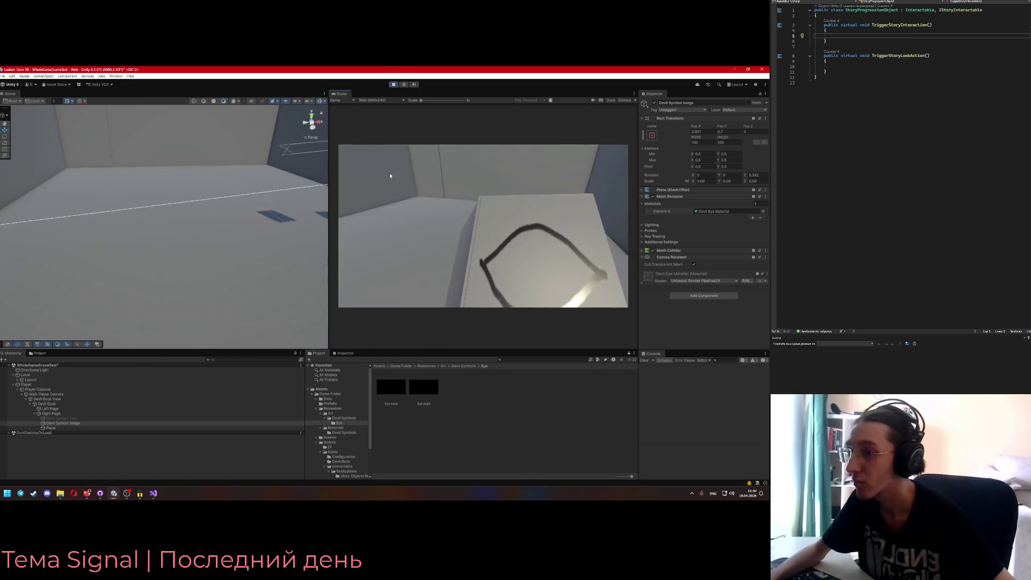
key("ctrl+p")
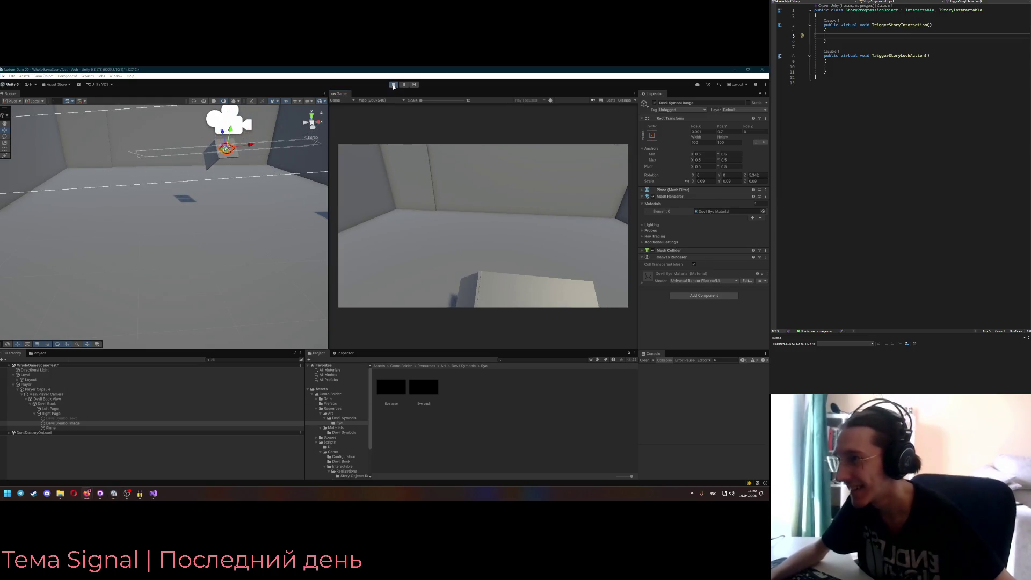
left_click(62, 395)
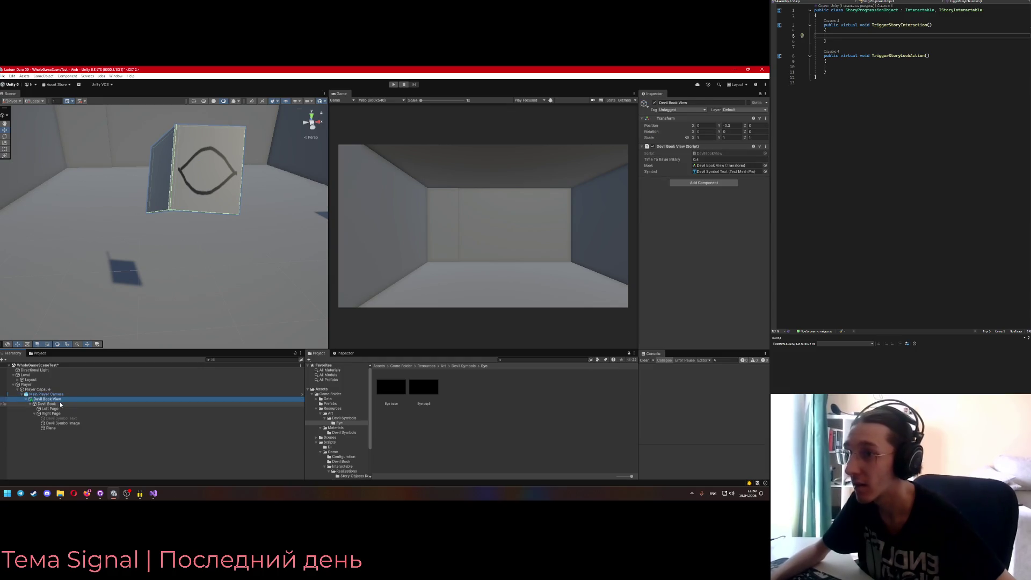
left_click(65, 423)
Inspect Devil Book View and Main Player Camera, then switch to the Figma board
left_click(62, 415)
left_click(48, 395)
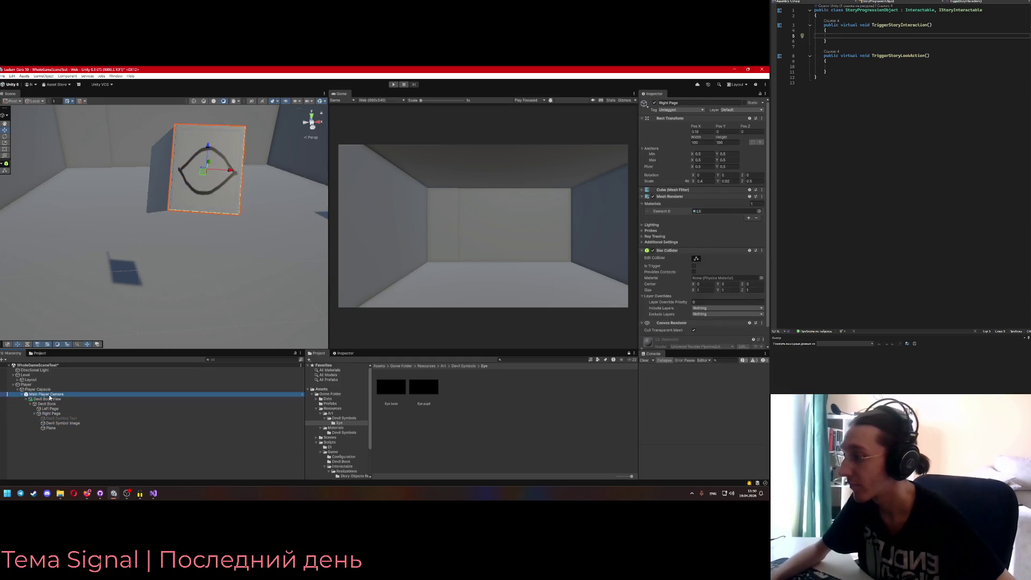
left_click(48, 399)
left_click(48, 394)
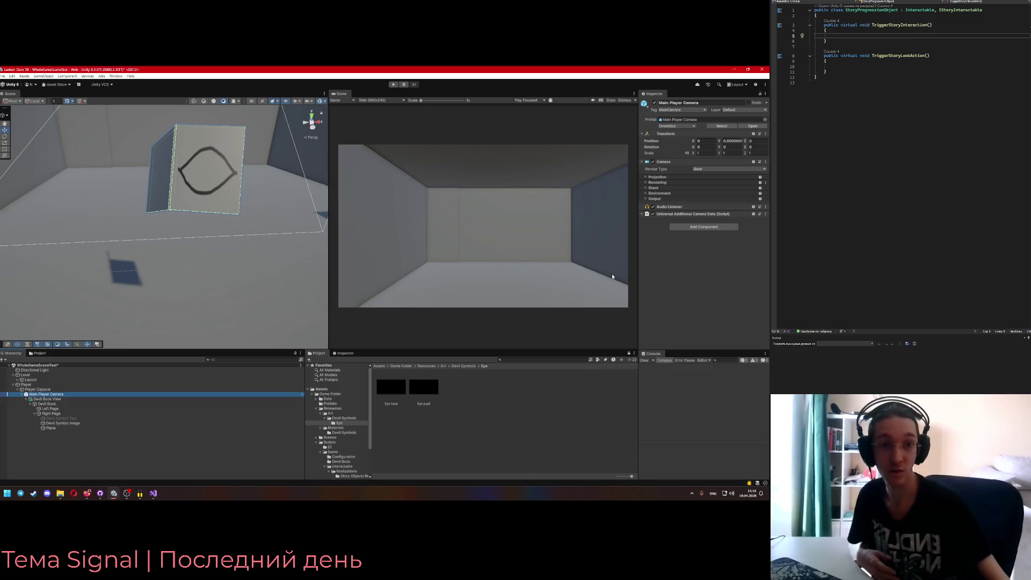
key("alt+Tab")
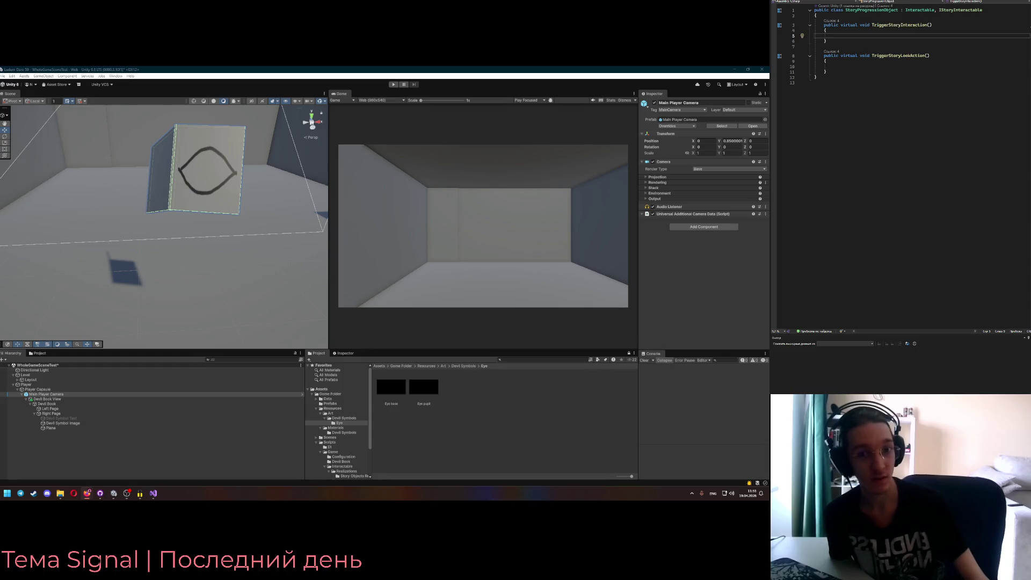
key("alt+Tab")
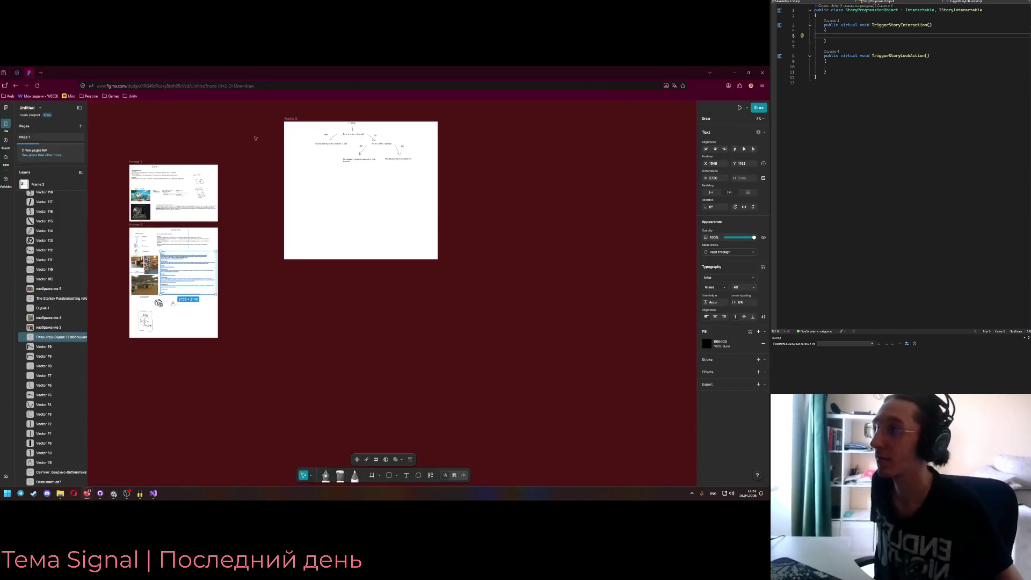
Place a text box in the dark-red band reading 'Перерыв'
scroll(267, 230, "up", 10)
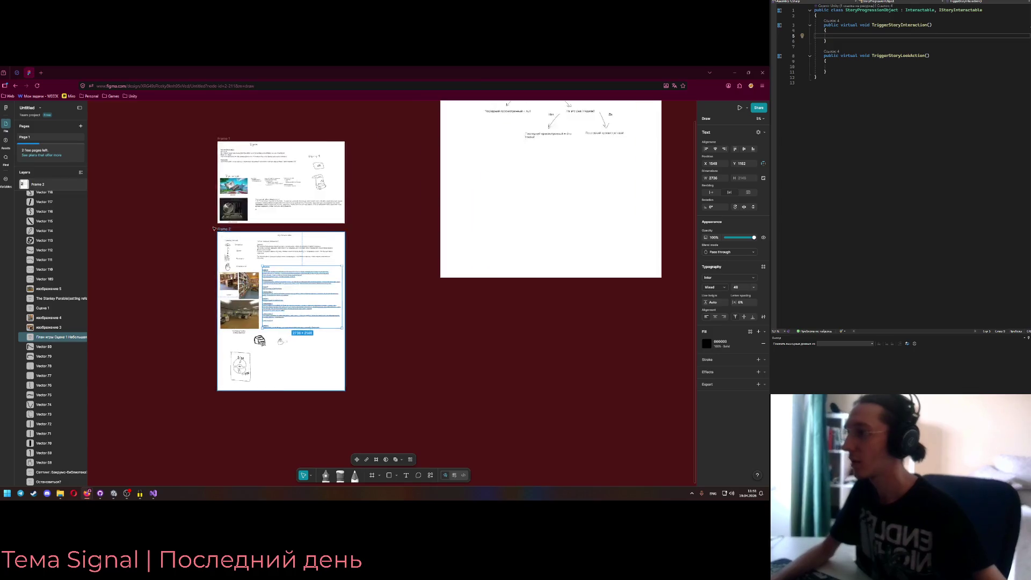
scroll(599, 266, "up", 5)
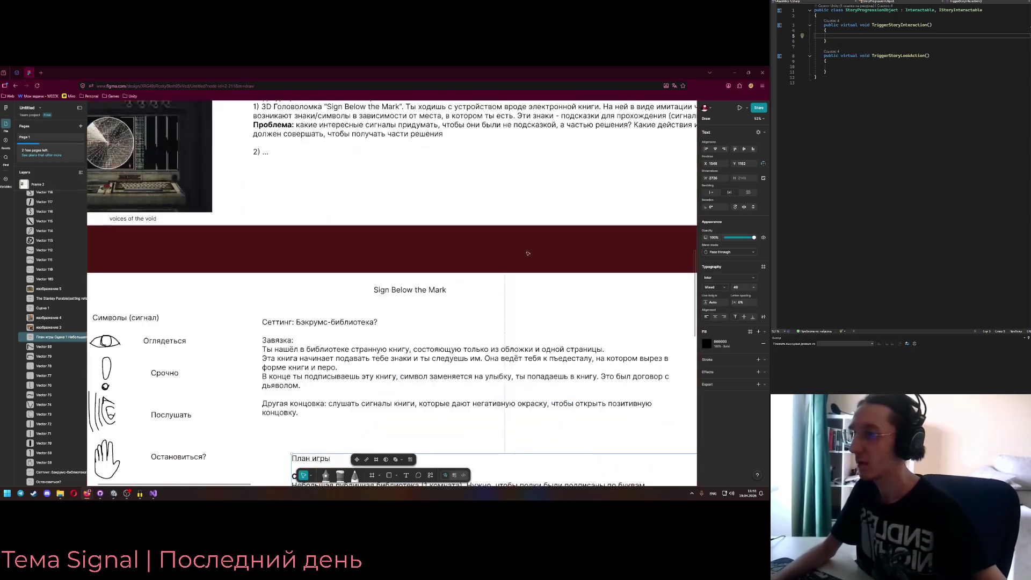
left_click(396, 261)
key("t")
left_click(396, 261)
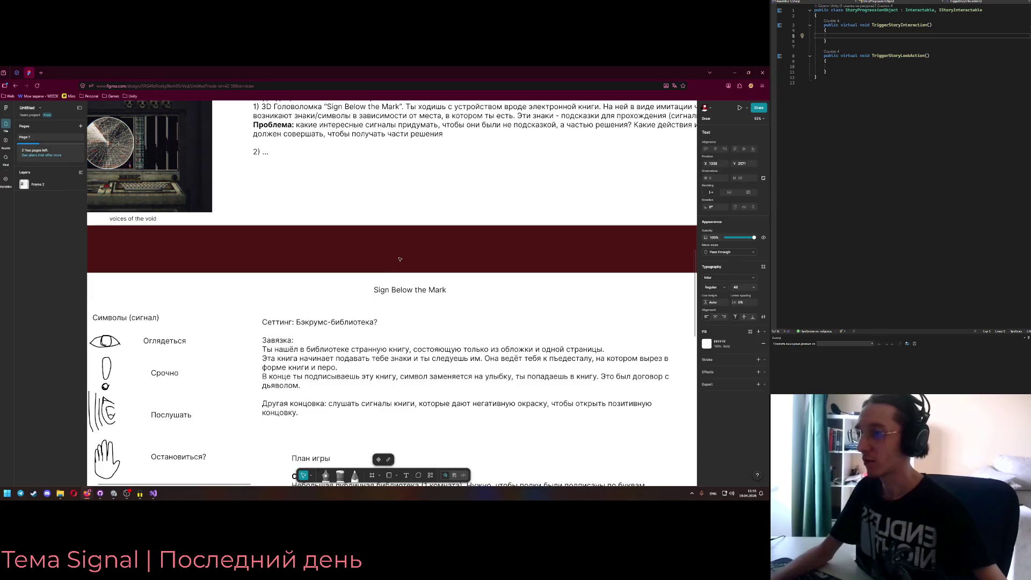
type("ПЕРЕРЫВ")
key("ctrl+a")
type("Перерыв")
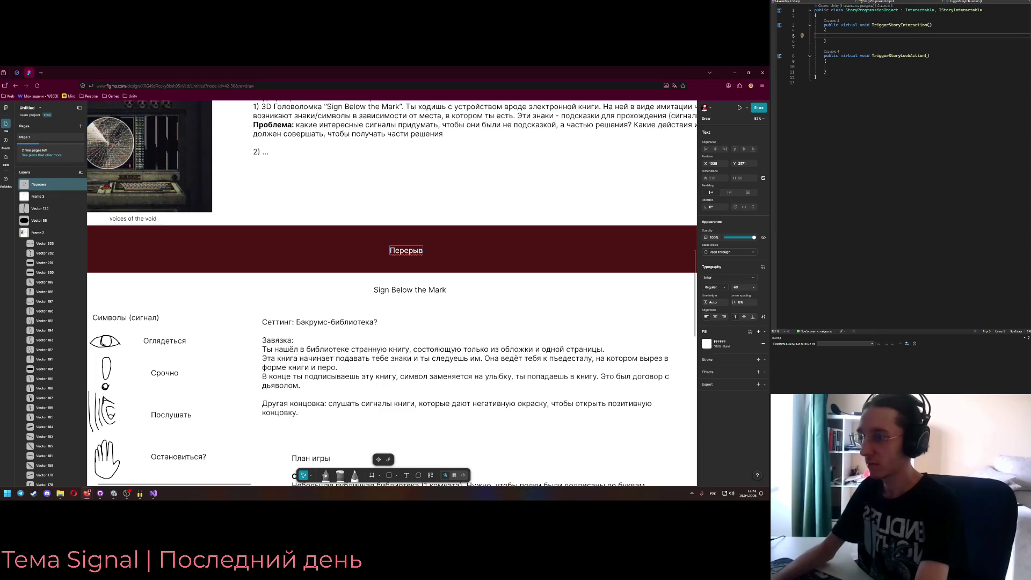
key("ctrl+a")
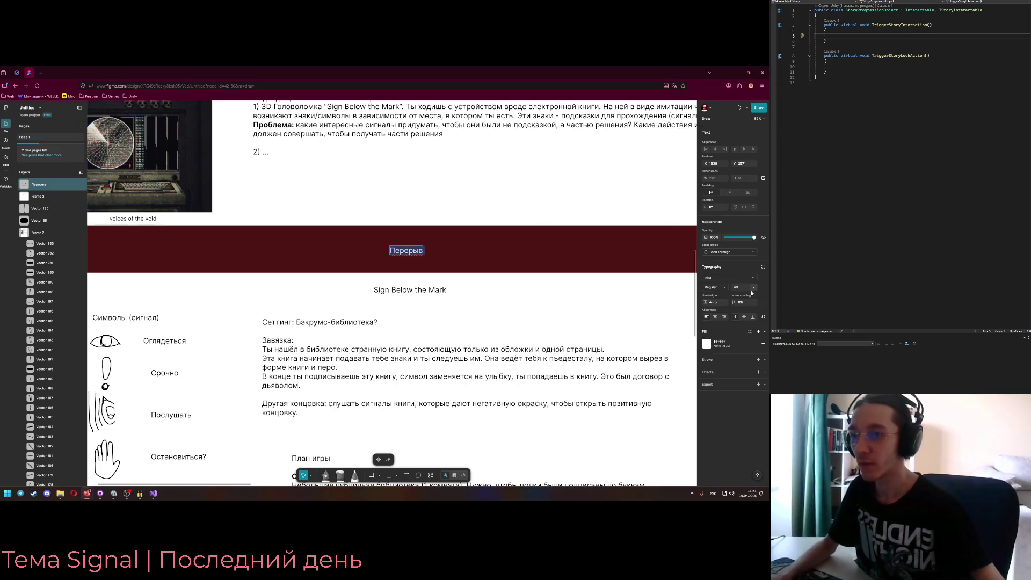
Extend the text to 'Перерыв до 10:00 МСК (~10 минут)'
scroll(430, 257, "up", 2)
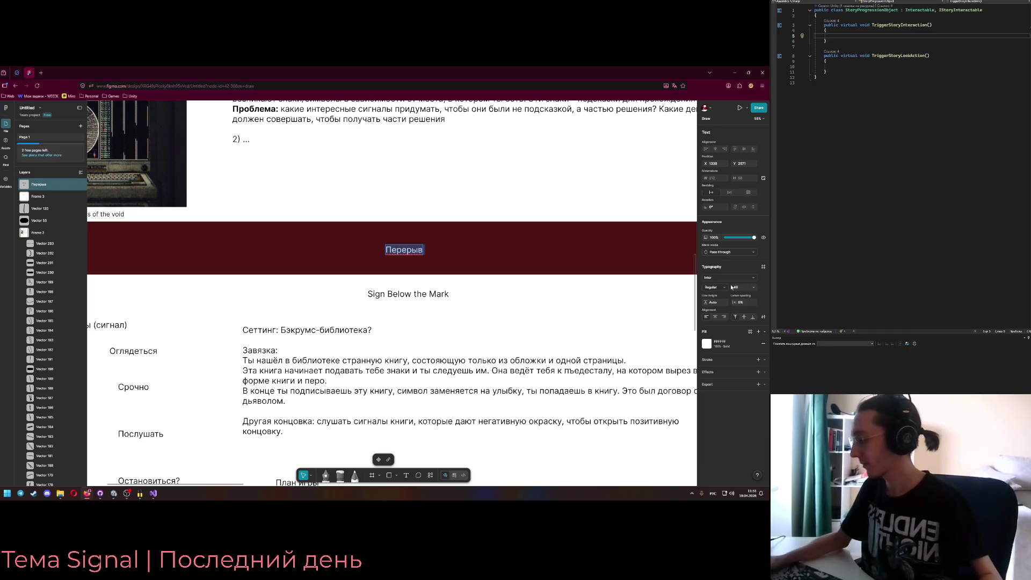
double_click(423, 251)
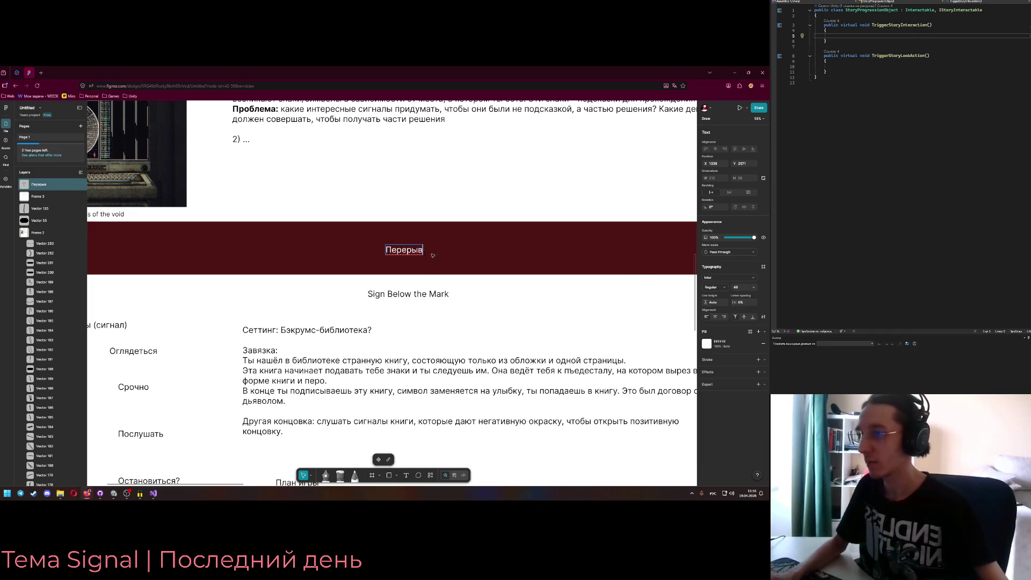
type("7")
key("BackSpace")
type("до 12:")
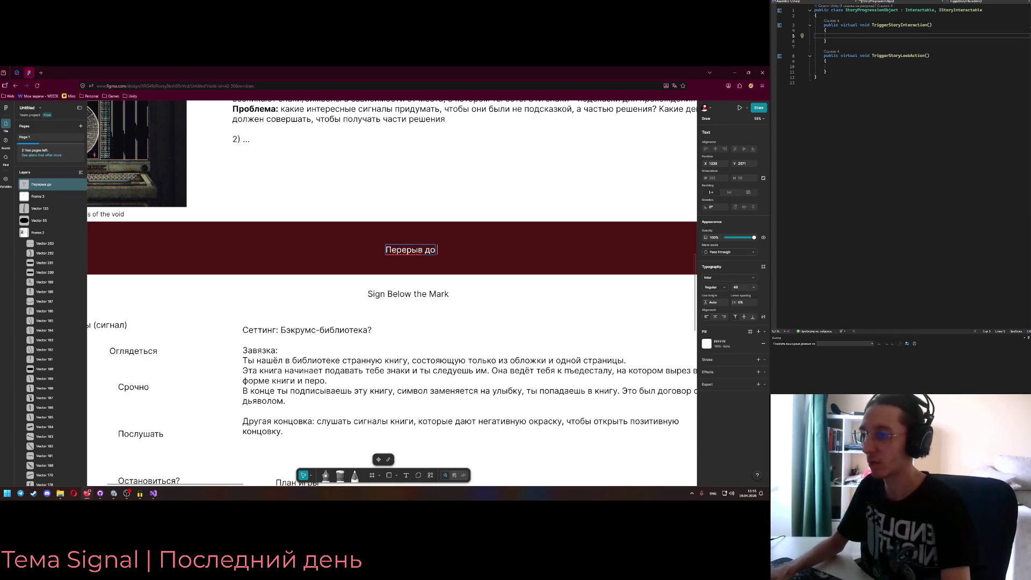
key("BackSpace")
key("BackSpace")
type("0:00")
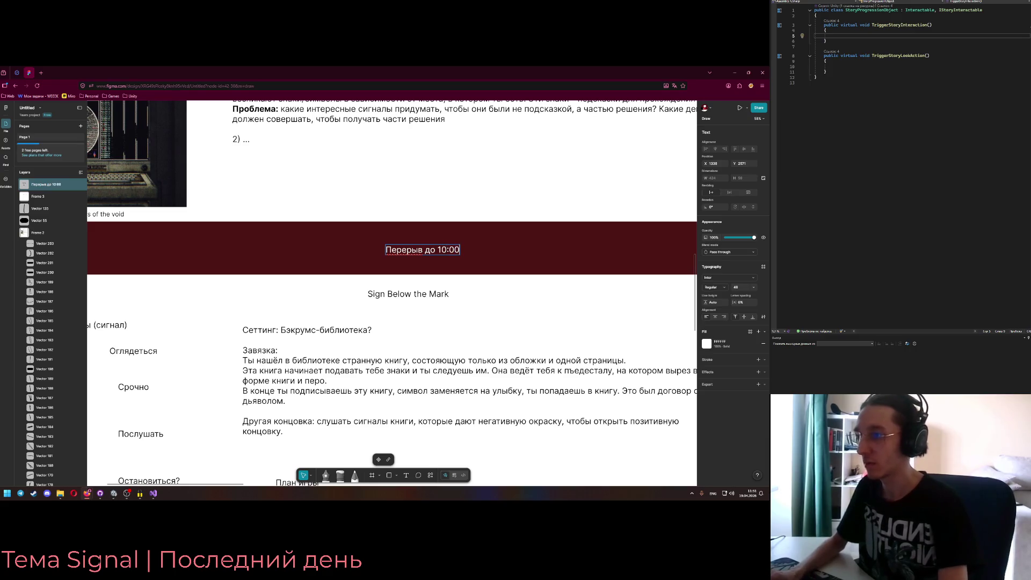
type(" МСК (~10 vy")
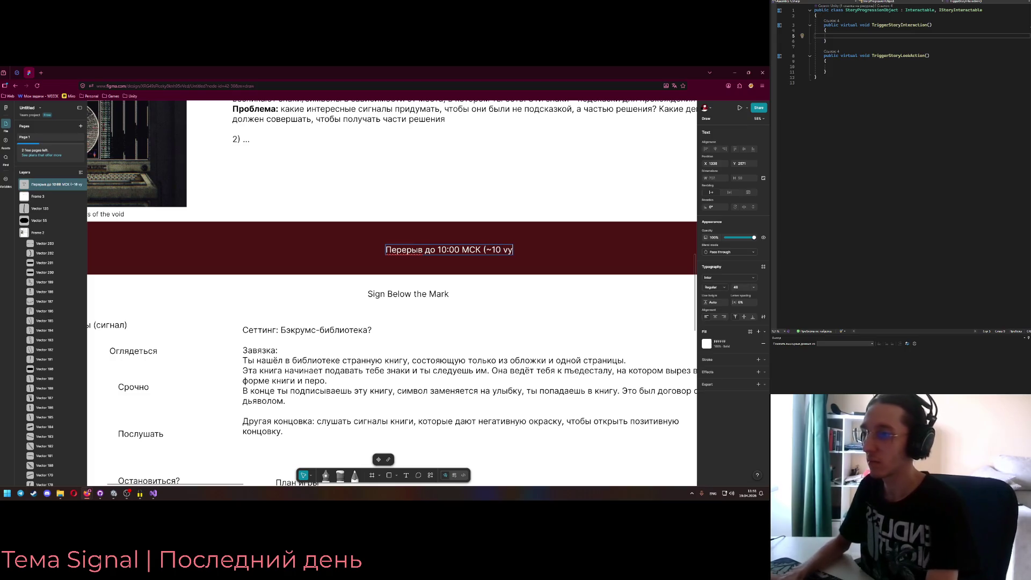
key("BackSpace")
key("BackSpace")
key("alt+shift")
type("минут)")
key("ctrl+a")
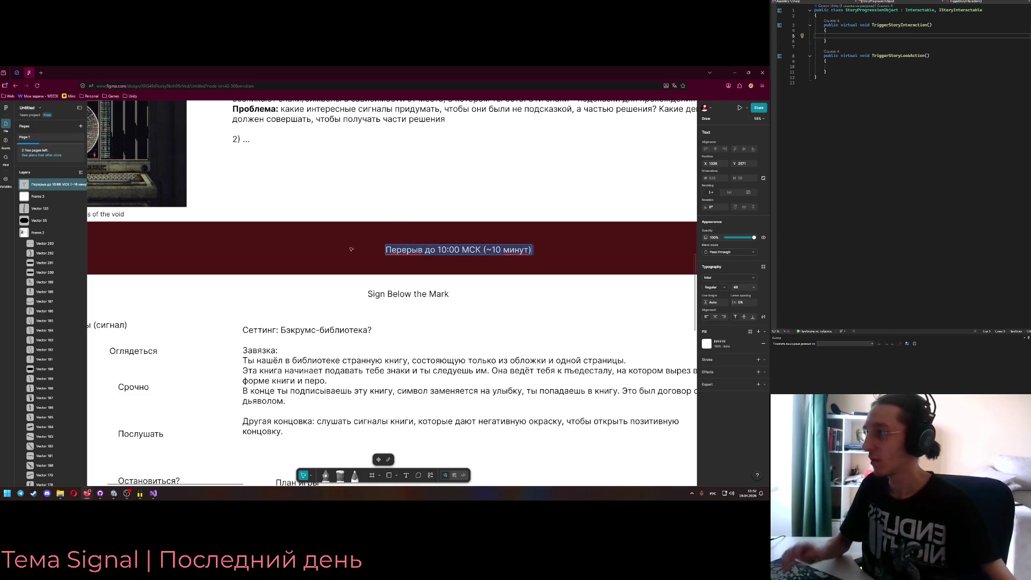
Set the heading's font size to 96 and centre it in the band
left_click(753, 287)
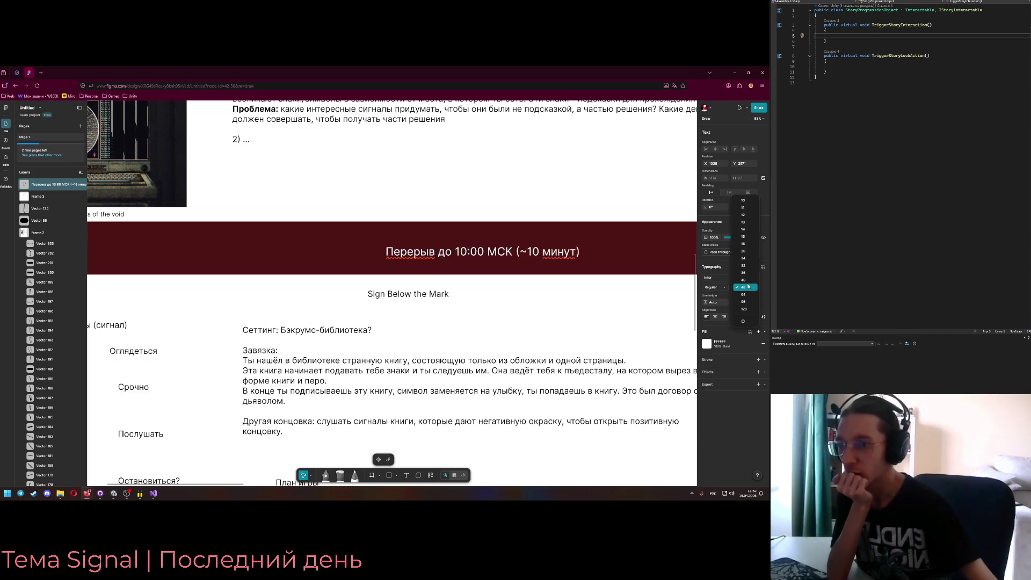
left_click(745, 302)
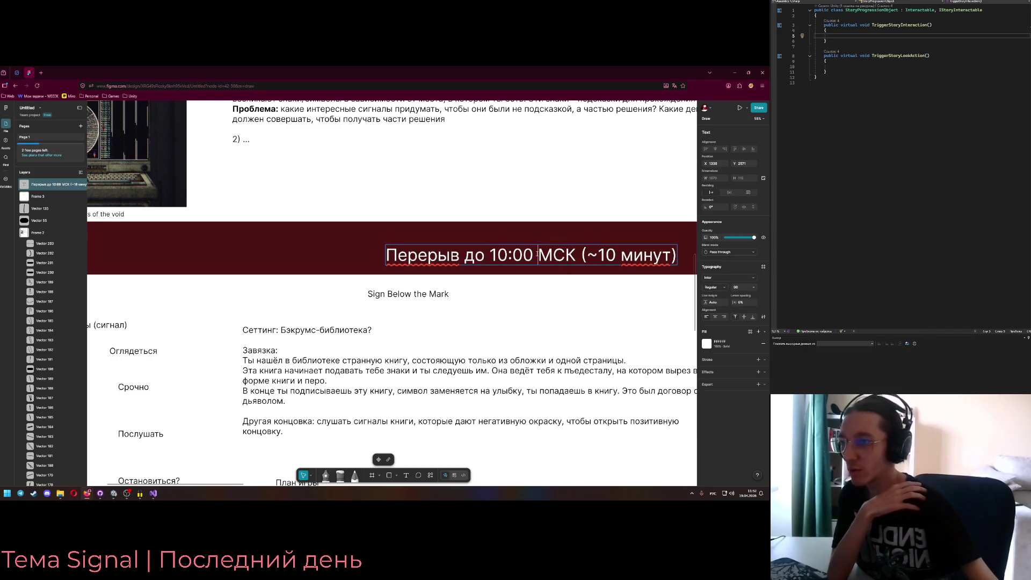
key("Escape")
left_click_drag(475, 256, 384, 250)
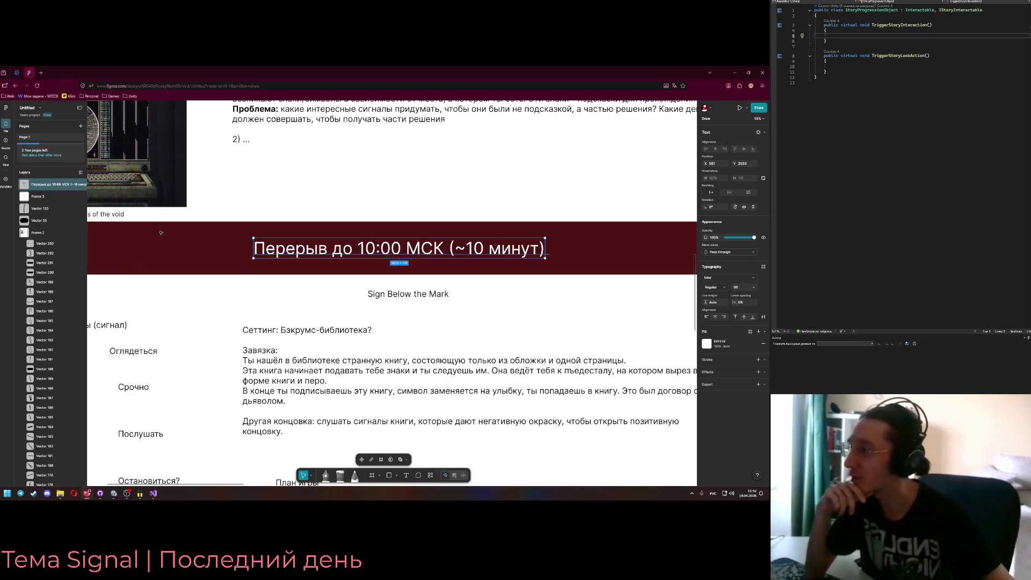
key("Escape")
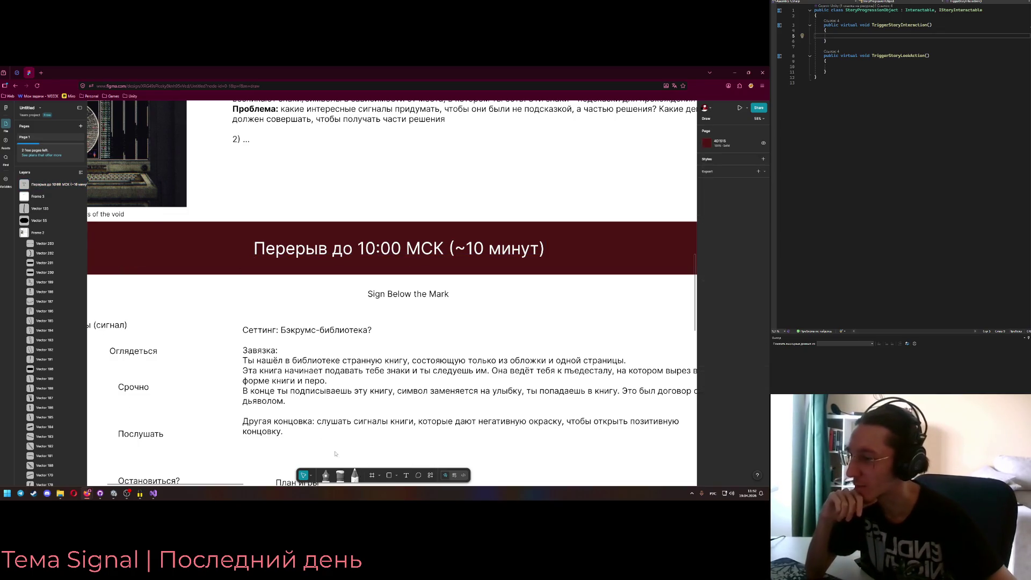
Draw a freehand pencil arrow in the dark-red banner pointing at the heading
left_click(355, 475)
left_click_drag(167, 258, 219, 251)
left_click_drag(218, 250, 206, 258)
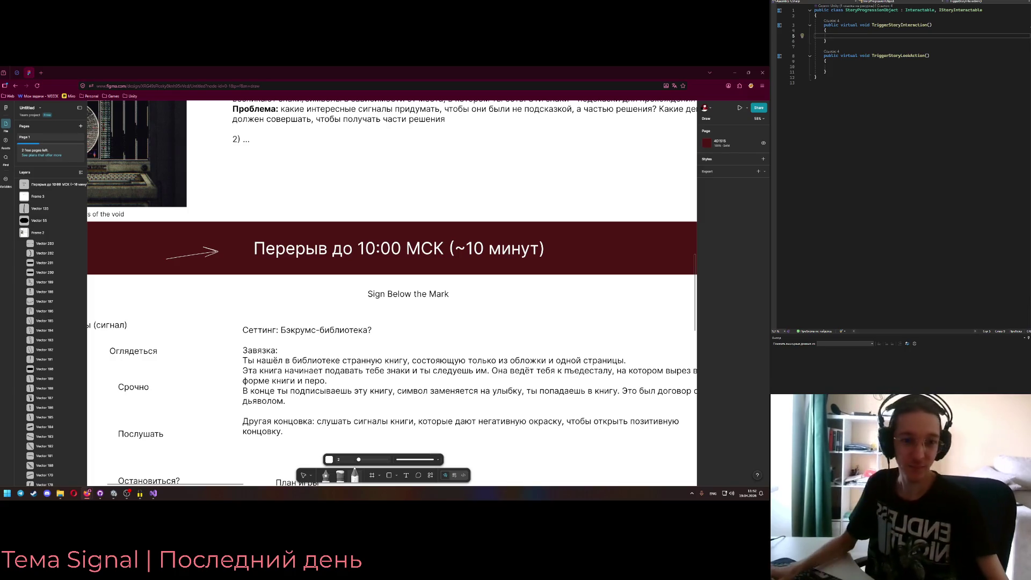
scroll(376, 253, "up", 1)
scroll(428, 263, "up", 1)
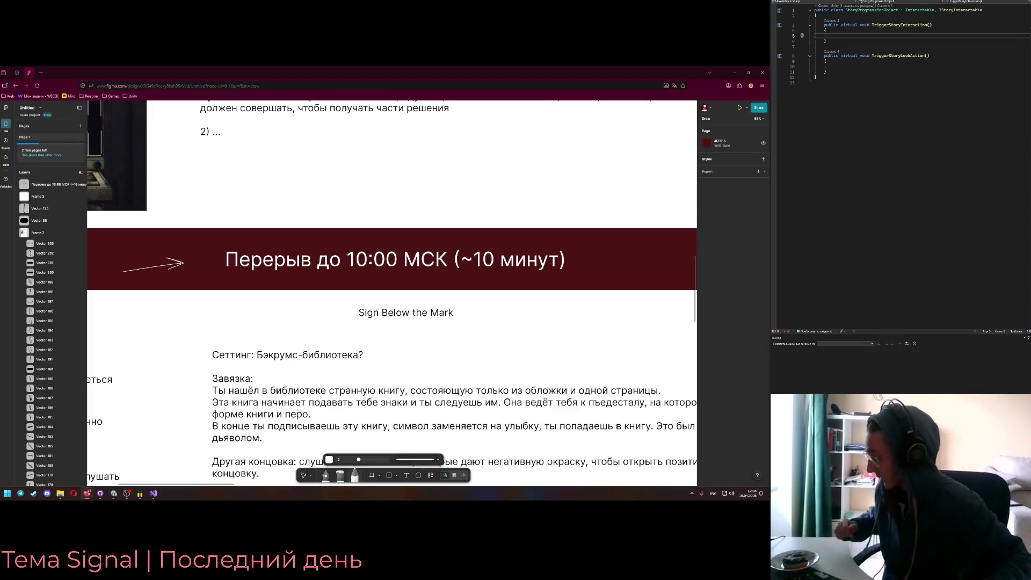
Bring the Figma board with the break banner back to the front
key("alt+Tab")
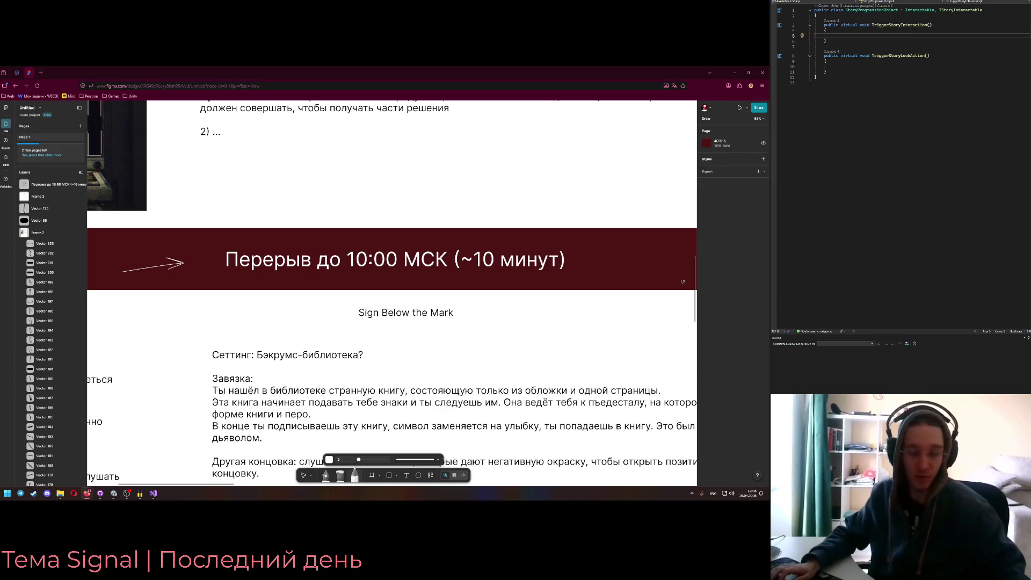
Delete the break announcement text from the banner
left_click(383, 396)
key("v")
left_click(350, 274)
key("Delete")
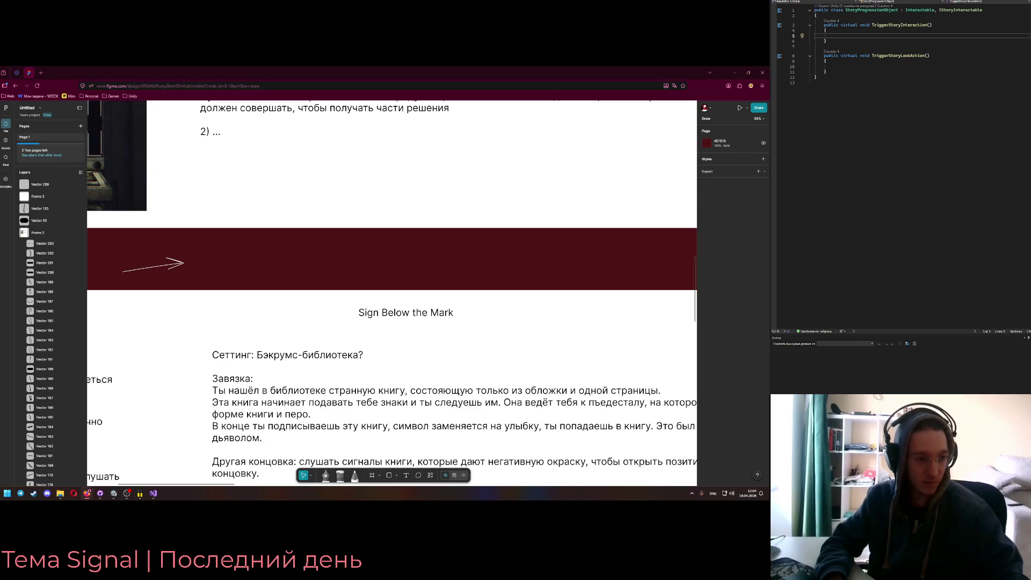
Delete the stray pencil stroke and return to Unity Editor
left_click(40, 184)
key("Delete")
left_click(87, 493)
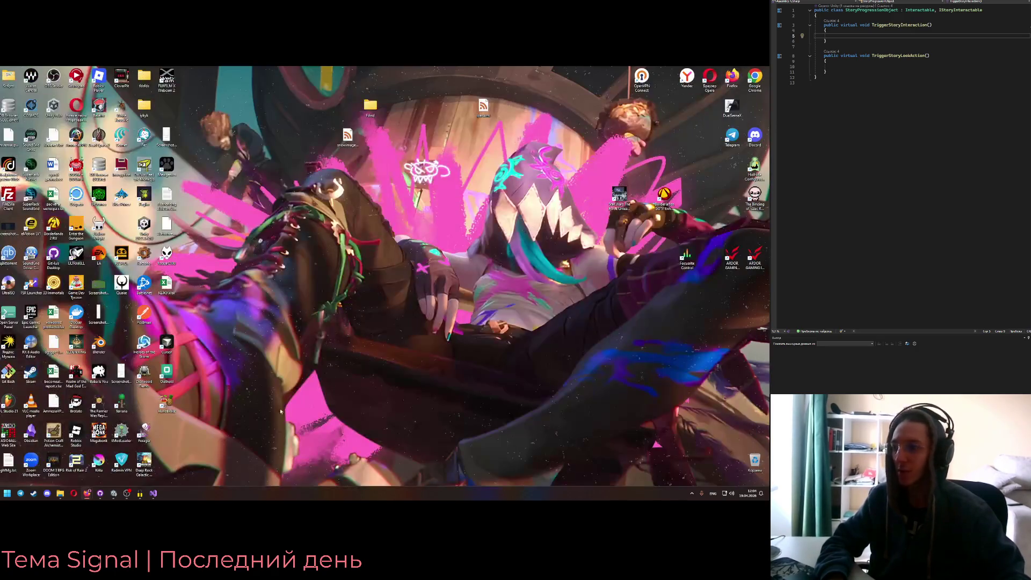
left_click(115, 494)
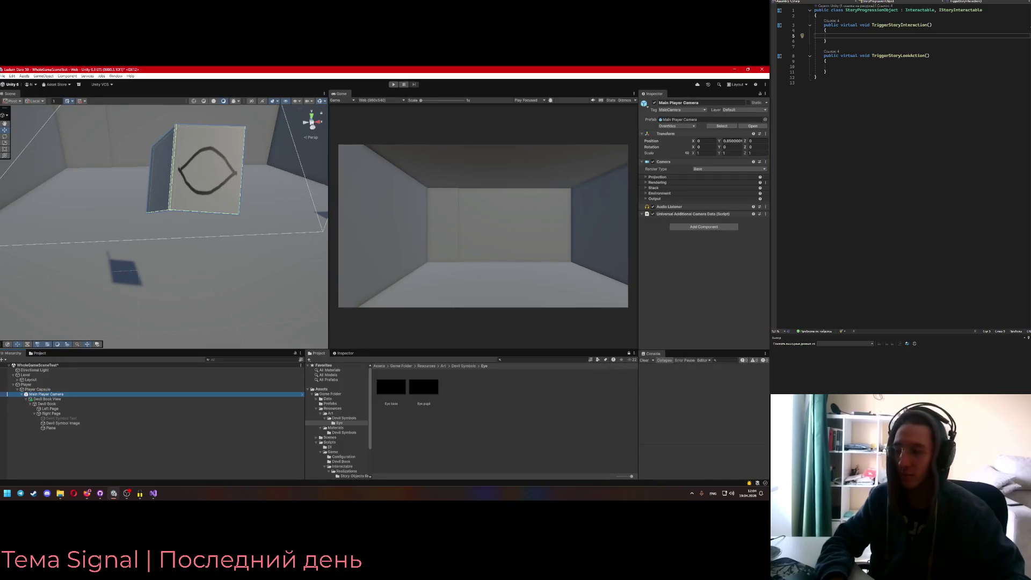
Switch the keyboard layout to Russian and open the Windows Start menu
left_click(87, 493)
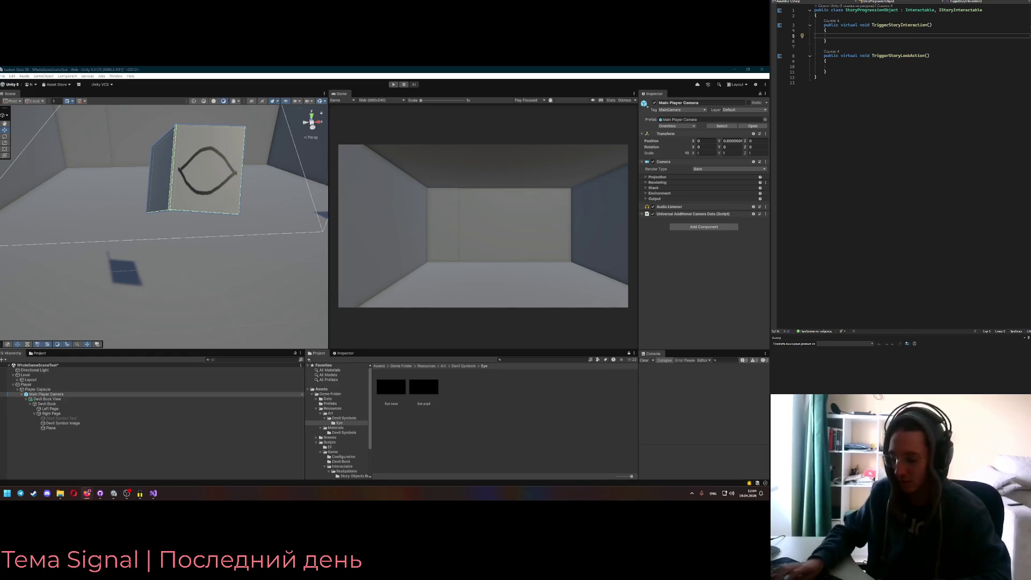
key("alt+shift")
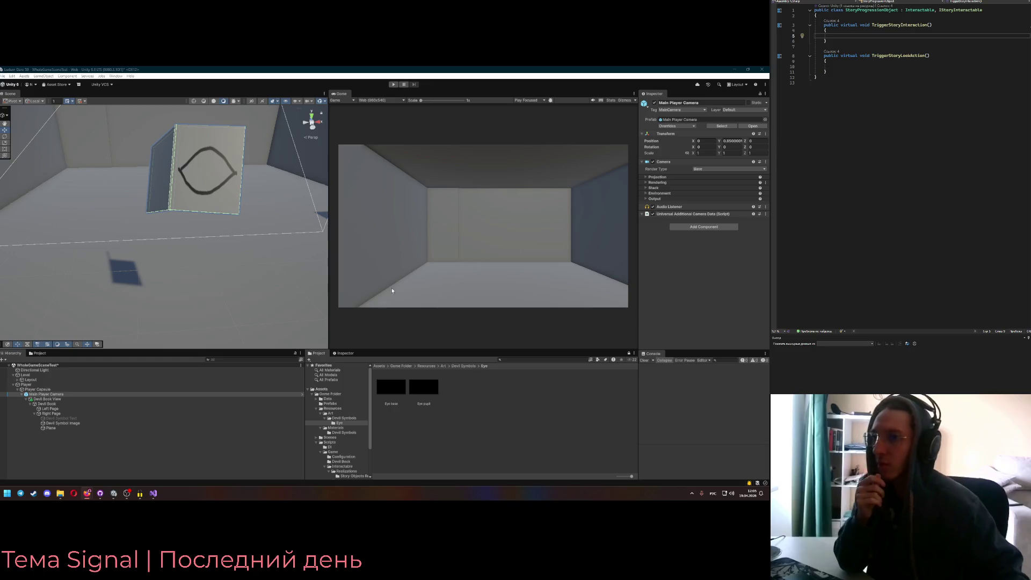
left_click(7, 494)
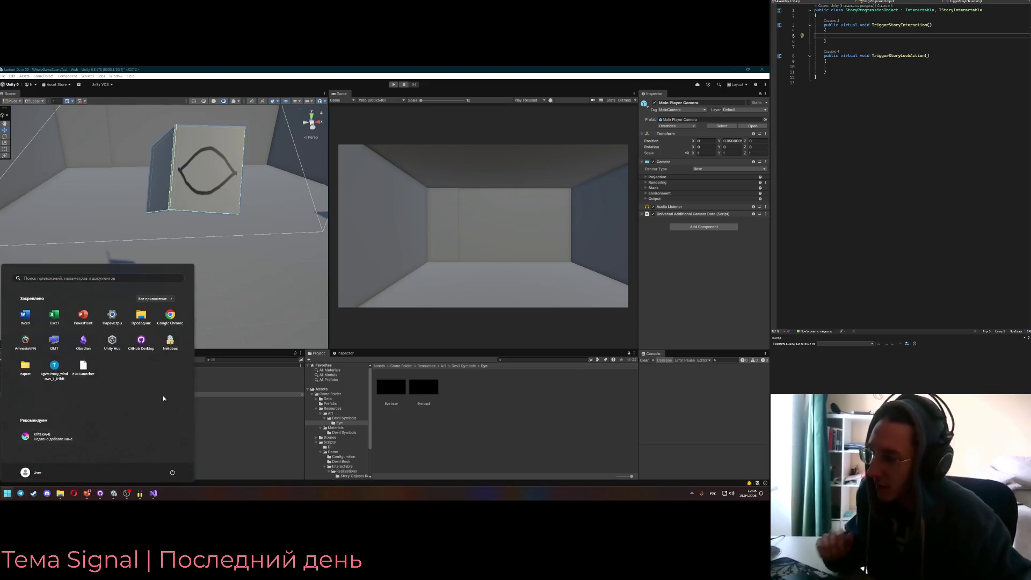
type("unity")
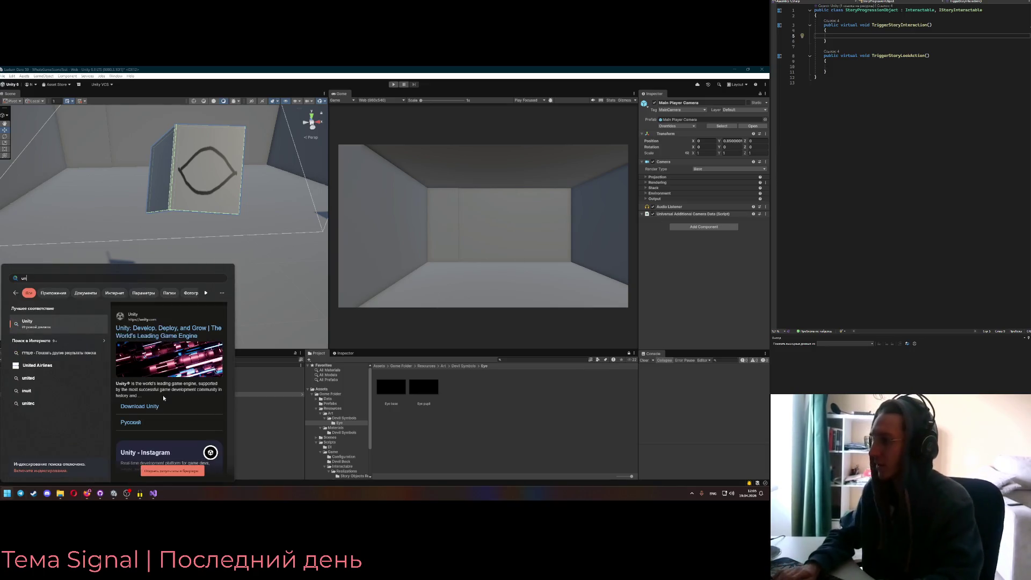
key("Return")
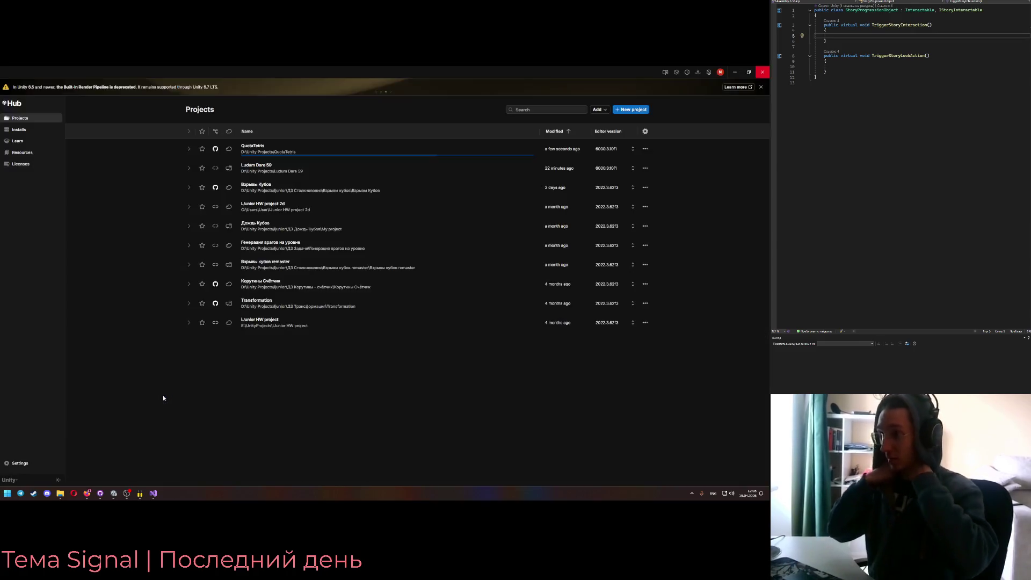
left_click(632, 109)
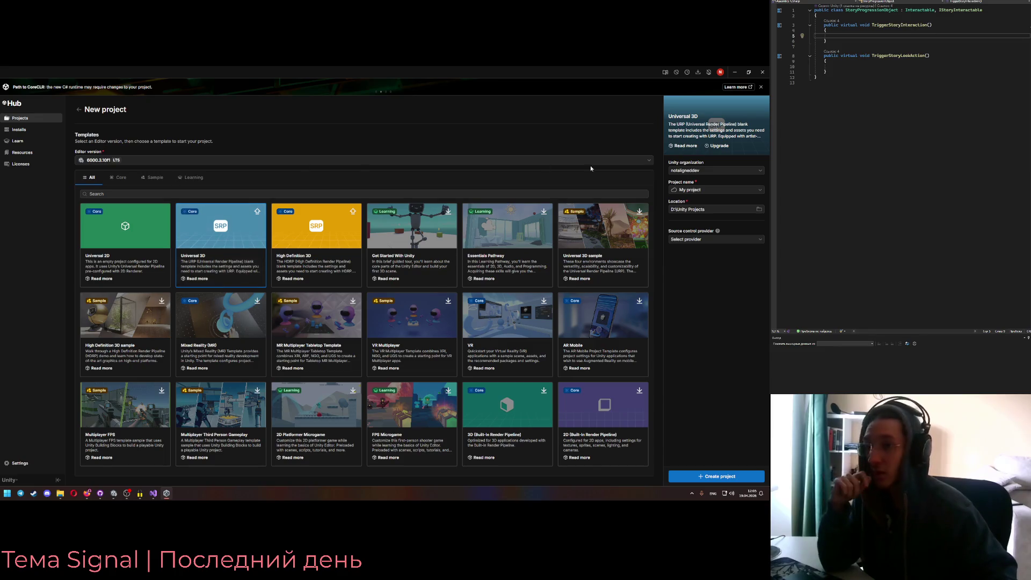
left_click(708, 240)
key("Escape")
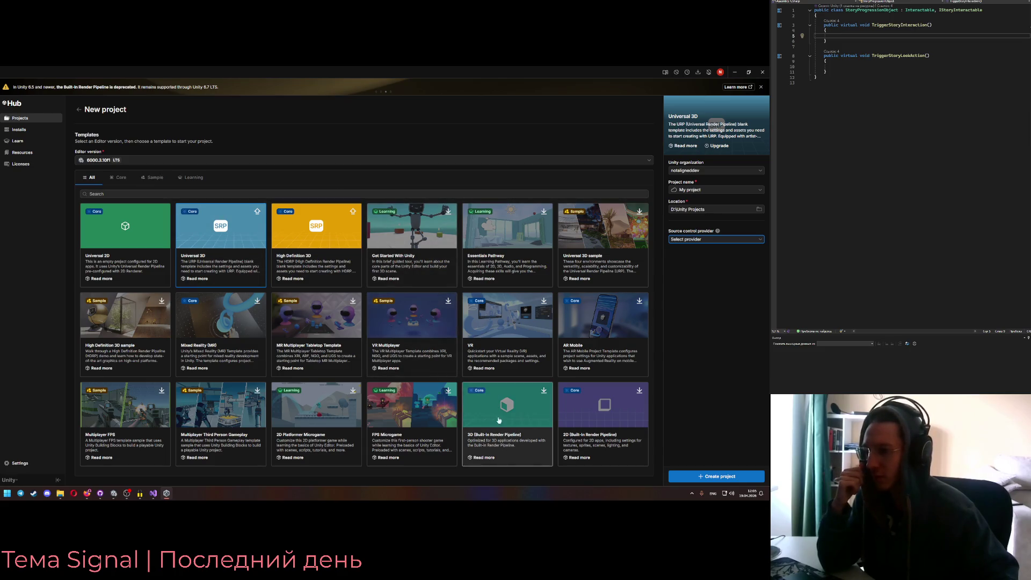
left_click(763, 71)
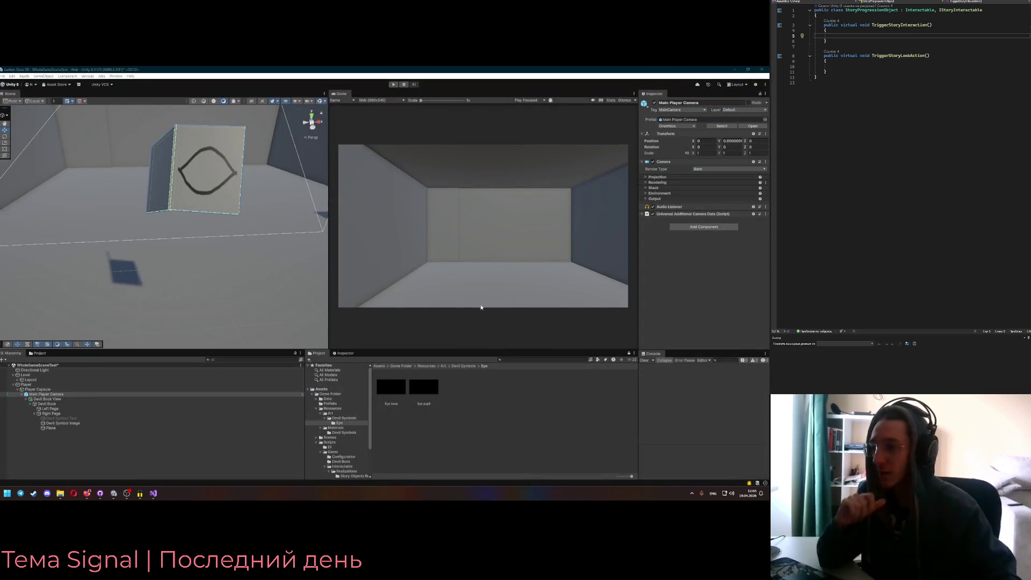
Rename the Plane under the right page to 'Right side Page'
left_click(70, 420)
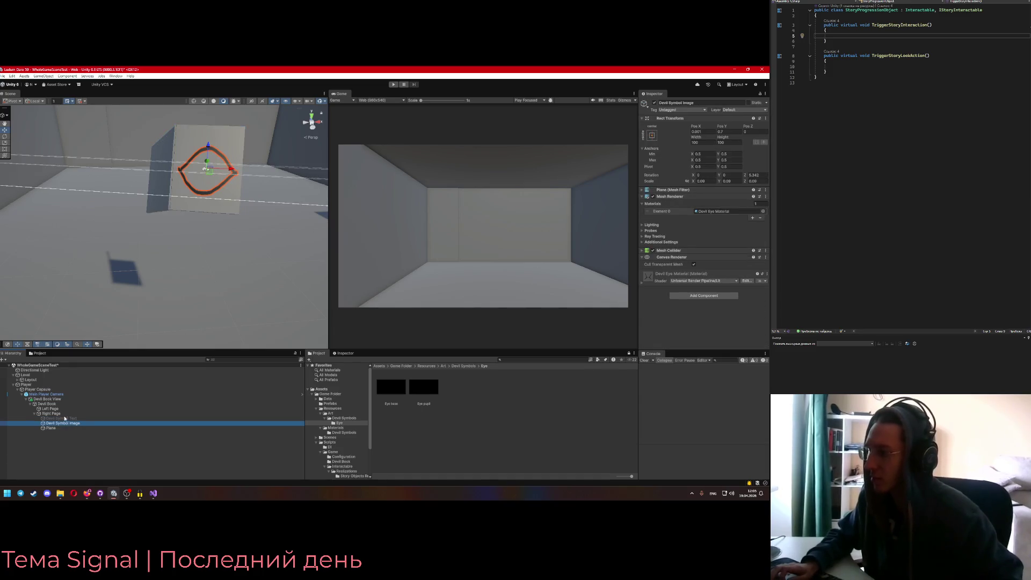
left_click(68, 415)
left_click(52, 428)
left_click(685, 102)
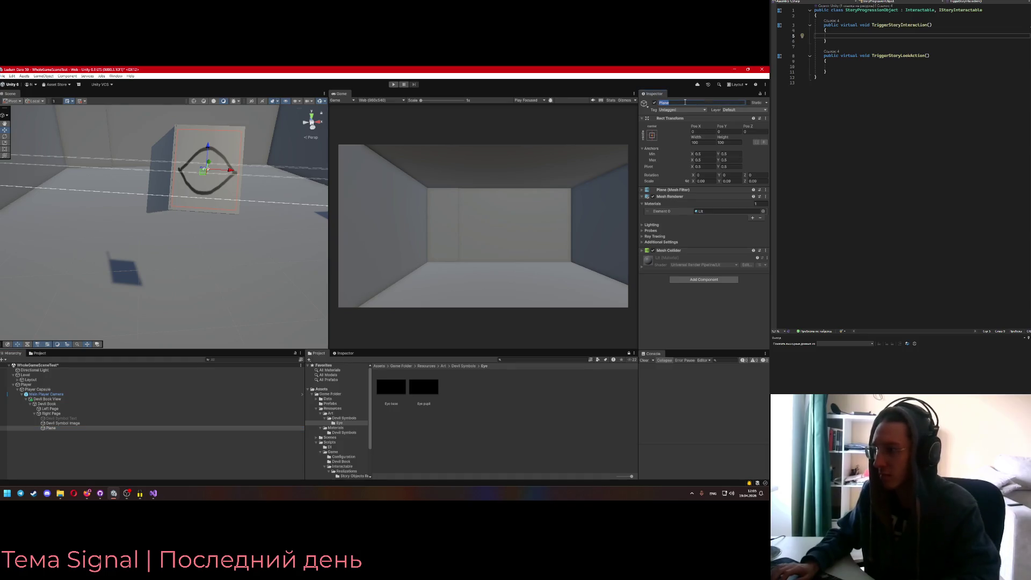
type("Right side Page")
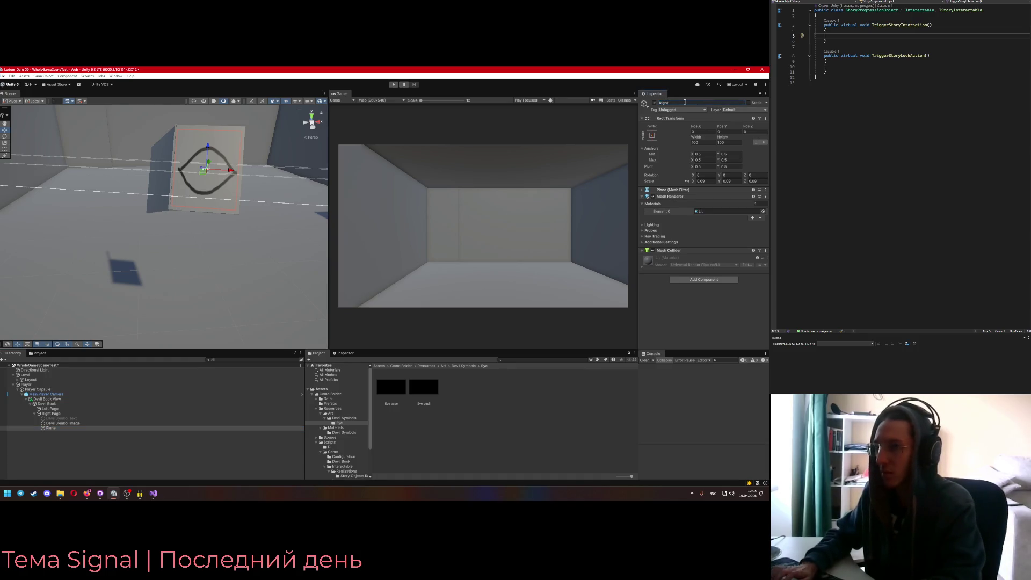
key("Return")
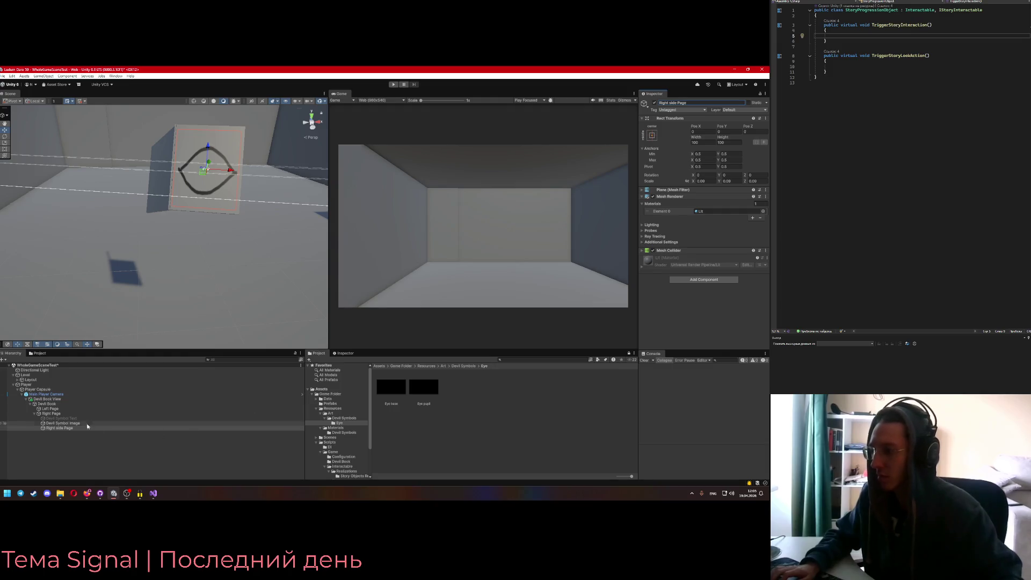
Rename the Right Page object to 'Right Side', fixing the 'Right Sude' typo
left_click(81, 413)
left_click(670, 103)
type("ude")
left_click(76, 409)
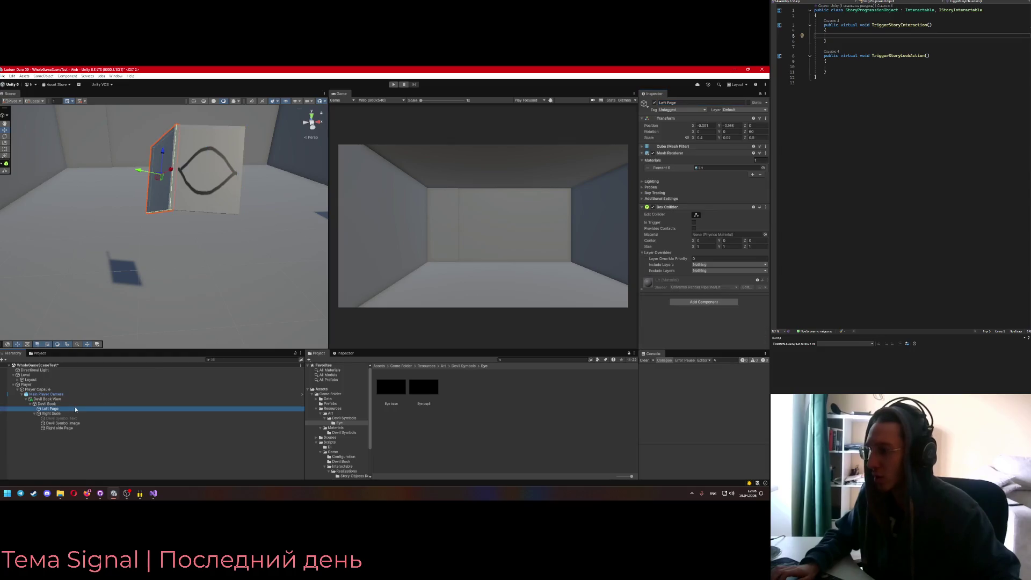
left_click(668, 103)
type("Slid")
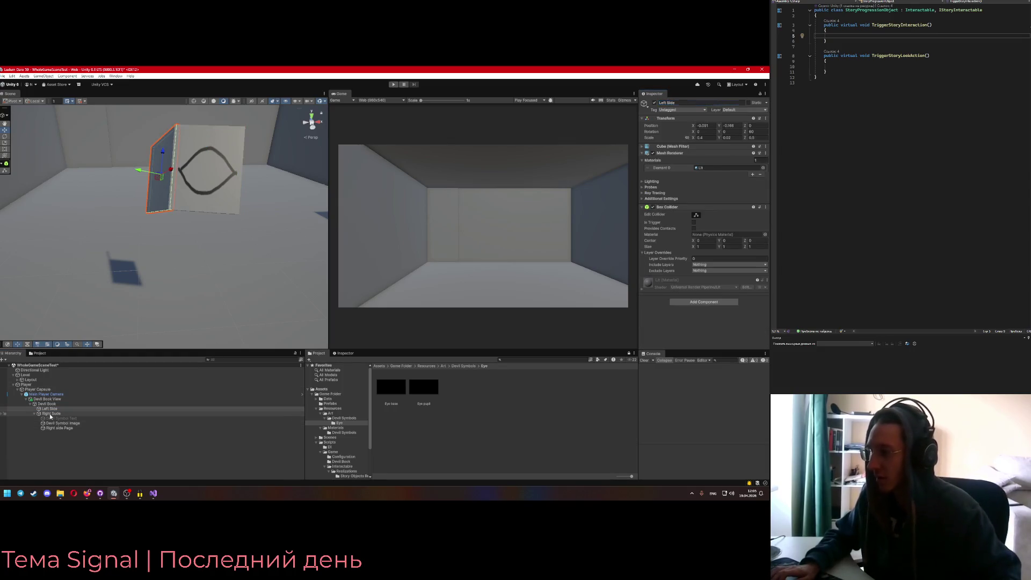
left_click(52, 414)
left_click(674, 102)
type("Right Side")
key("Return")
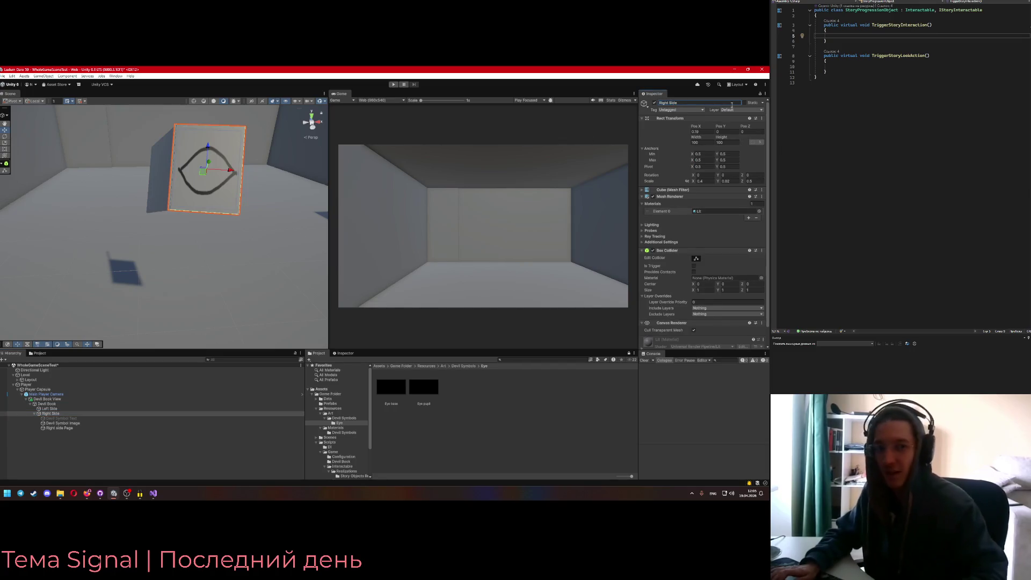
Add a URP Decal Projector component to the Right side Page plane
left_click(84, 428)
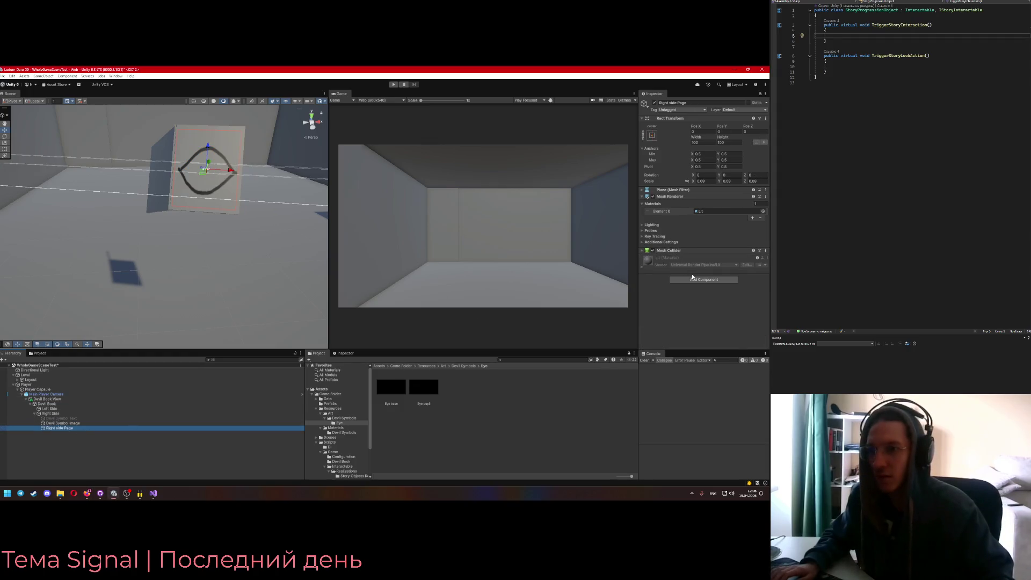
left_click(694, 280)
type("DEcal")
key("Return")
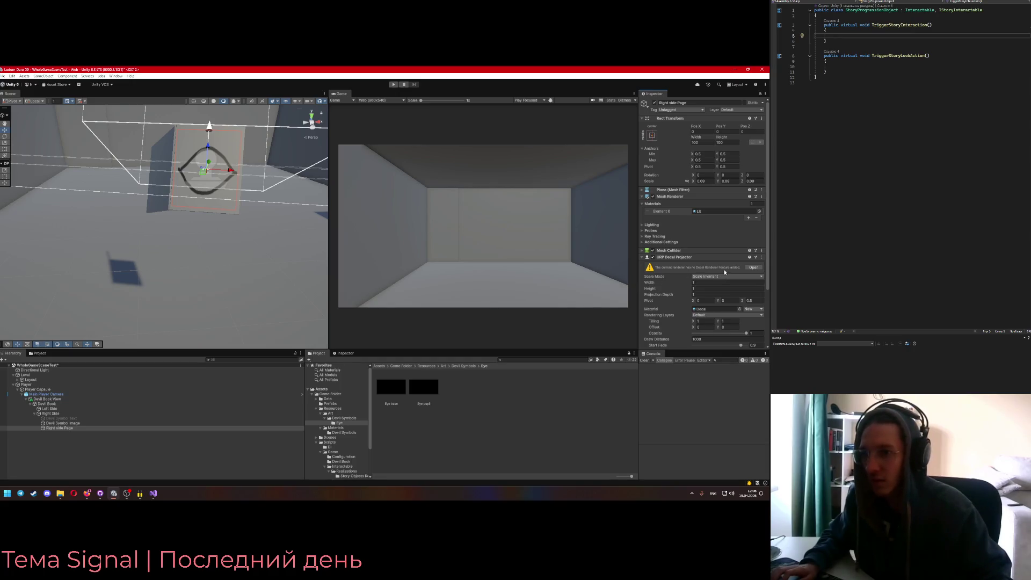
Add a Decal renderer feature to the PC_Renderer asset and close its settings window
left_click(753, 267)
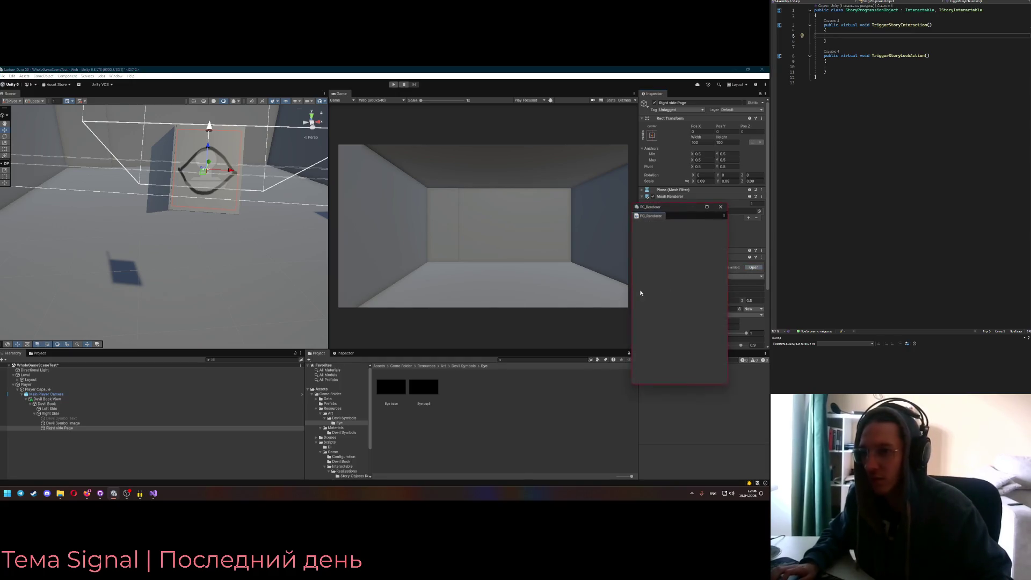
left_click_drag(679, 209, 502, 199)
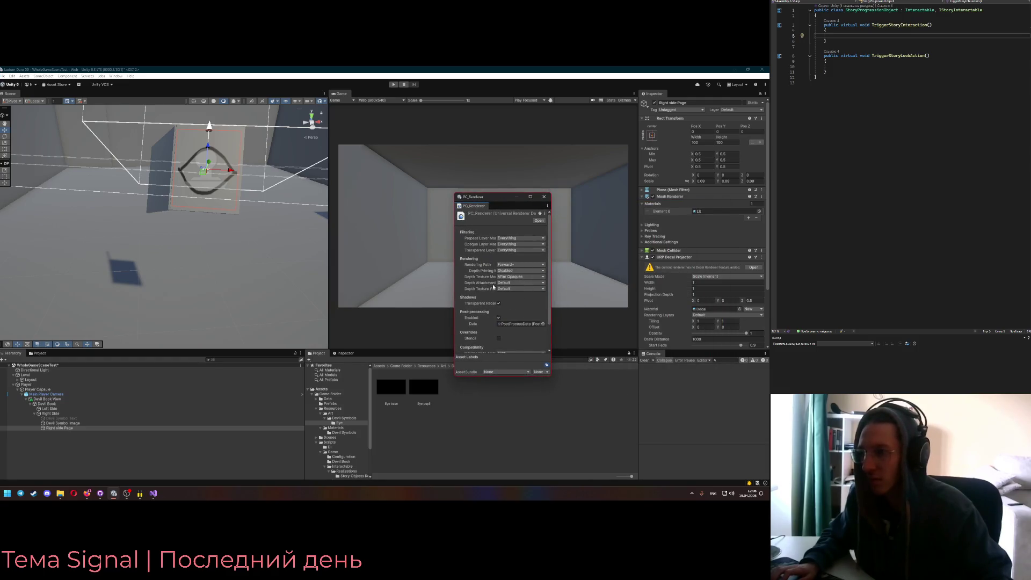
scroll(495, 312, "down", 3)
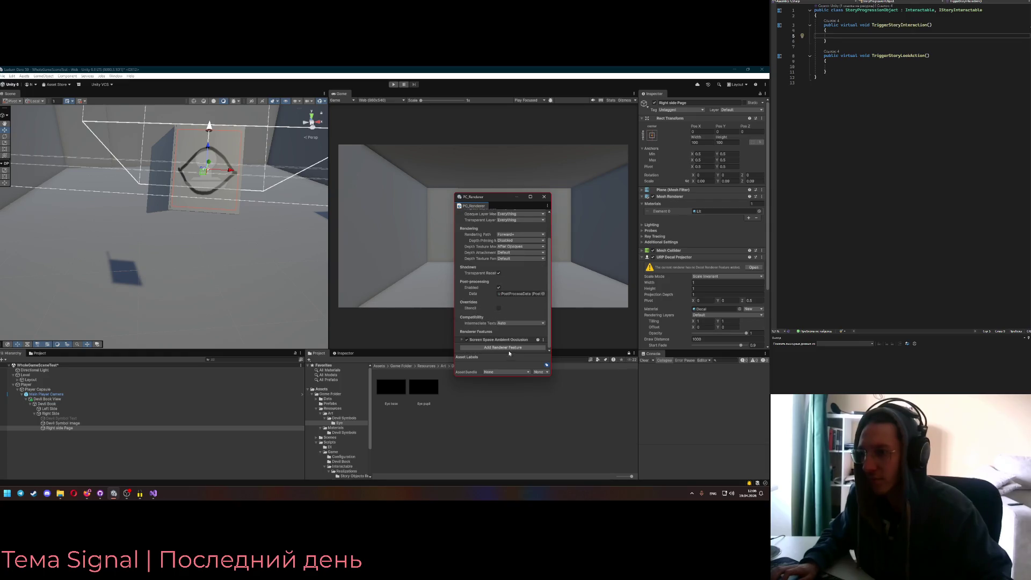
left_click(471, 347)
type("Dec")
left_click(481, 371)
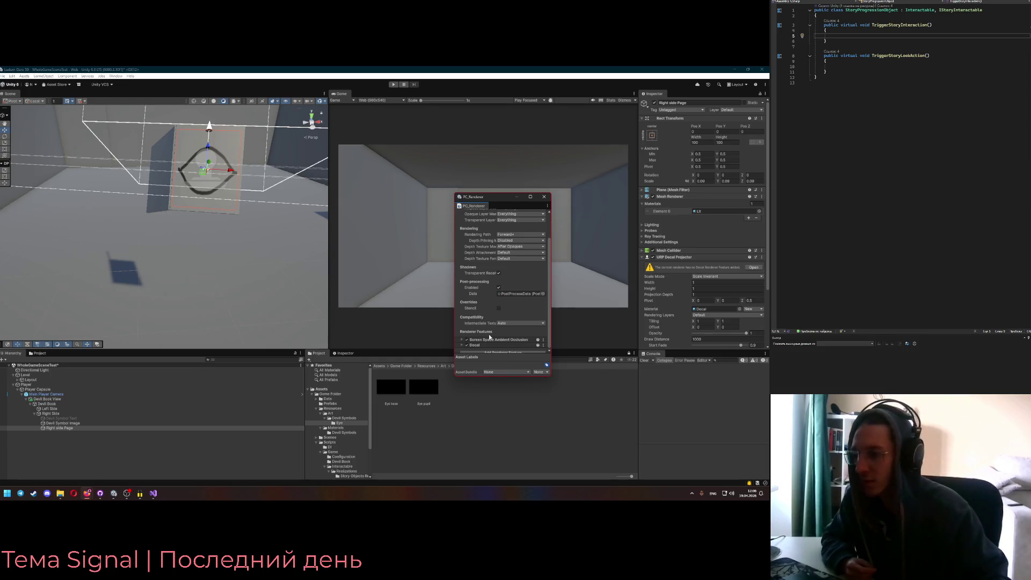
scroll(484, 308, "up", 1)
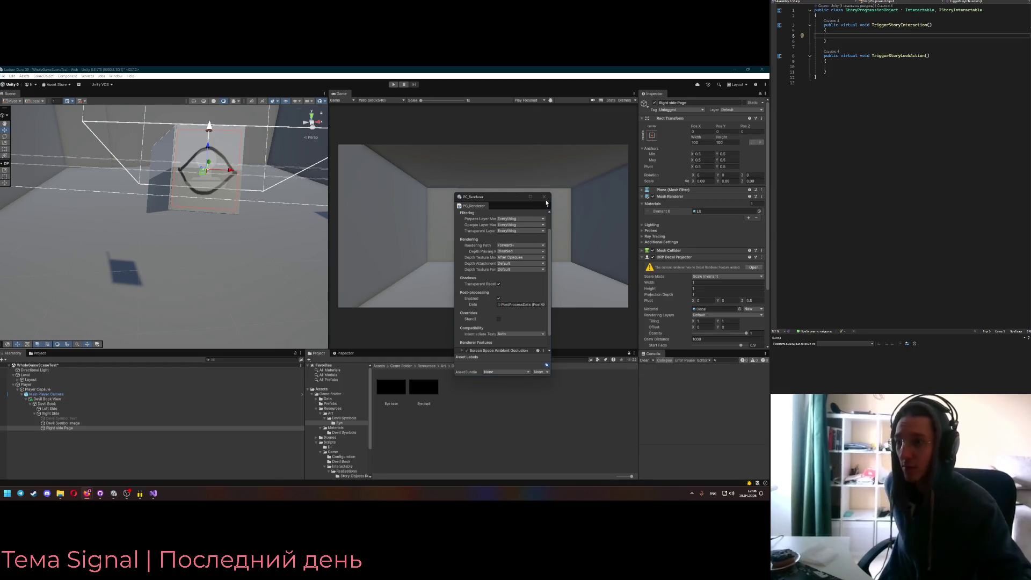
left_click(545, 197)
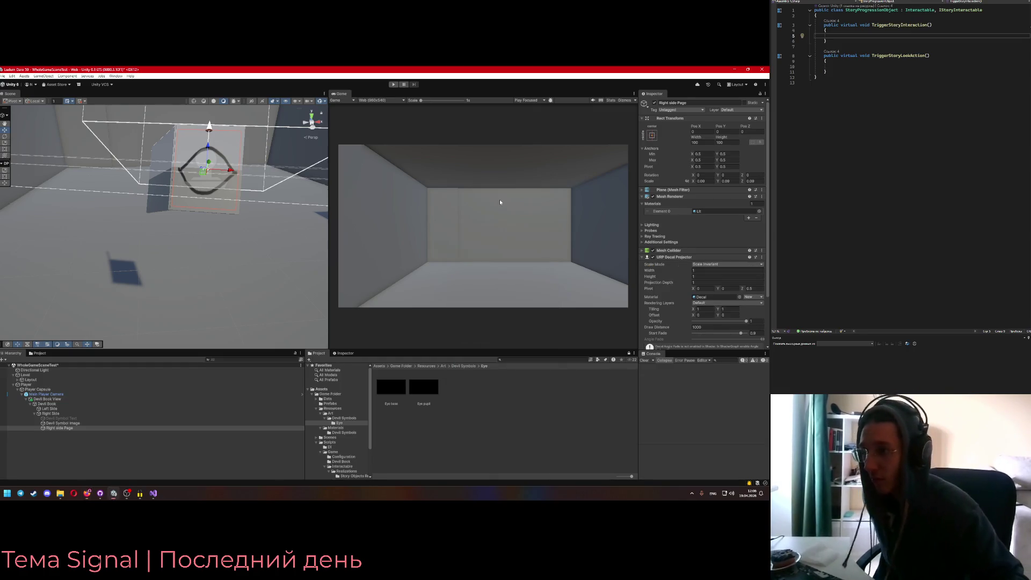
Switch the Right side Page decal projector's Scale Mode to Inherit from Hierarchy
left_click(713, 265)
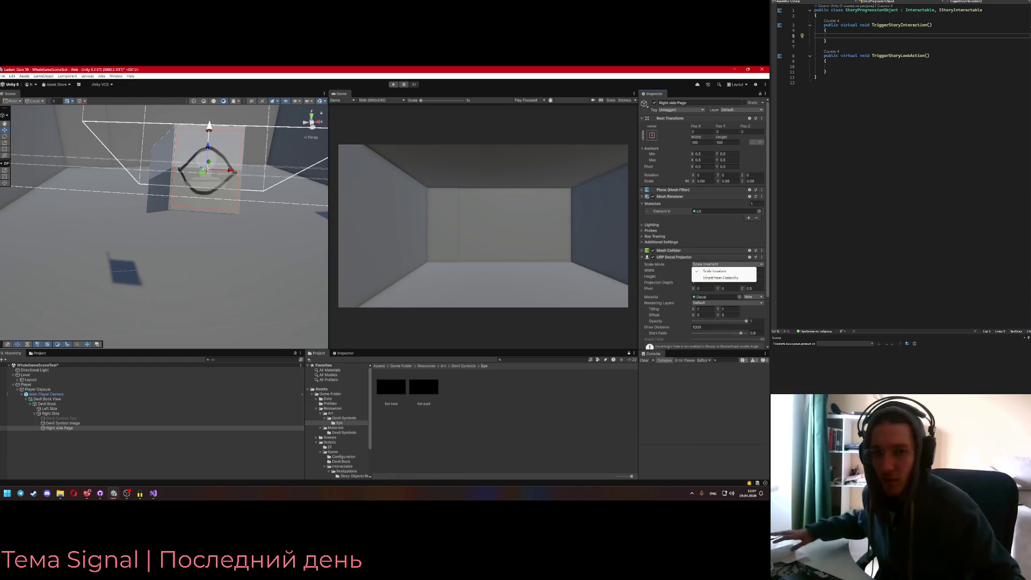
key("alt+Tab")
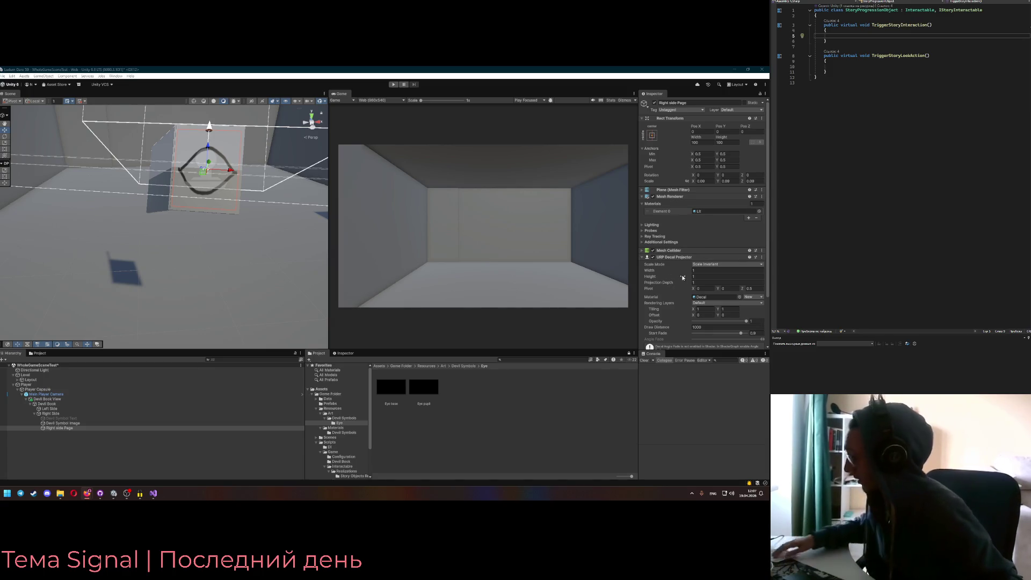
scroll(690, 281, "down", 2)
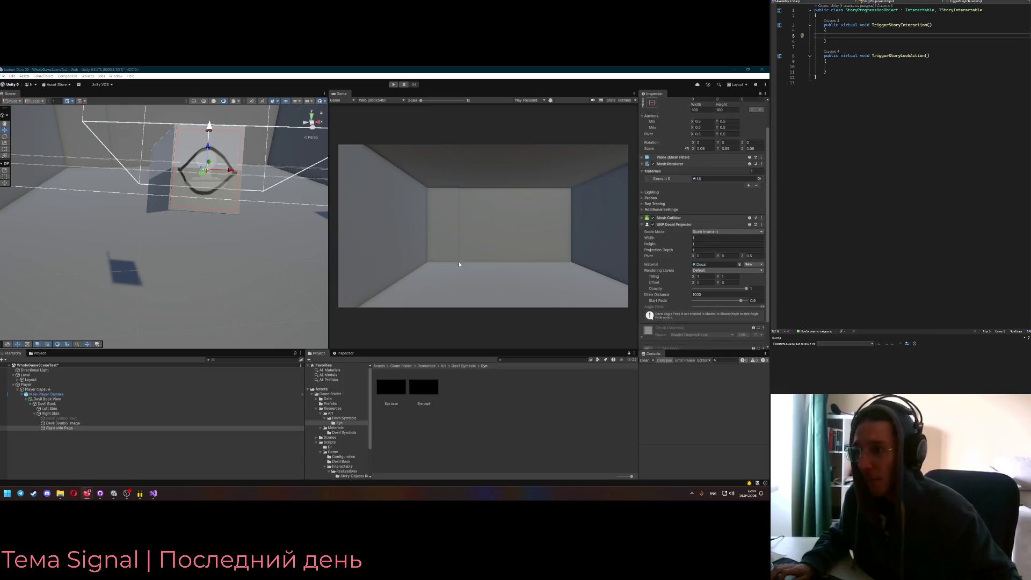
left_click_drag(204, 194, 250, 188)
left_click(728, 232)
left_click(715, 244)
left_click_drag(176, 242, 188, 246)
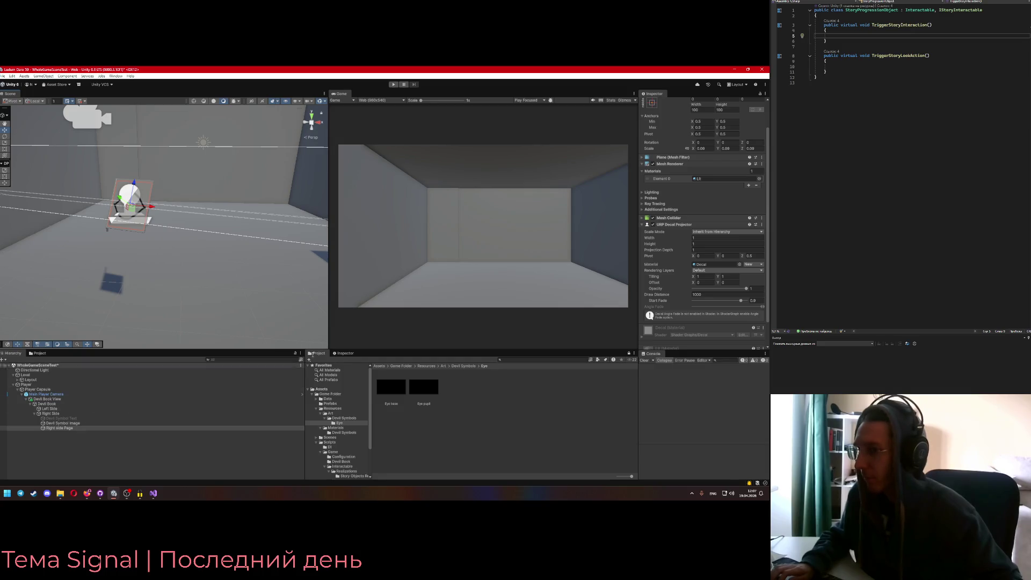
left_click_drag(159, 302, 80, 333)
left_click(75, 423)
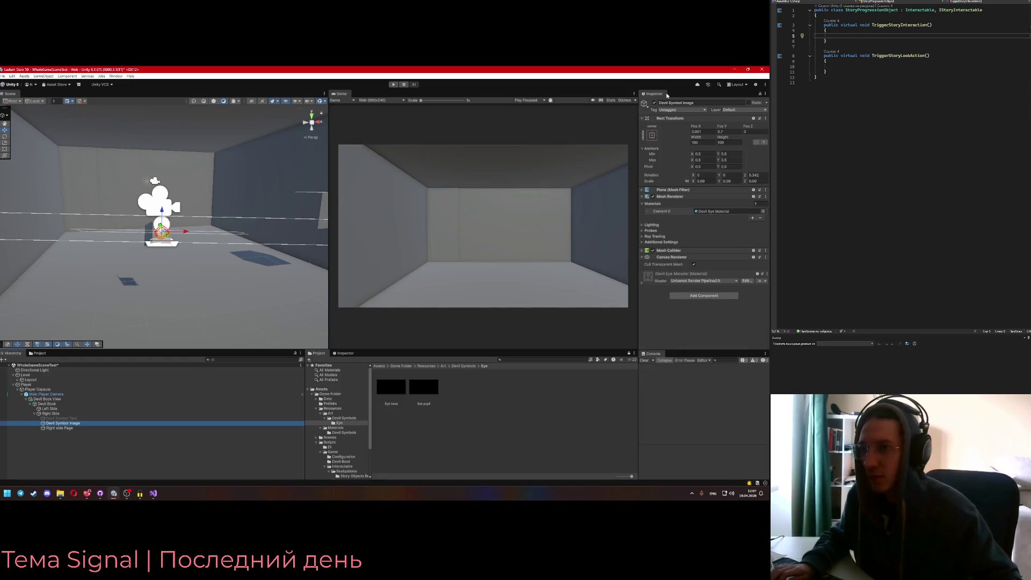
left_click(59, 428)
mouse_move(145, 314)
left_mouse_down()
mouse_move(123, 299)
mouse_move(24, 307)
left_mouse_up()
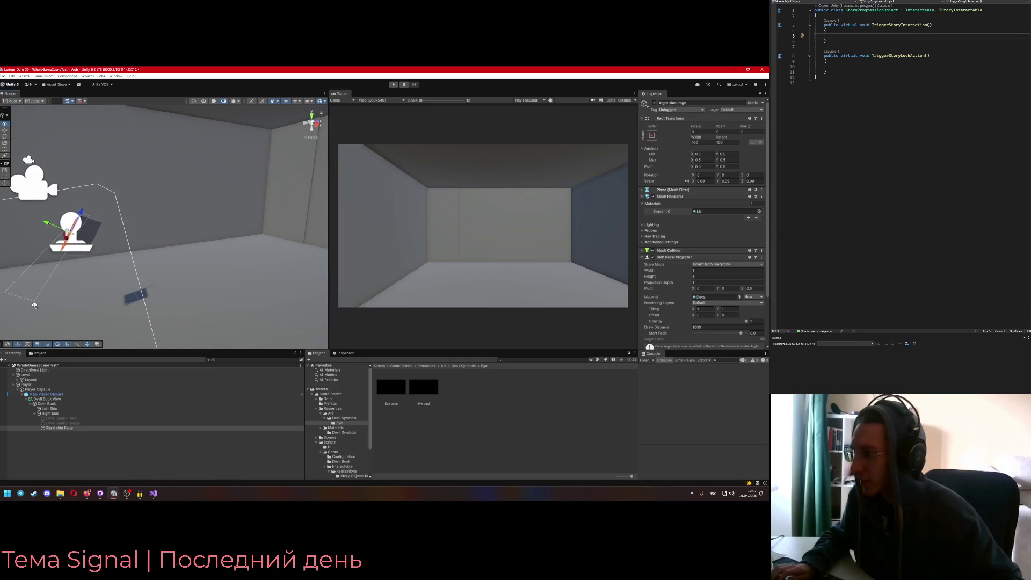
right_click(53, 429)
left_click(91, 282)
key("Return")
left_click(64, 428)
left_click(63, 414)
mouse_move(148, 301)
left_mouse_down()
mouse_move(132, 300)
mouse_move(183, 301)
mouse_move(172, 301)
left_mouse_up()
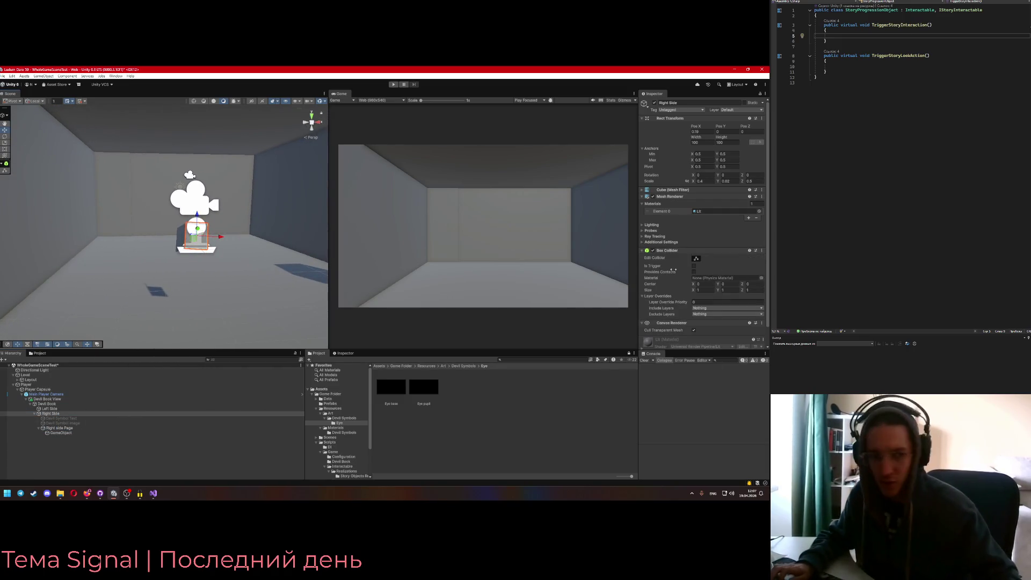
left_click(86, 434)
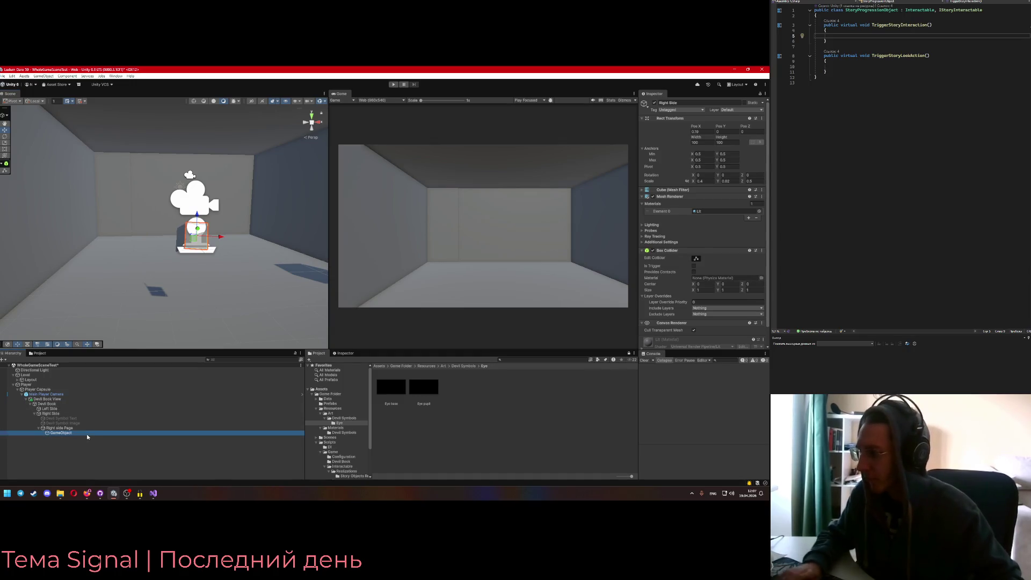
key("Delete")
left_click(69, 428)
left_click(700, 181)
type("1")
mouse_move(252, 247)
left_mouse_down()
mouse_move(234, 246)
mouse_move(279, 248)
left_mouse_up()
key("ctrl+z")
scroll(675, 302, "down", 2)
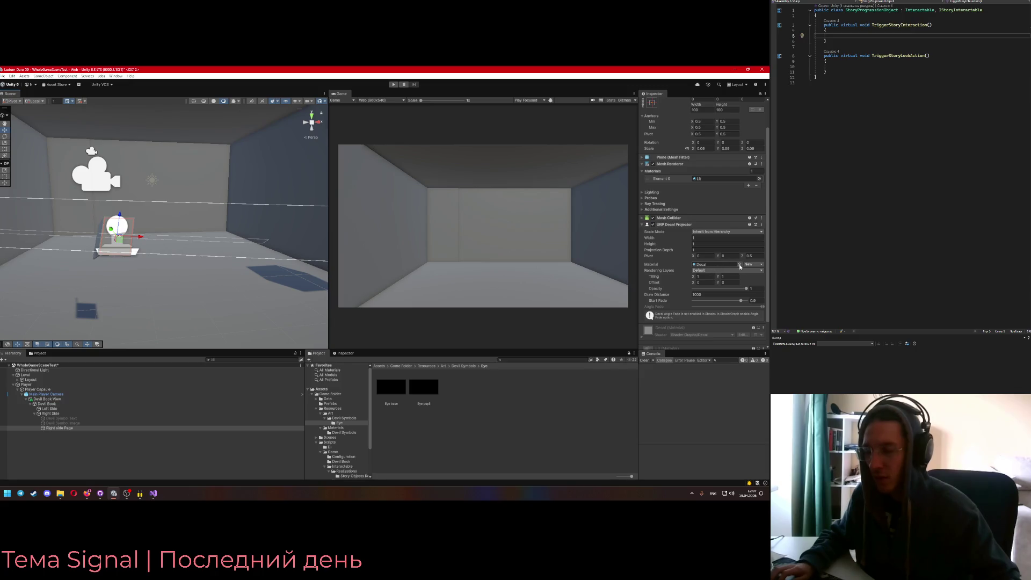
left_click(740, 266)
scroll(622, 260, "up", 2)
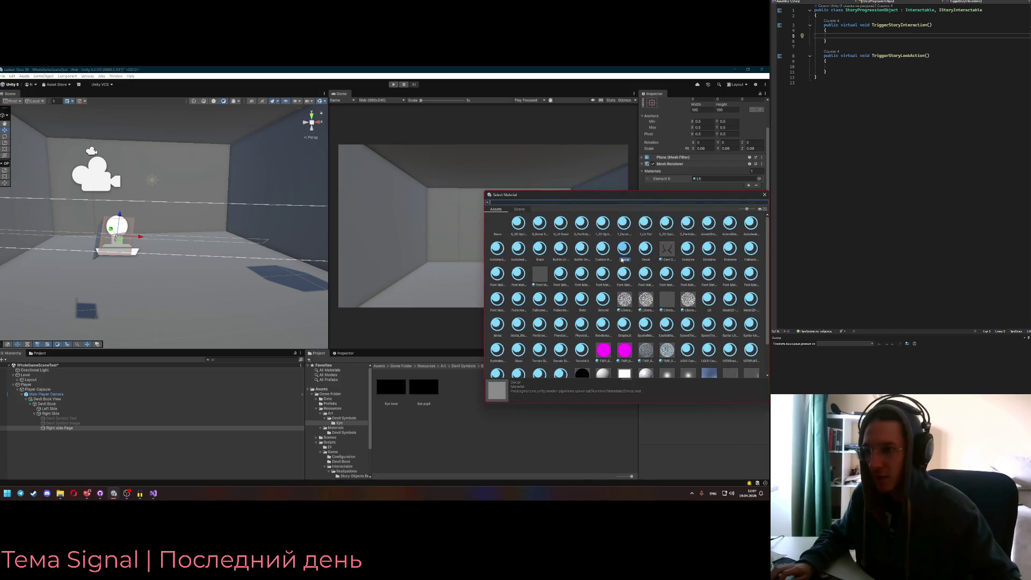
left_click(765, 194)
left_click(750, 265)
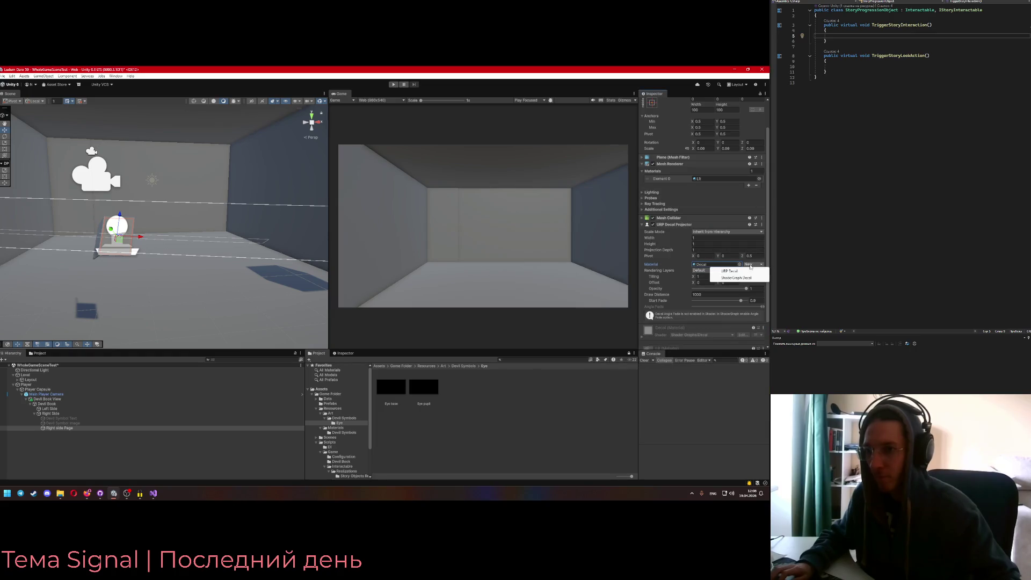
left_click(497, 375)
left_click(496, 376)
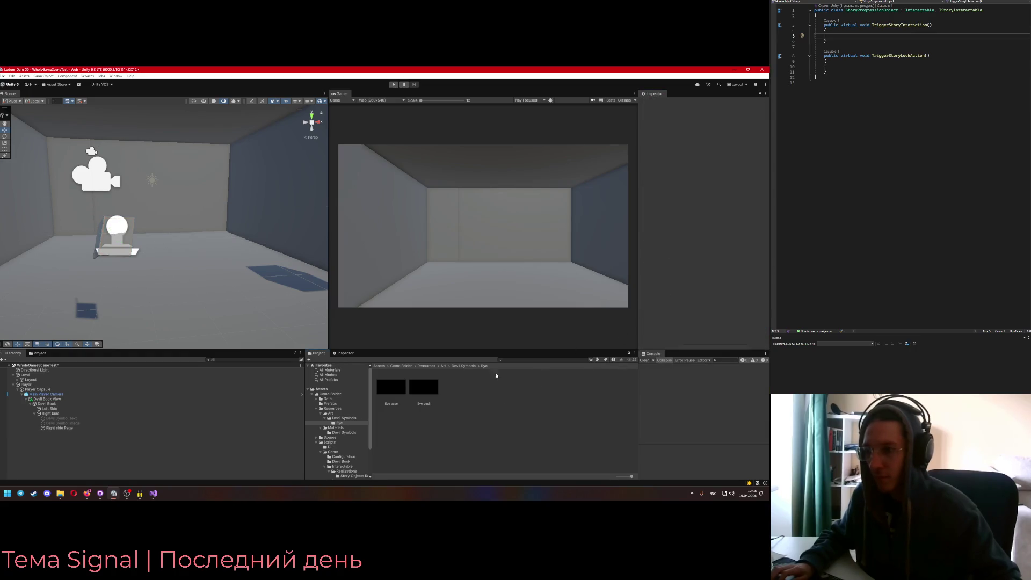
left_click(144, 257)
left_click_drag(177, 269, 212, 277)
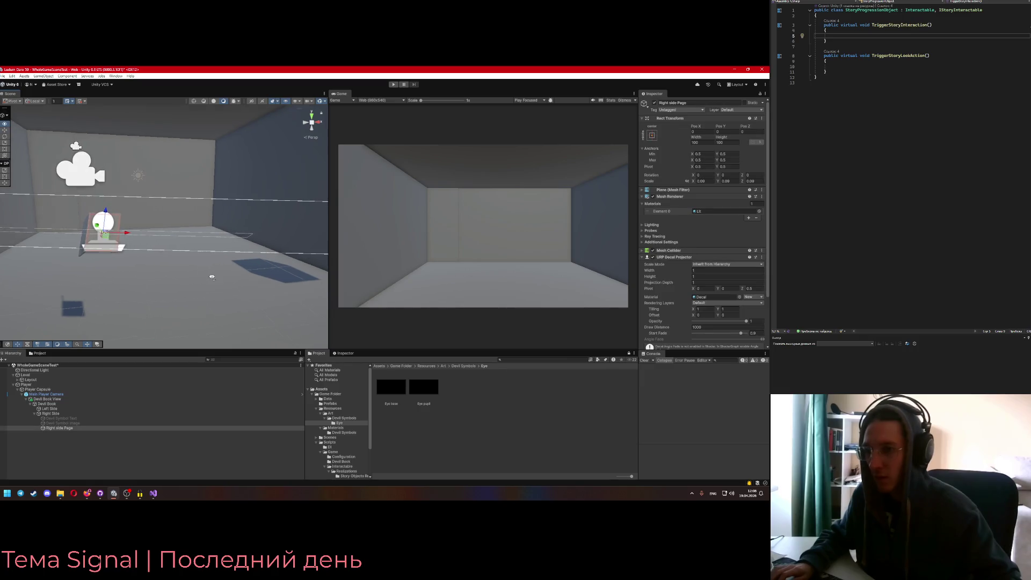
scroll(662, 287, "down", 2)
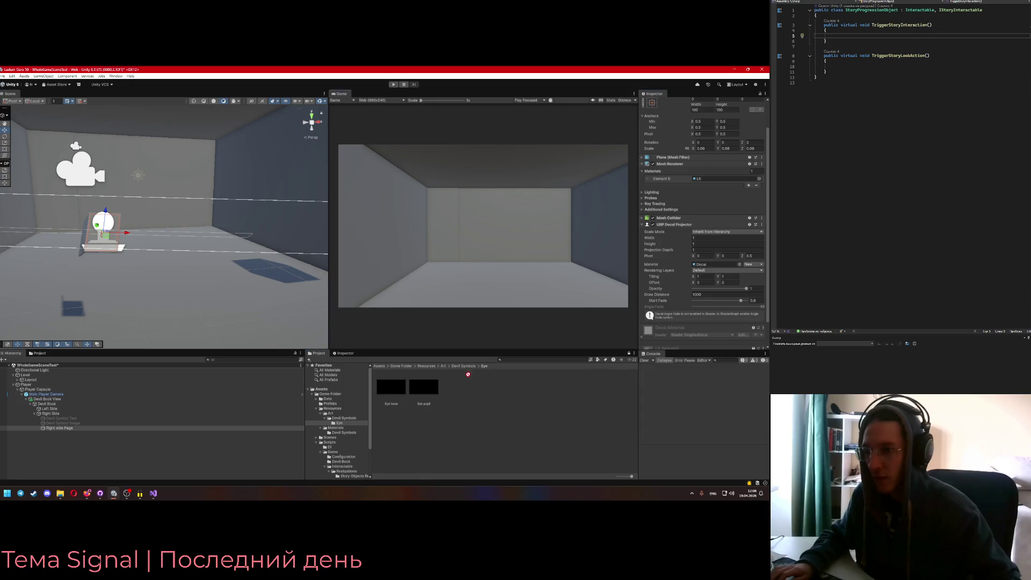
Browse to Resources/Materials/Devil Symbols and select the Devil Eye Material
left_click(427, 365)
left_click(422, 383)
double_click(421, 385)
double_click(391, 386)
left_click(399, 386)
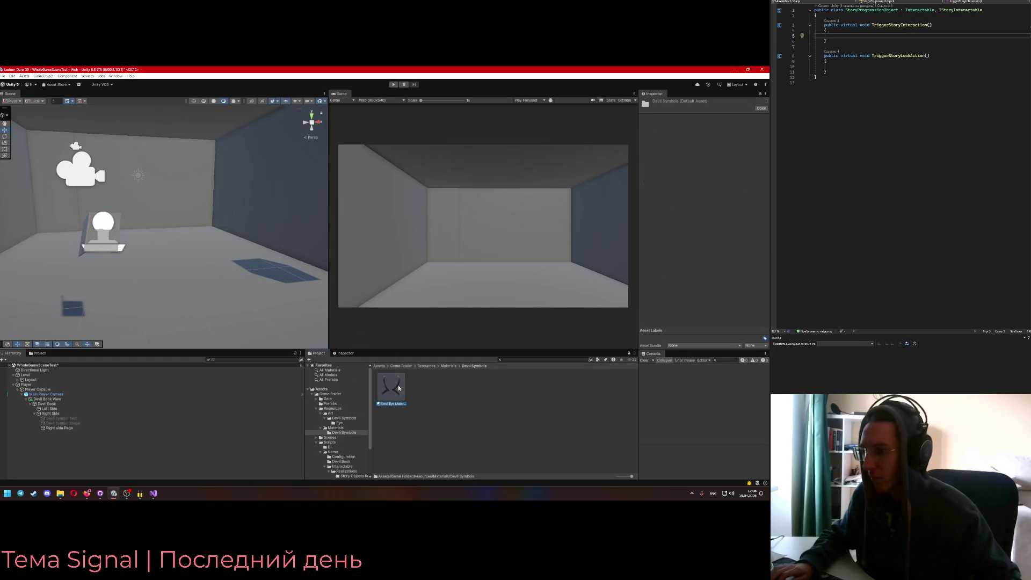
Assign Devil Eye Material to the Right side Page decal projector's Material field
left_click(114, 232)
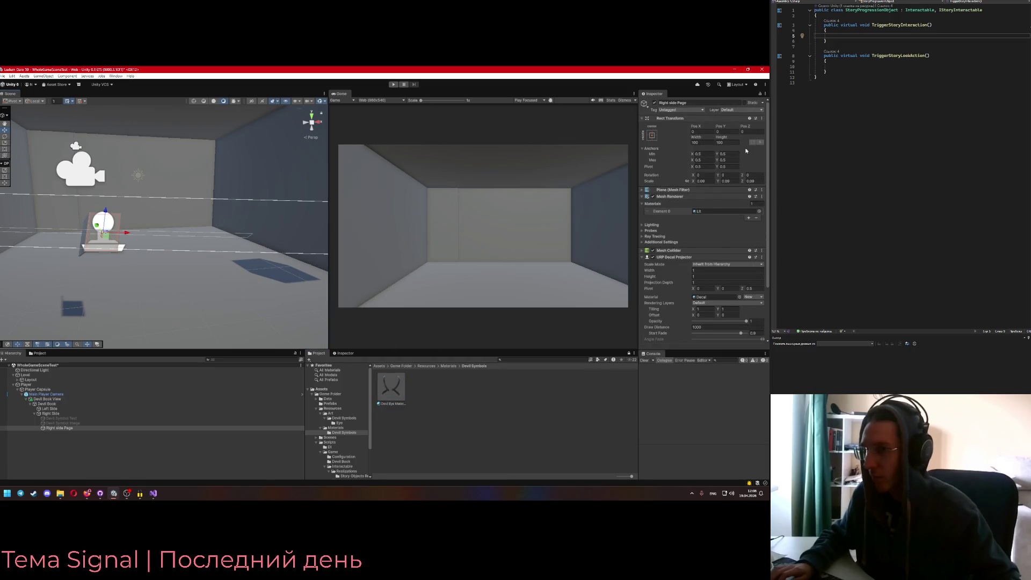
scroll(709, 264, "down", 3)
mouse_move(392, 387)
left_mouse_down()
mouse_move(603, 322)
mouse_move(715, 232)
left_mouse_up()
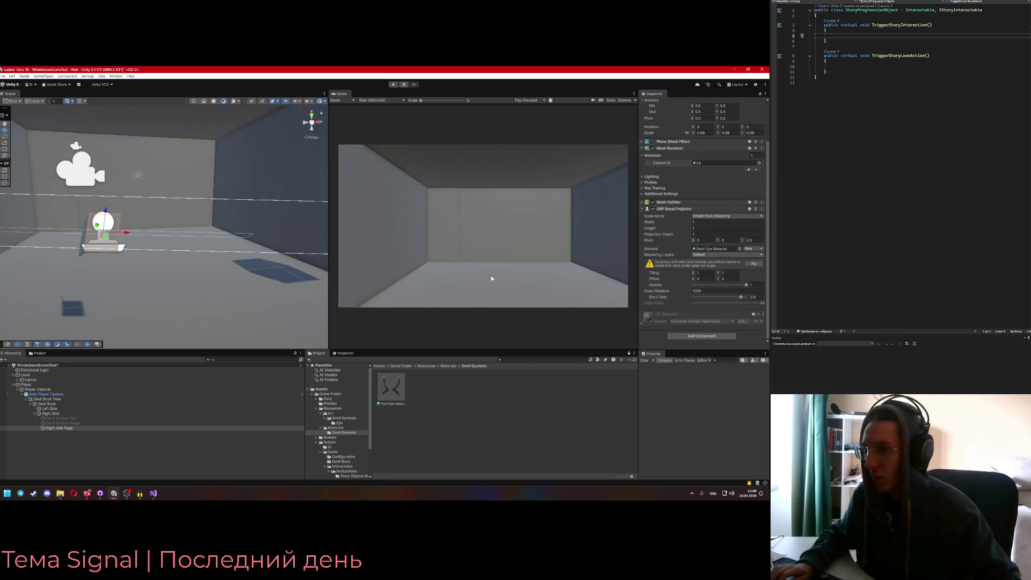
left_click_drag(237, 245, 206, 246)
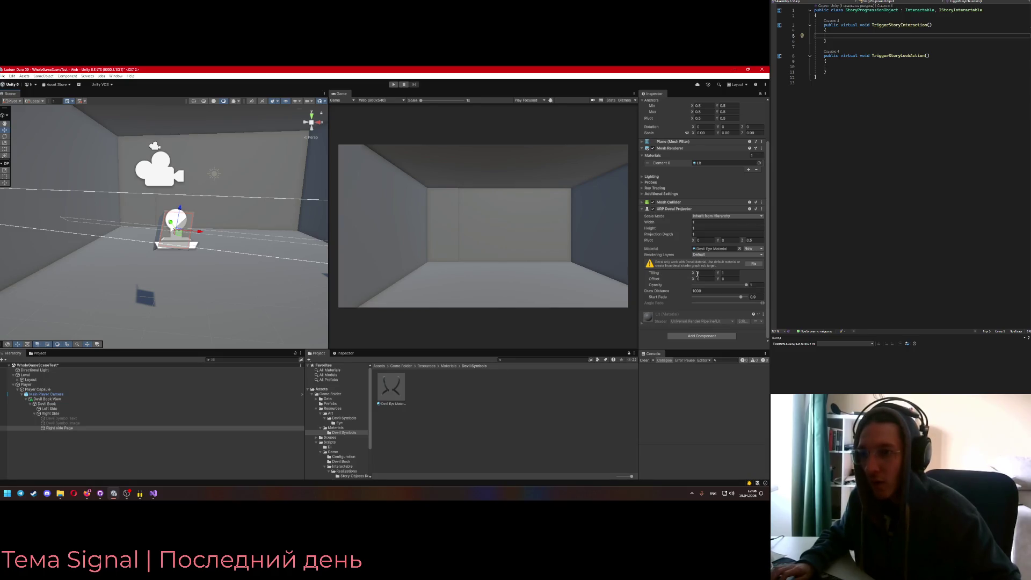
Create a new ShaderGraph decal named 'Devil Eye Decal' and accept both Shader Graph prompts
left_click(750, 249)
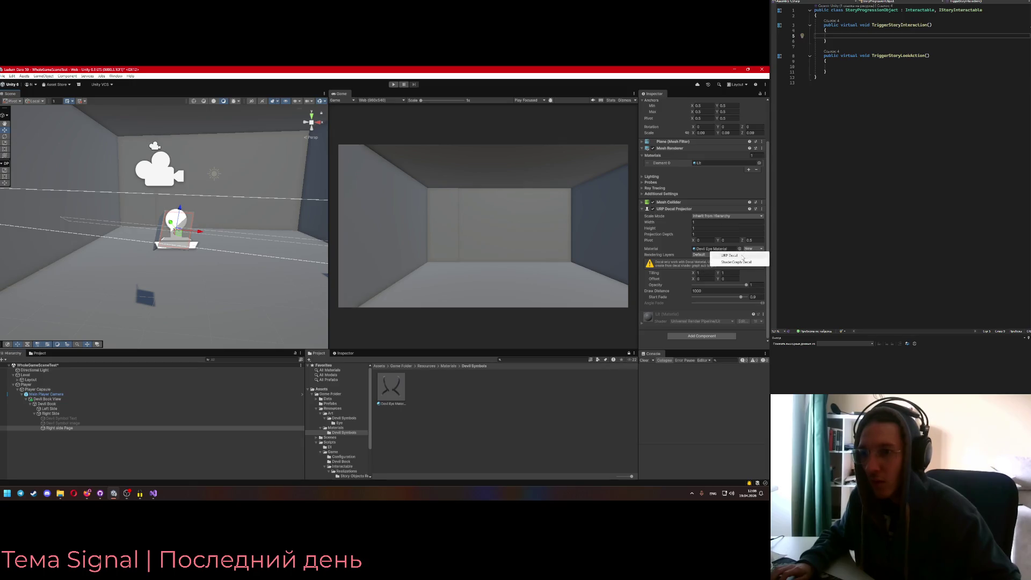
left_click(737, 262)
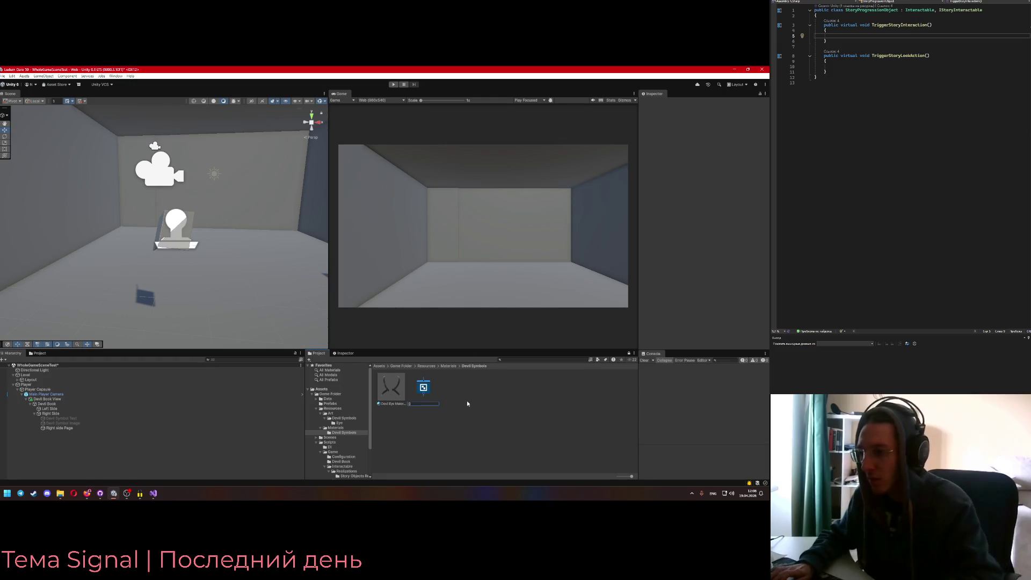
type("Devil Eye Decal")
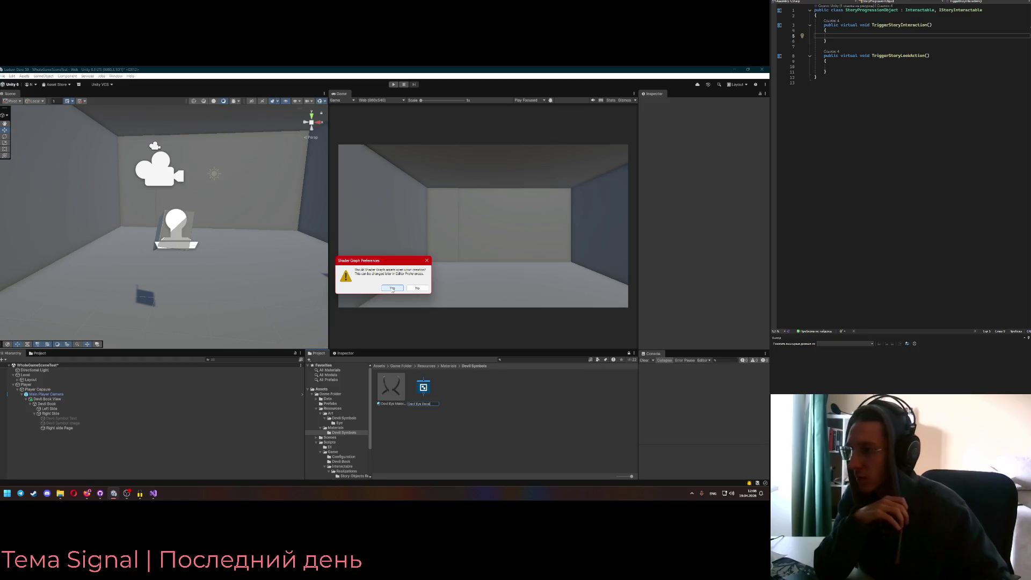
left_click(392, 289)
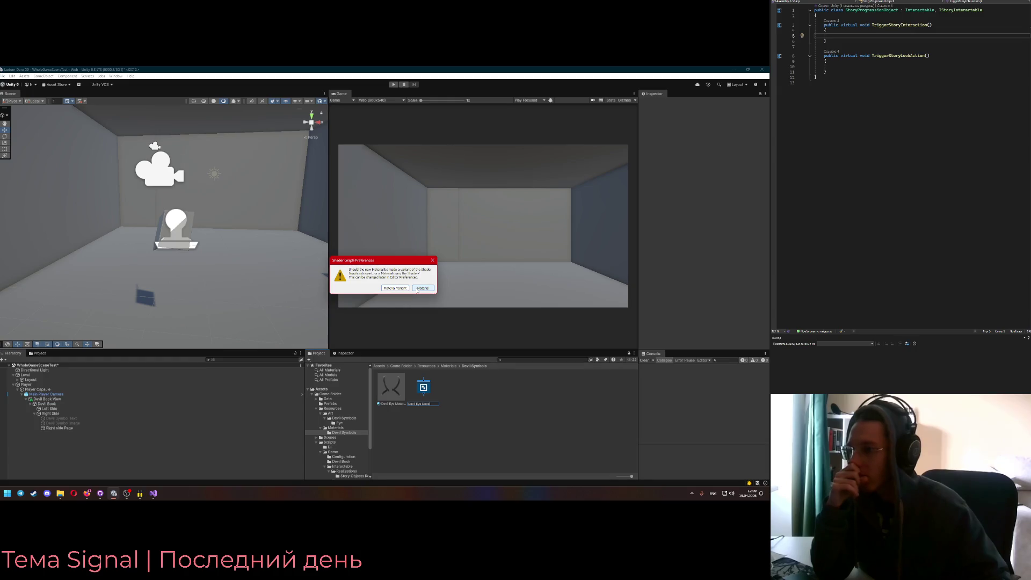
left_click(417, 288)
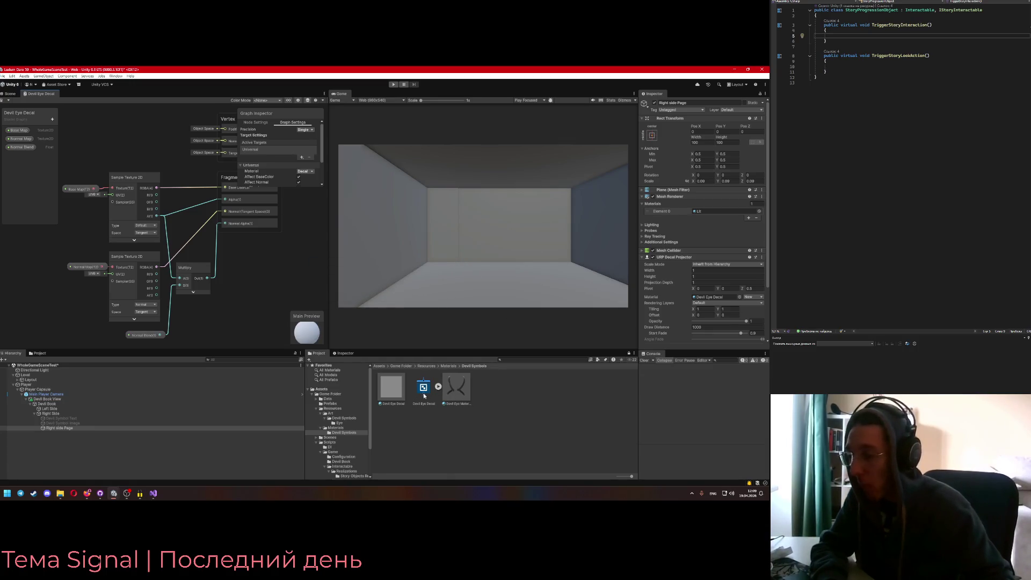
Select the Devil Eye Decal material to show its inputs
left_click(451, 397)
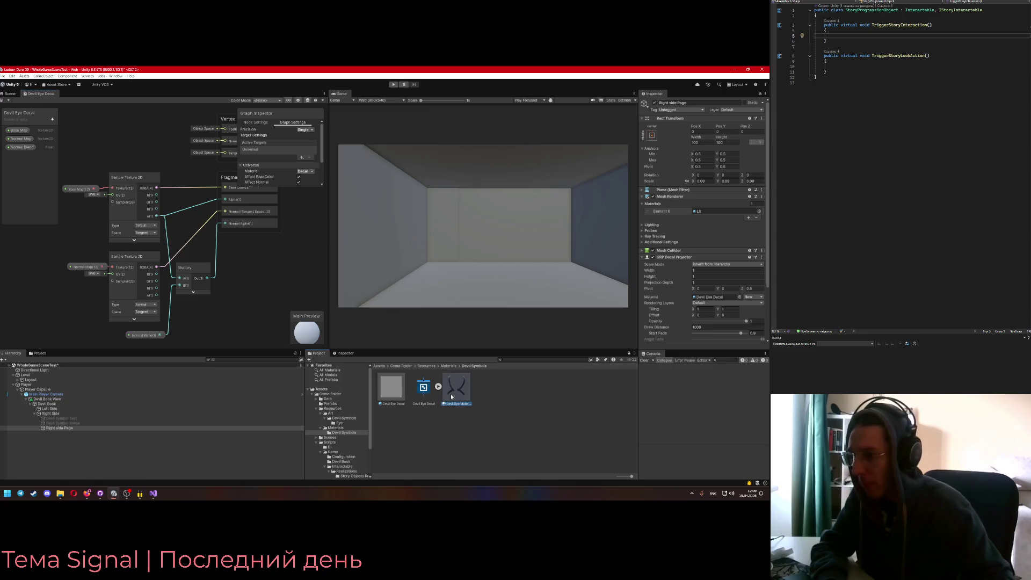
left_click(423, 387)
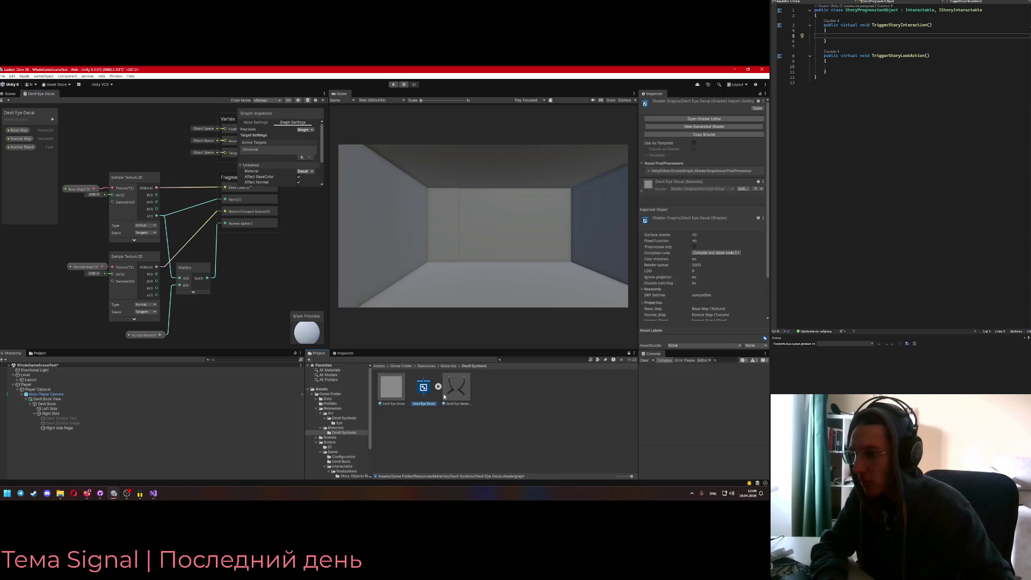
left_click(401, 394)
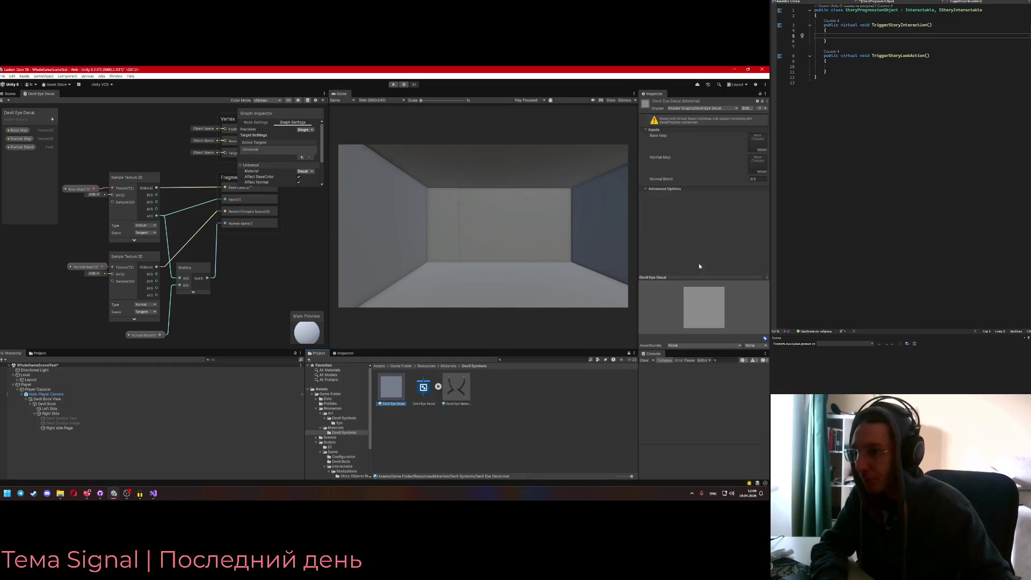
Browse to Resources/Art/Devil Symbols/Eye and inspect the Eye base texture
left_click(426, 366)
double_click(391, 387)
double_click(392, 386)
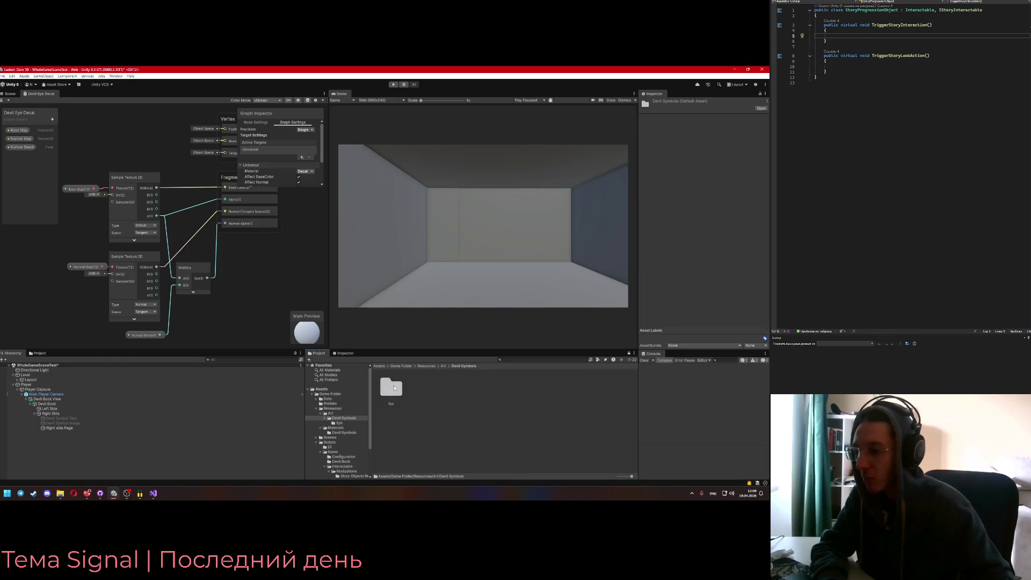
double_click(394, 388)
left_click(396, 388)
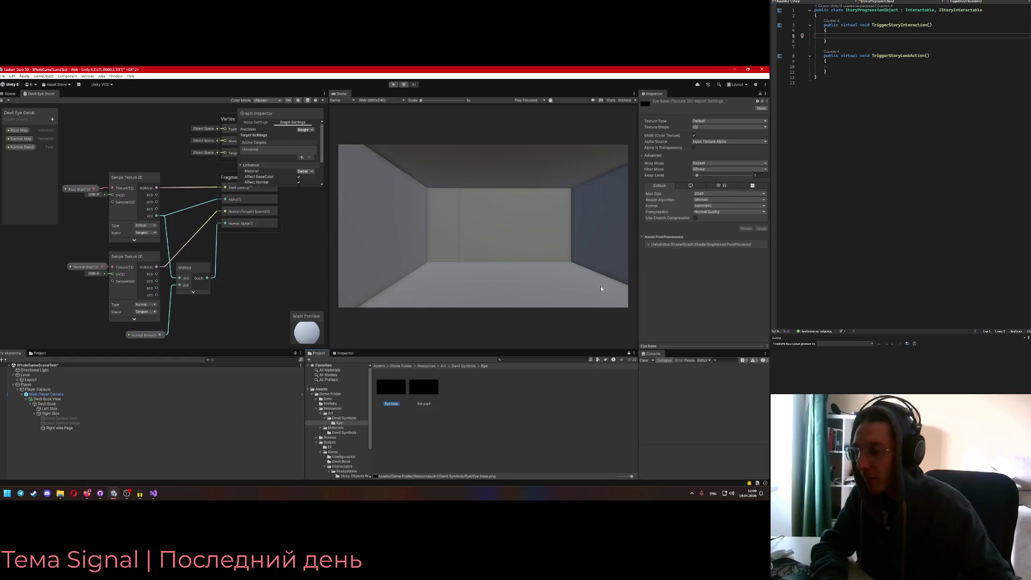
left_click(317, 332)
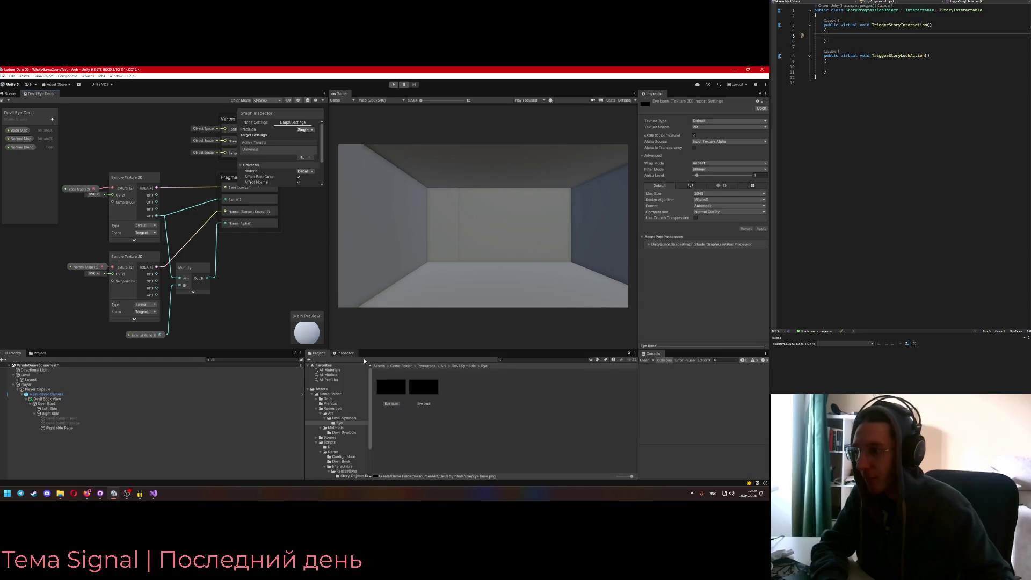
Revisit the Devil Symbols materials folder, then return to the Art Devil Symbols Eye folder
left_click(427, 366)
double_click(424, 387)
double_click(391, 387)
left_click(398, 389)
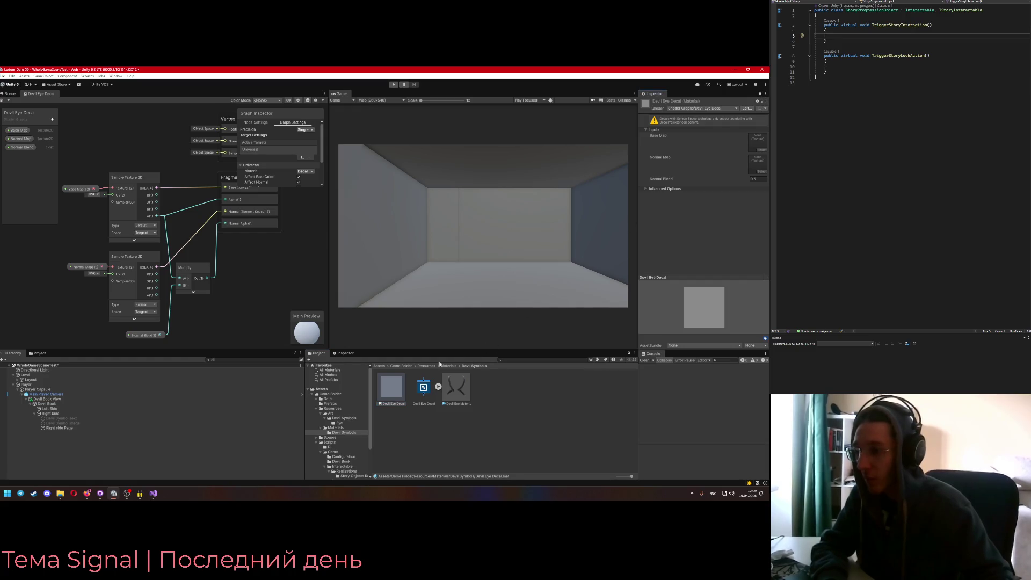
left_click(331, 413)
double_click(401, 383)
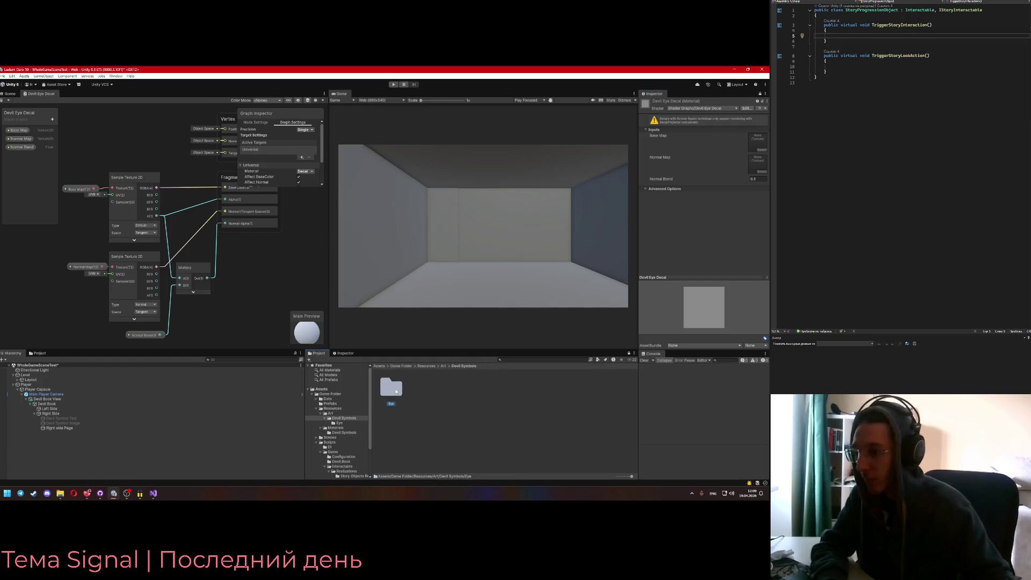
double_click(397, 386)
left_click(398, 388)
Set Eye base as the decal's Base Map, then browse back to Materials/Devil Symbols
mouse_move(692, 263)
left_mouse_down()
mouse_move(744, 137)
mouse_move(759, 141)
left_mouse_up()
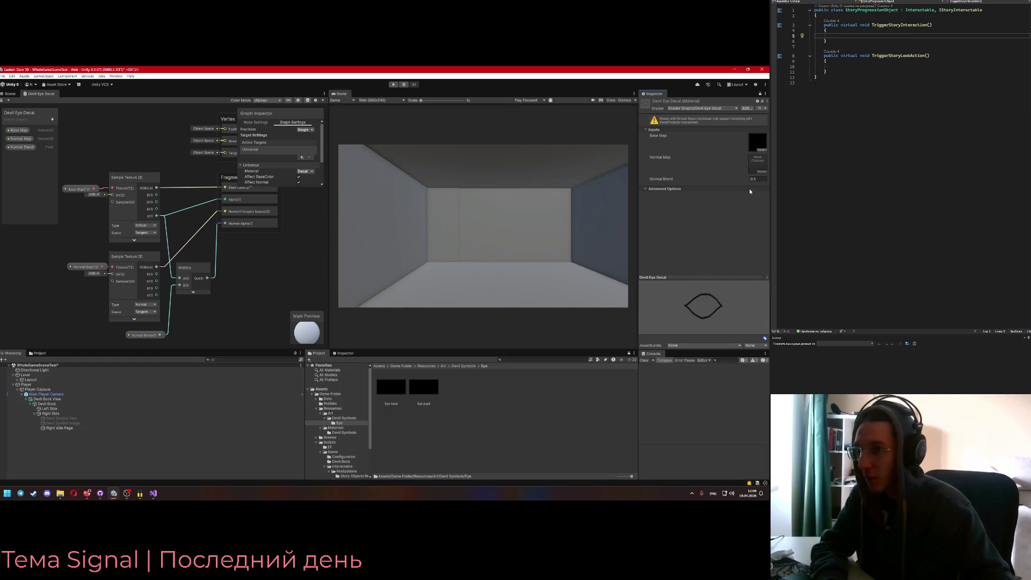
left_click(473, 367)
left_click(442, 367)
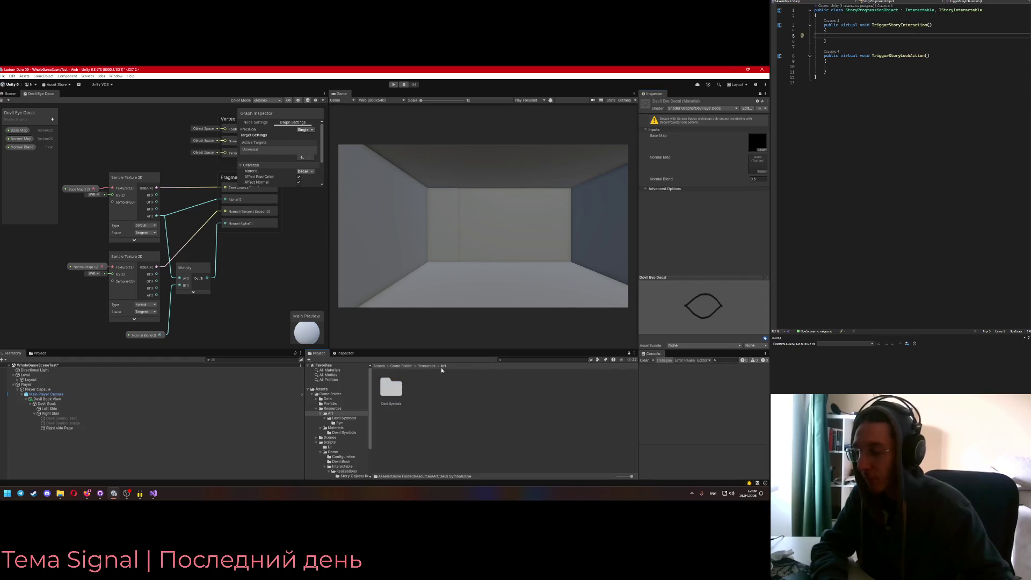
left_click(427, 366)
double_click(418, 387)
double_click(391, 386)
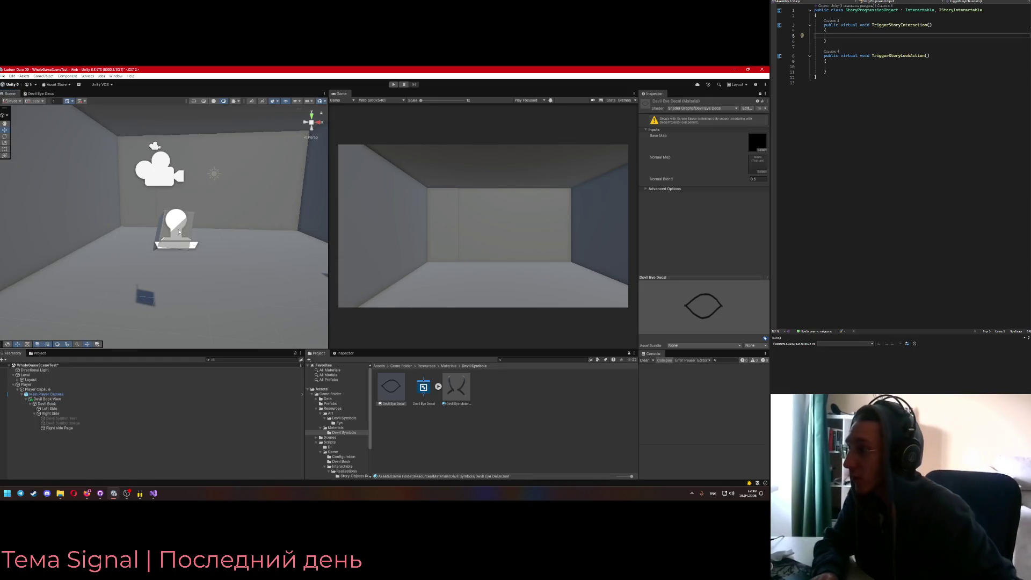
Select Right side Page in the Scene view and show its components in the Inspector
left_click(195, 241)
left_click_drag(165, 271, 178, 271)
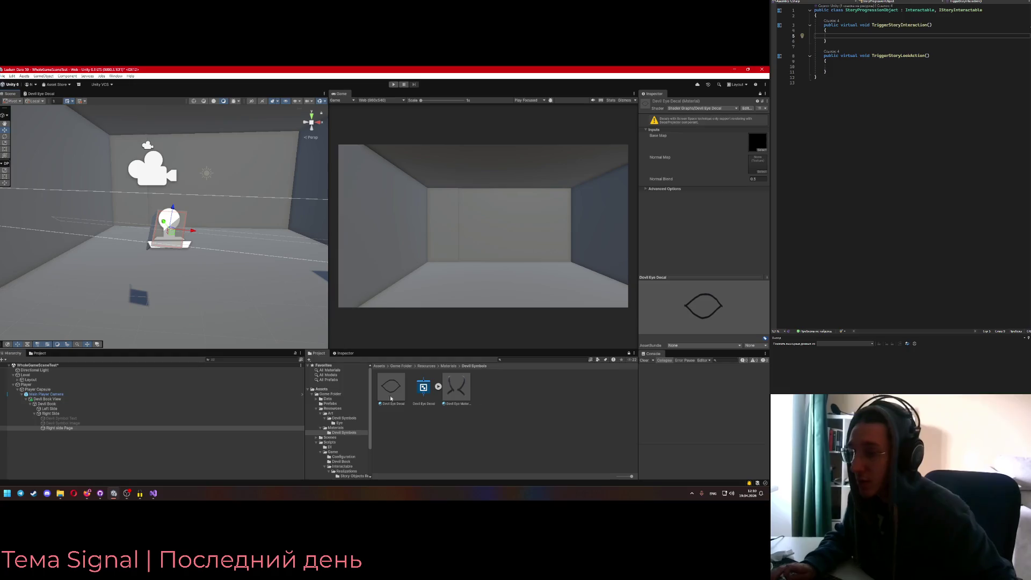
left_click(760, 94)
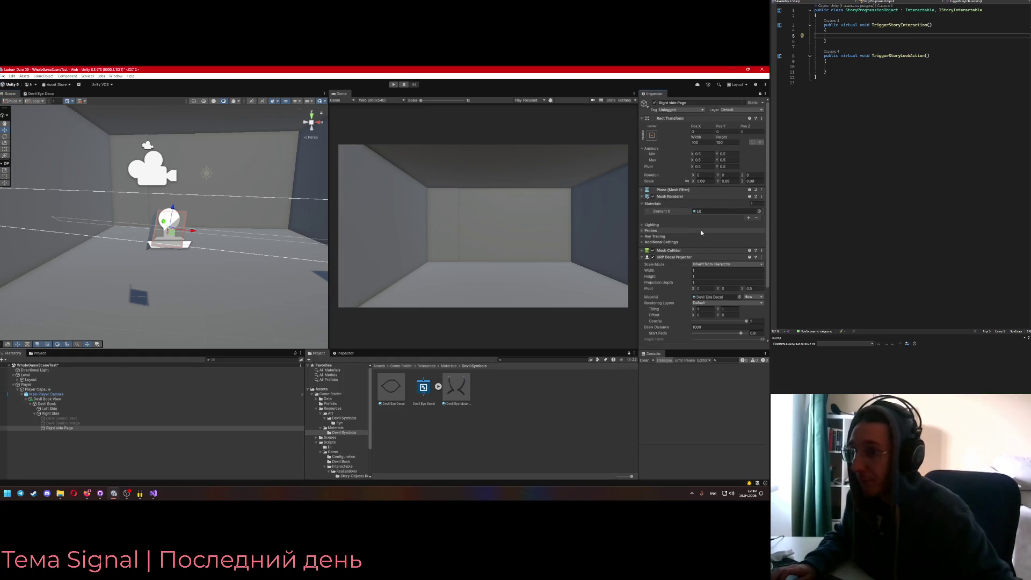
Set the page decal projector's Scale Mode to Scale Invariant
scroll(701, 278, "down", 3)
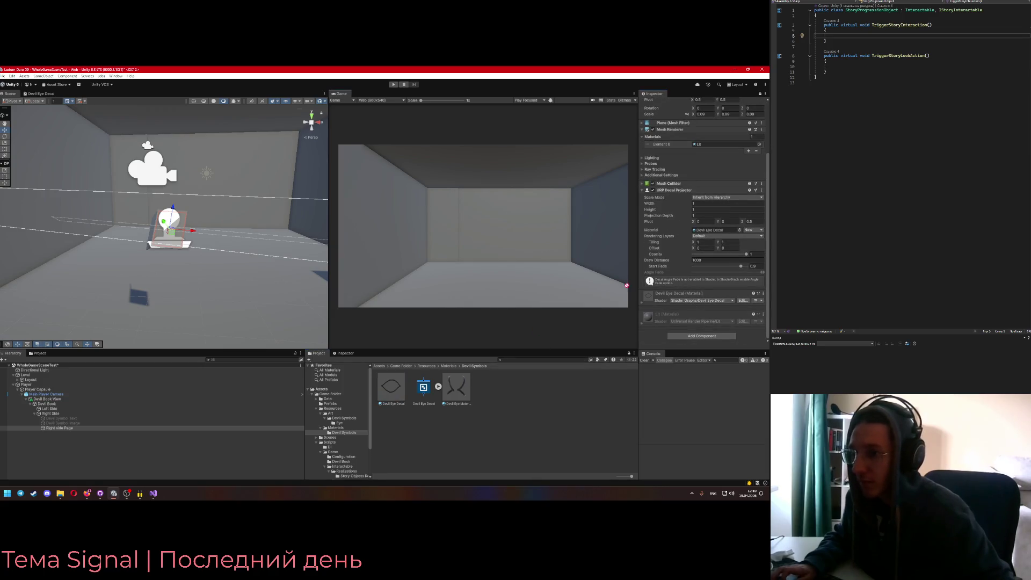
mouse_move(207, 265)
left_mouse_down()
mouse_move(285, 267)
mouse_move(199, 225)
mouse_move(324, 228)
mouse_move(315, 224)
mouse_move(345, 283)
mouse_move(147, 283)
mouse_move(271, 276)
left_mouse_up()
left_click(714, 237)
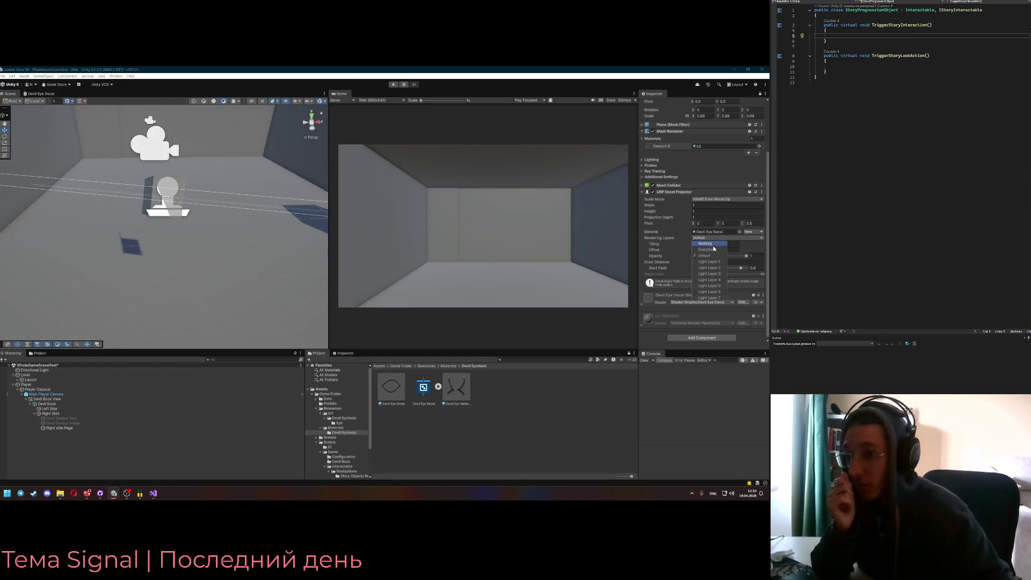
left_click(708, 238)
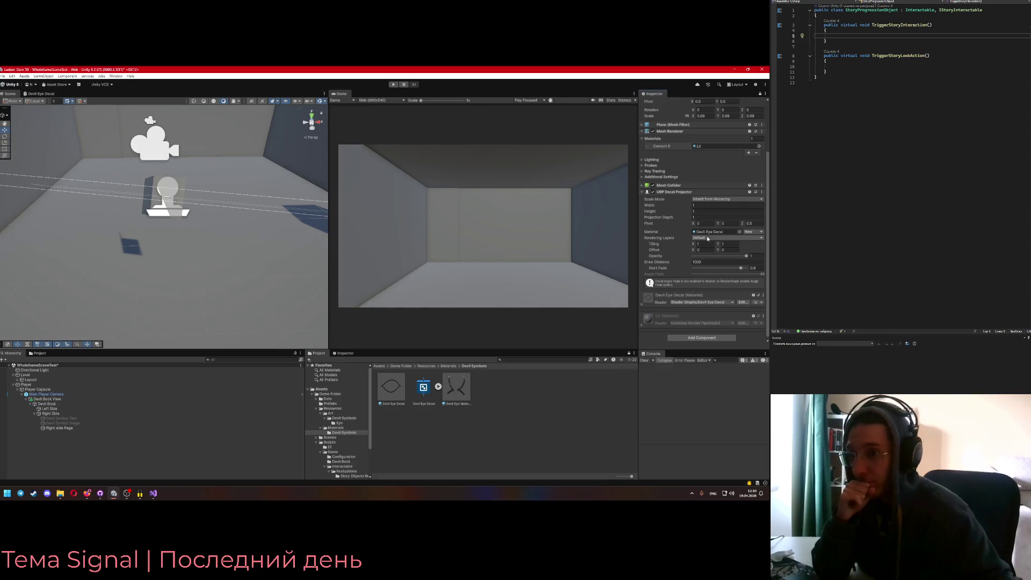
left_click(721, 238)
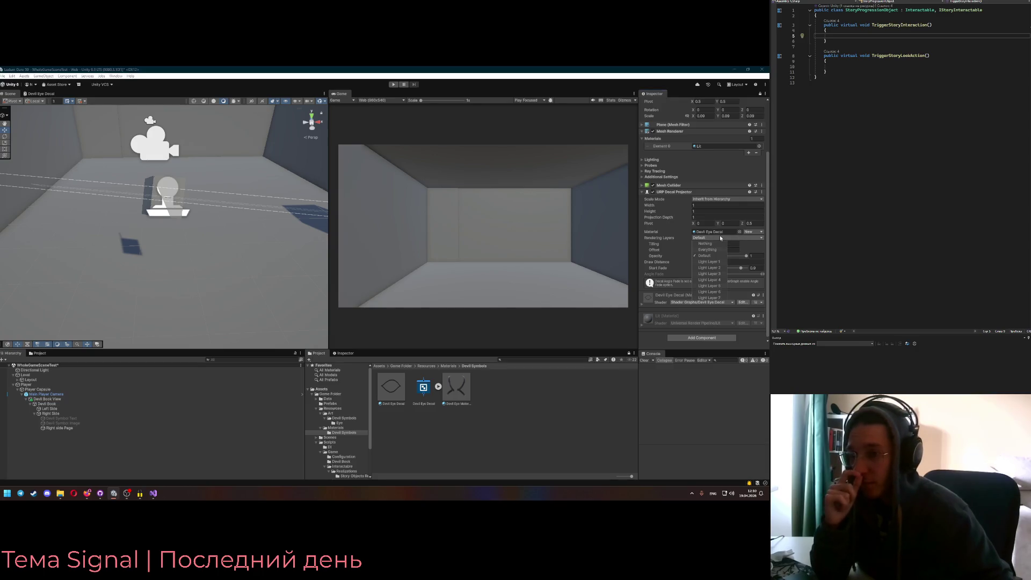
left_click(686, 231)
left_click(714, 199)
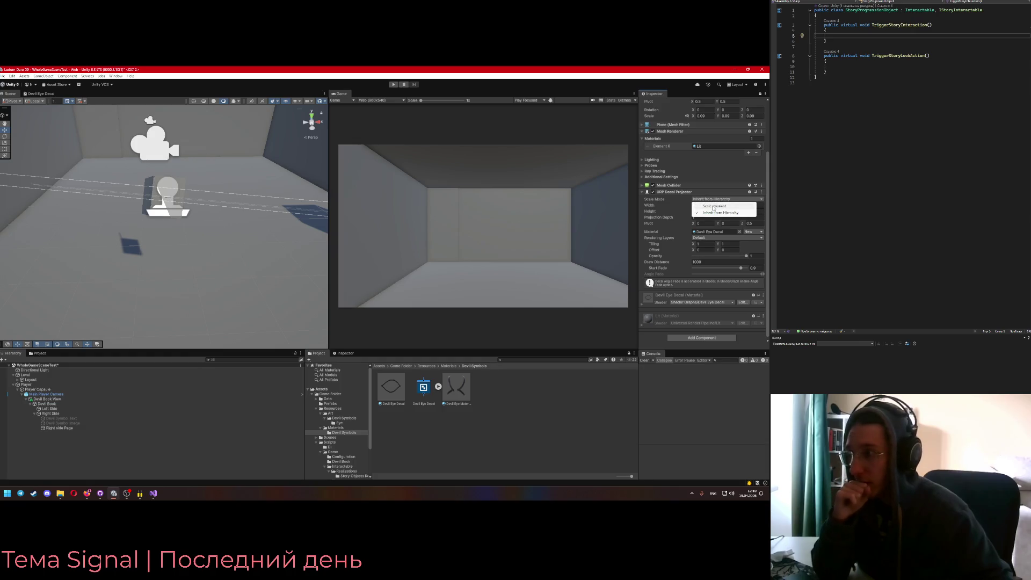
left_click(713, 206)
Enter 0.09 for the decal's Width, Height and Projection Depth, then frame it
mouse_move(226, 256)
left_mouse_down()
mouse_move(476, 228)
mouse_move(403, 216)
mouse_move(399, 227)
mouse_move(283, 218)
mouse_move(343, 260)
mouse_move(91, 252)
left_mouse_up()
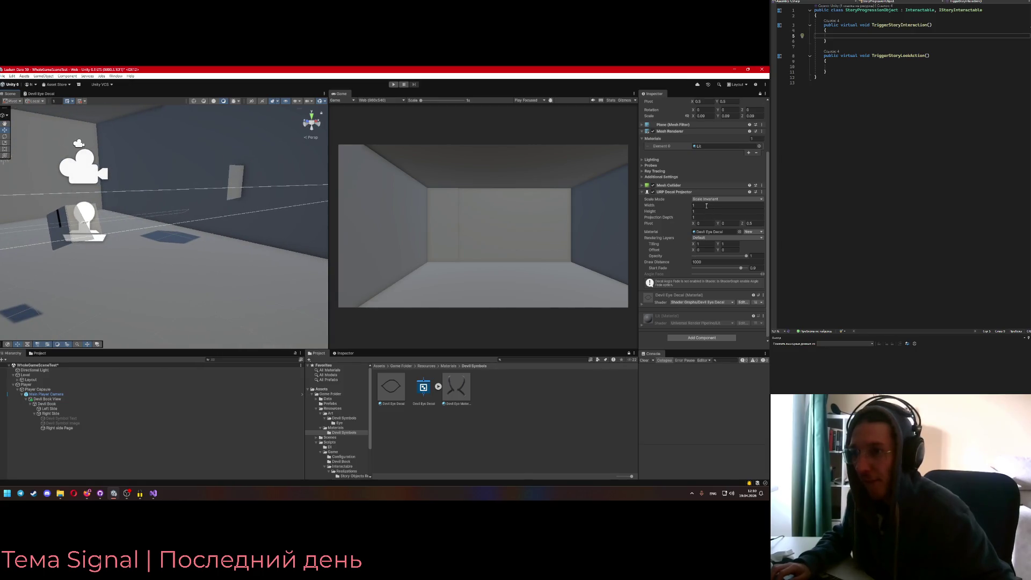
scroll(701, 178, "up", 3)
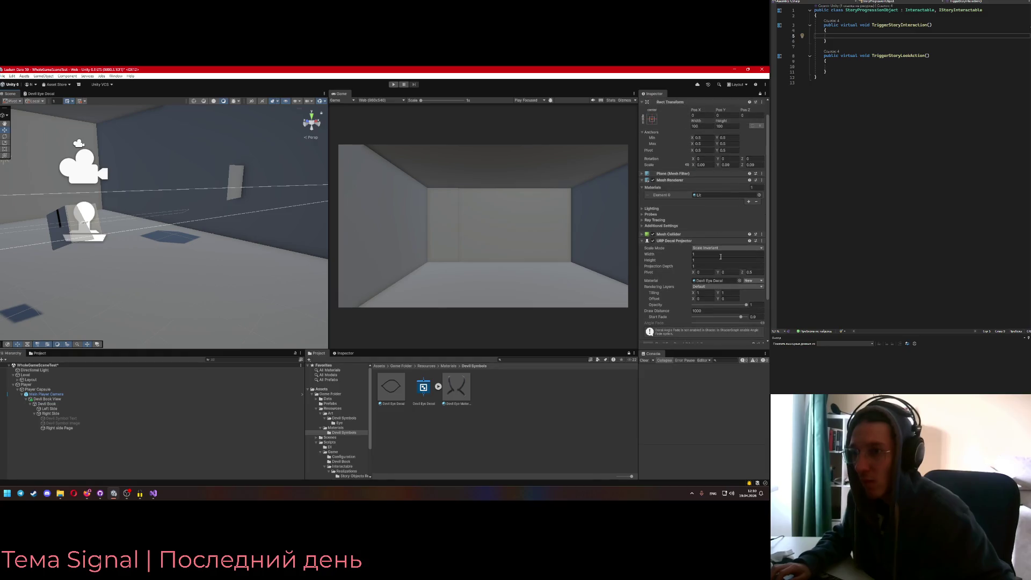
left_click(706, 165)
key("ctrl+c")
left_click(707, 254)
key("ctrl+v")
left_click(707, 260)
key("ctrl+v")
left_click(706, 267)
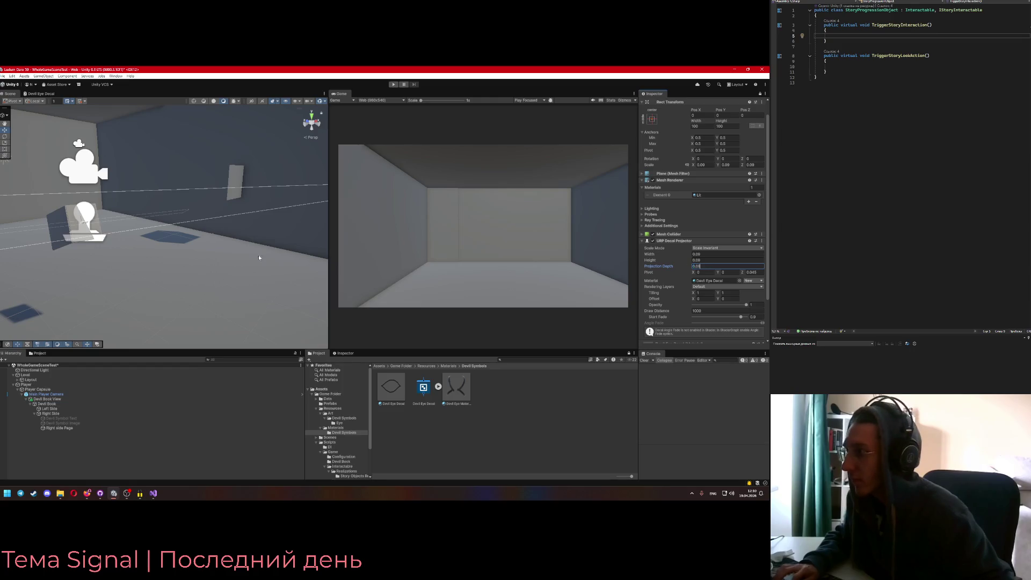
key("Return")
key("f")
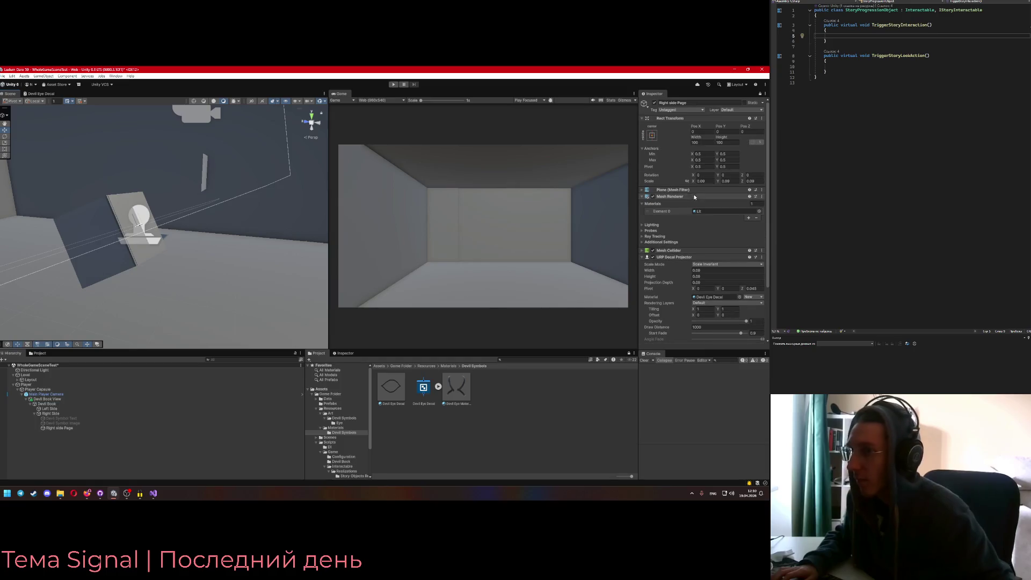
left_click(101, 427)
Move Right side Page up along Y until the decal box sits on the page surface
right_click(201, 272)
left_click(155, 220)
mouse_move(155, 221)
left_mouse_down()
mouse_move(238, 204)
mouse_move(141, 296)
mouse_move(162, 290)
mouse_move(127, 300)
left_mouse_up()
scroll(154, 214, "up", 4)
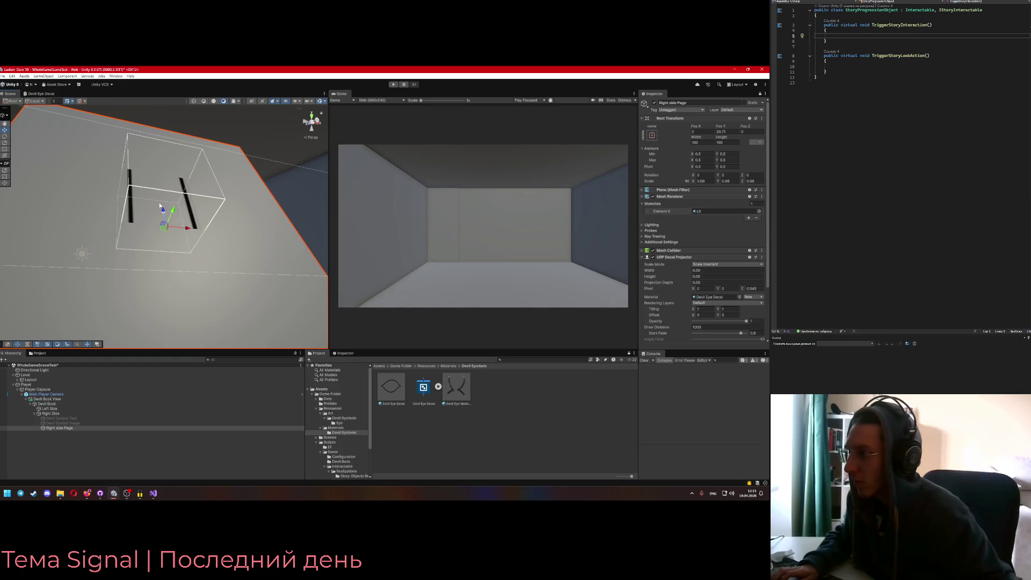
left_click_drag(173, 217, 178, 200)
scroll(155, 322, "down", 5)
mouse_move(155, 331)
left_mouse_down()
mouse_move(301, 260)
mouse_move(368, 272)
mouse_move(349, 276)
left_mouse_up()
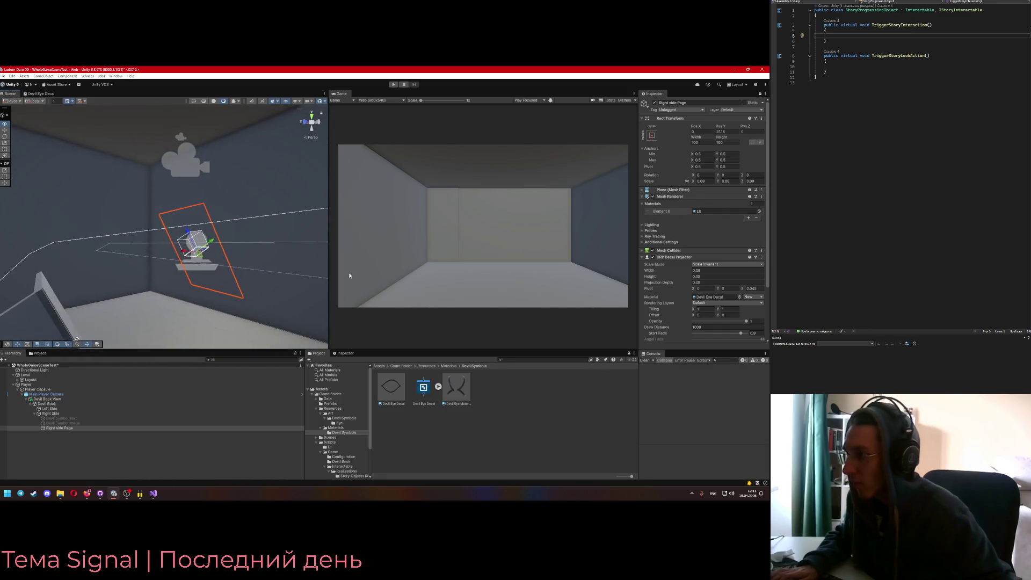
key("f")
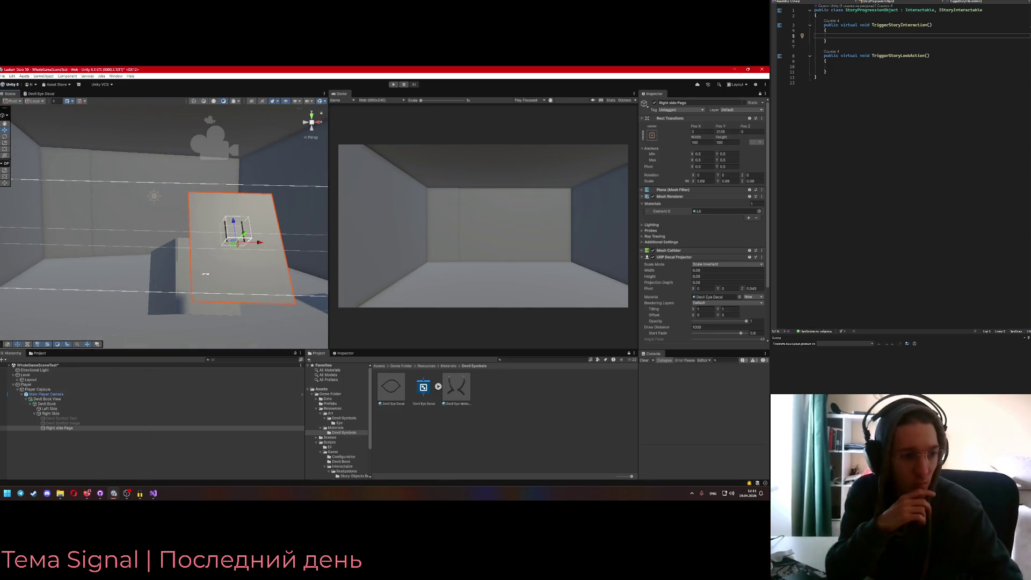
key("alt+Tab")
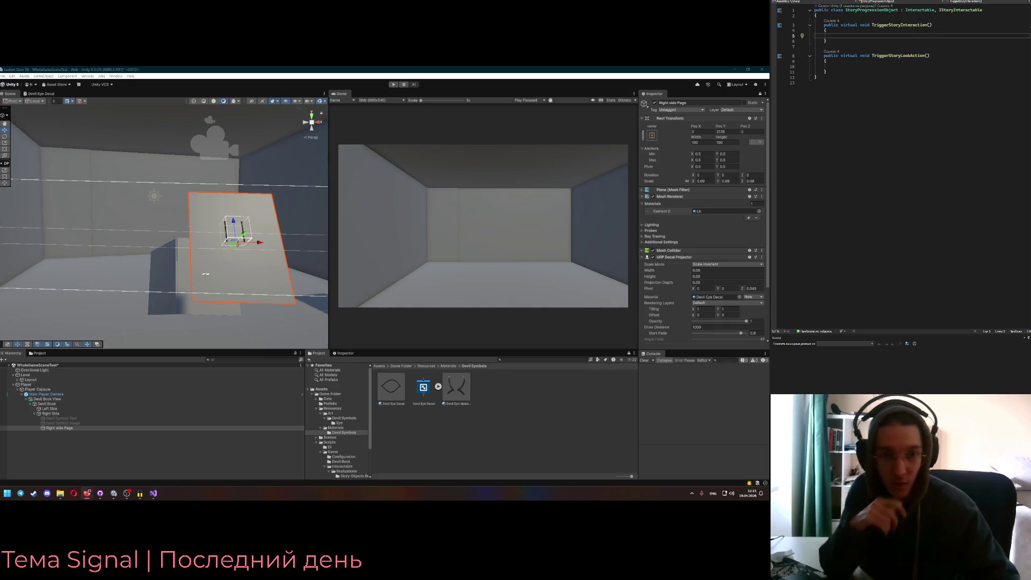
key("alt+shift")
key("alt+shift")
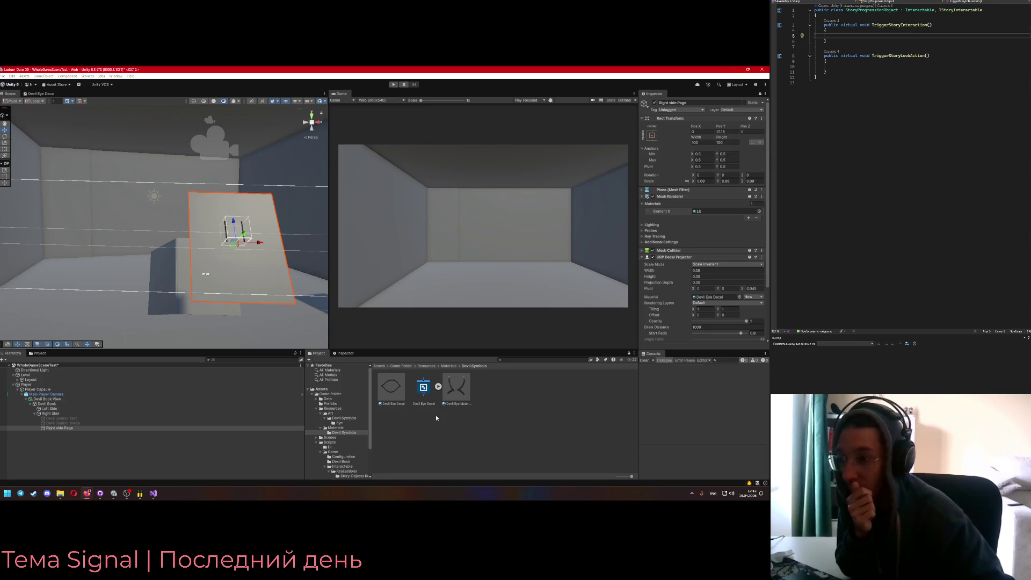
Delete the Devil Eye Decal shader graph and its material from the project
left_click(391, 387)
left_click(422, 390)
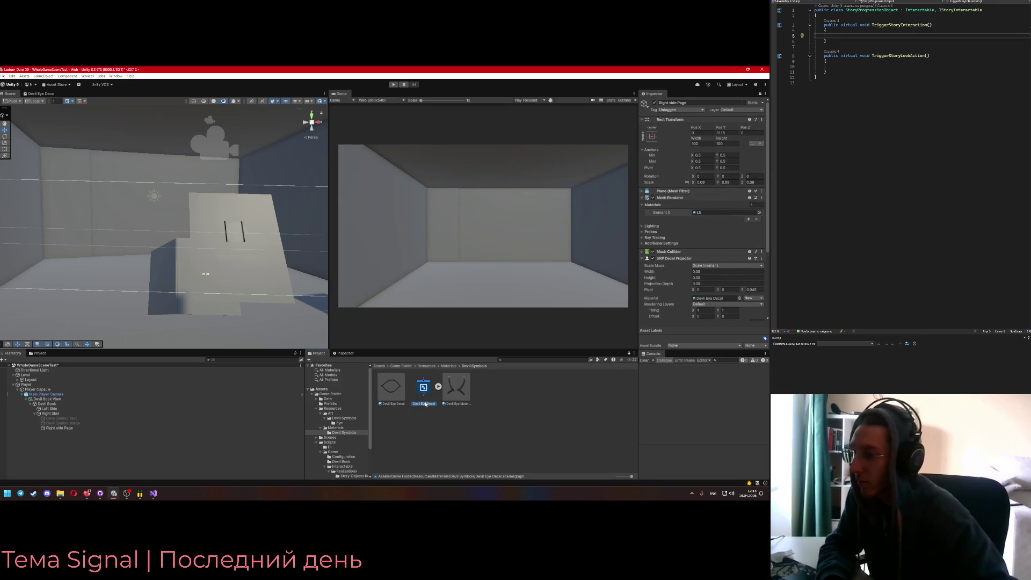
key("Delete")
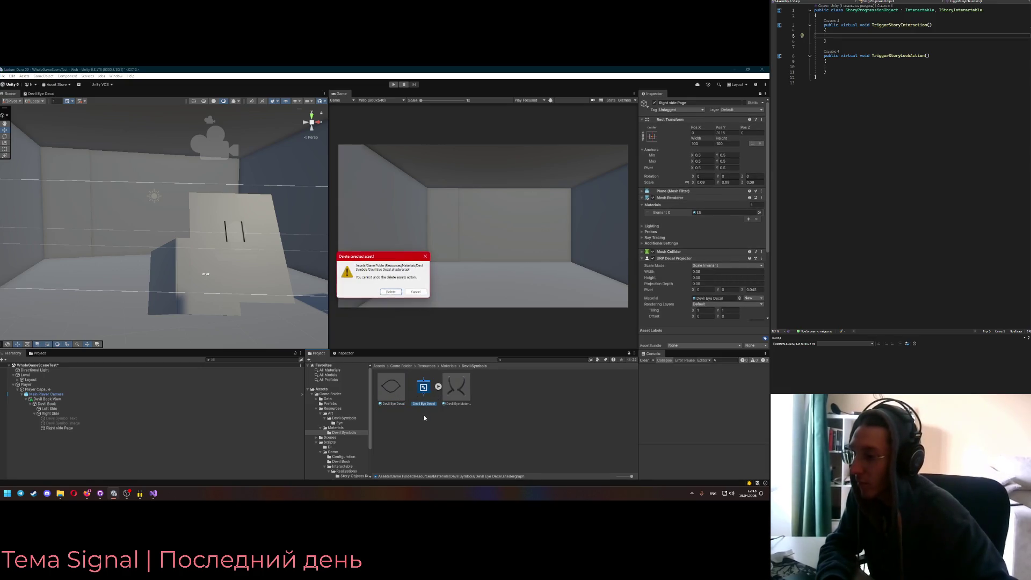
key("Return")
left_click(398, 391)
key("Delete")
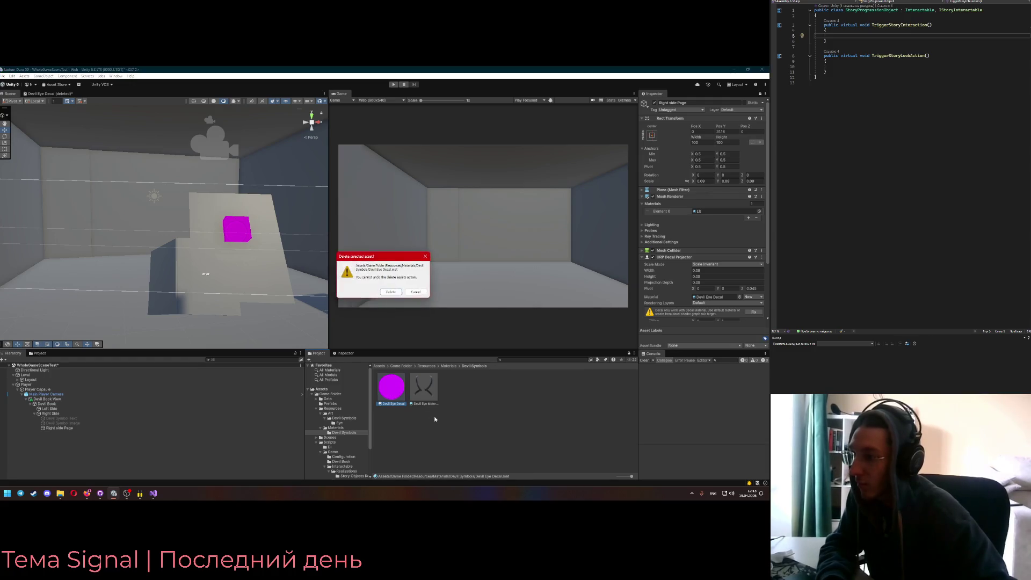
key("Return")
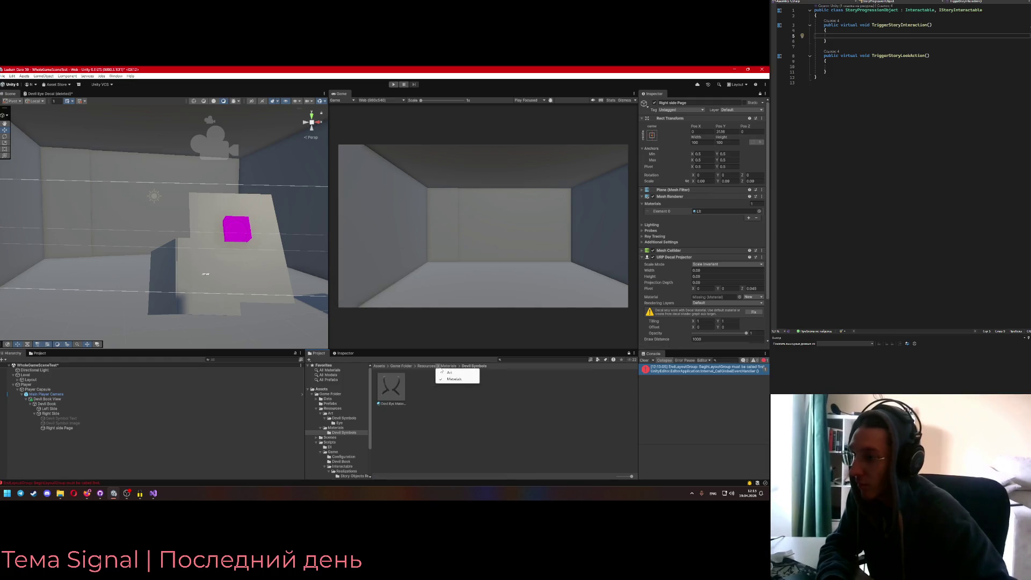
Remove the URP Decal Projector component from Right side Page
left_click(445, 366)
left_click(428, 366)
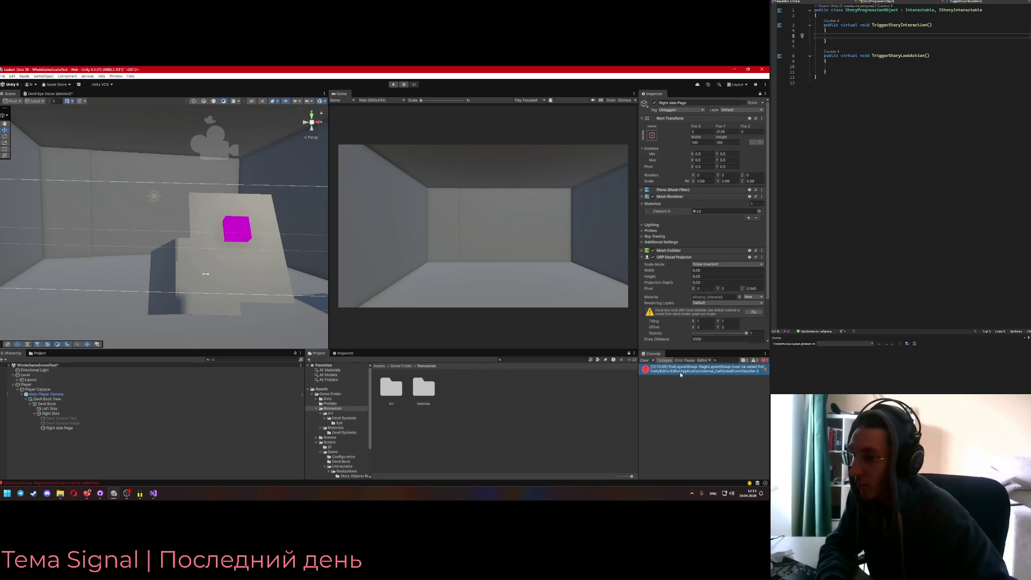
left_click(762, 257)
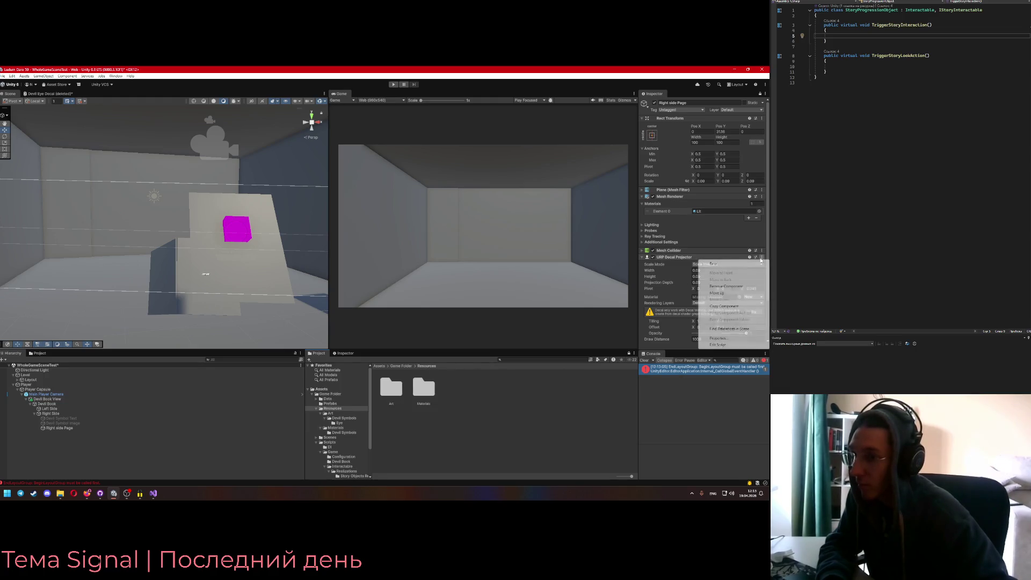
left_click(740, 286)
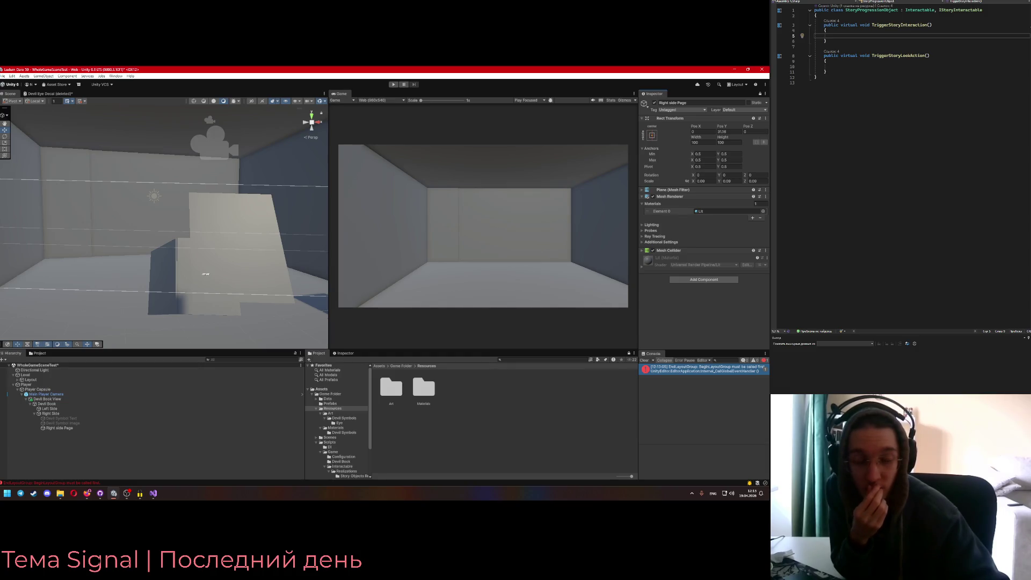
double_click(418, 396)
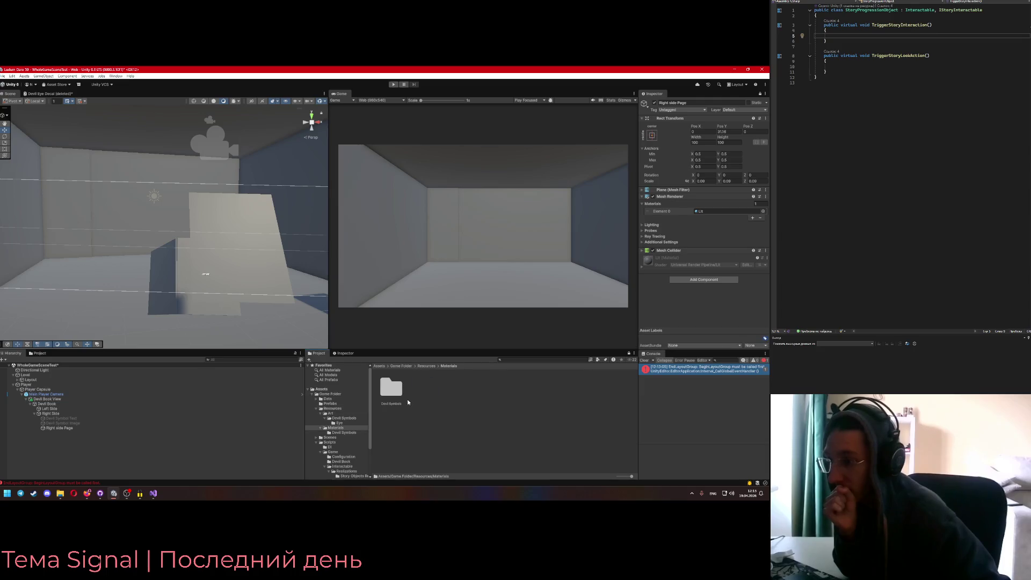
Delete the existing Devil Eye Material from the Devil Symbols folder
double_click(391, 388)
left_click(391, 388)
key("Delete")
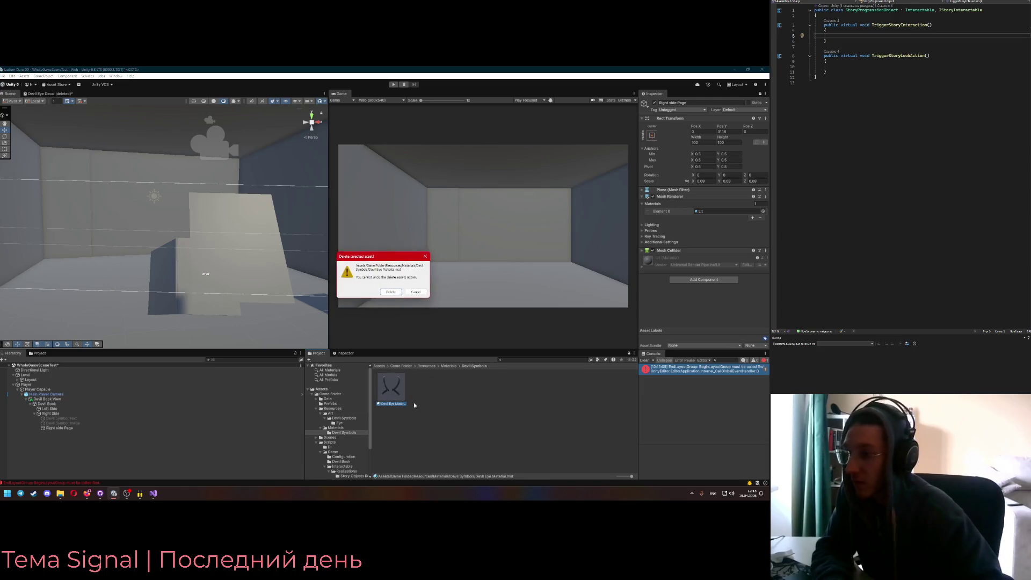
key("Return")
Create a new material named 'Devil Eye Base Material' and select it to view its settings
right_click(409, 404)
mouse_move(500, 236)
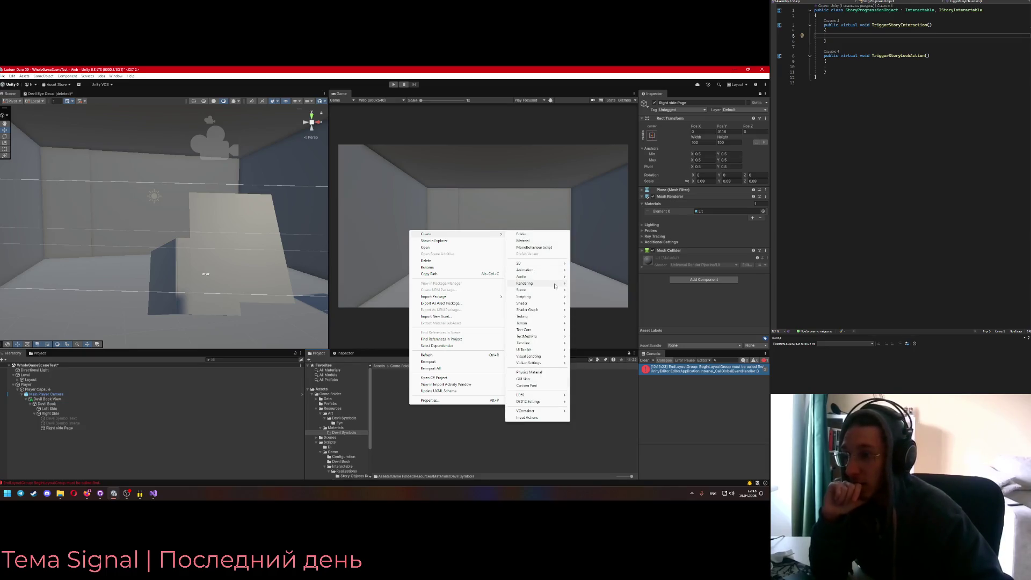
mouse_move(556, 330)
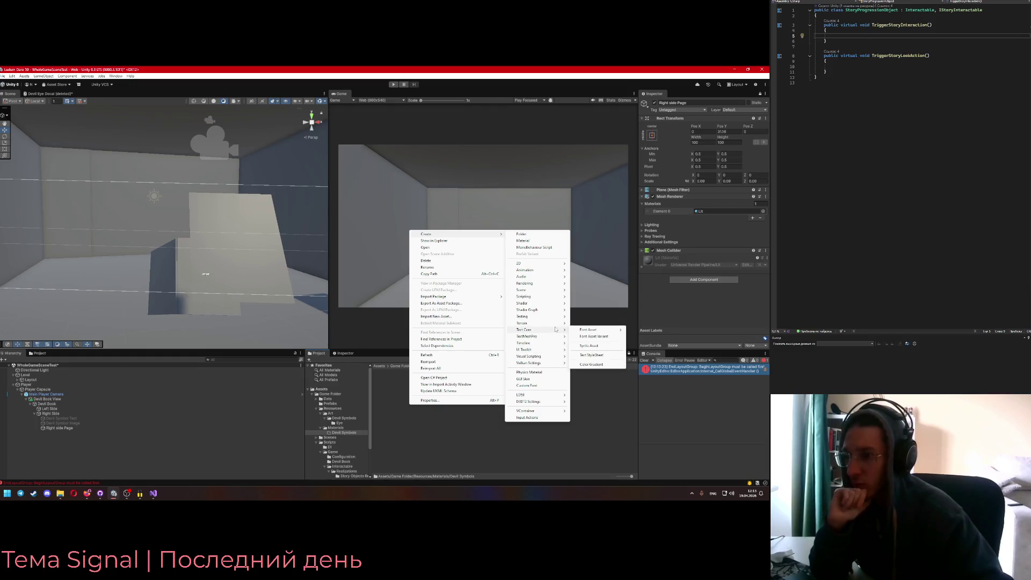
mouse_move(554, 304)
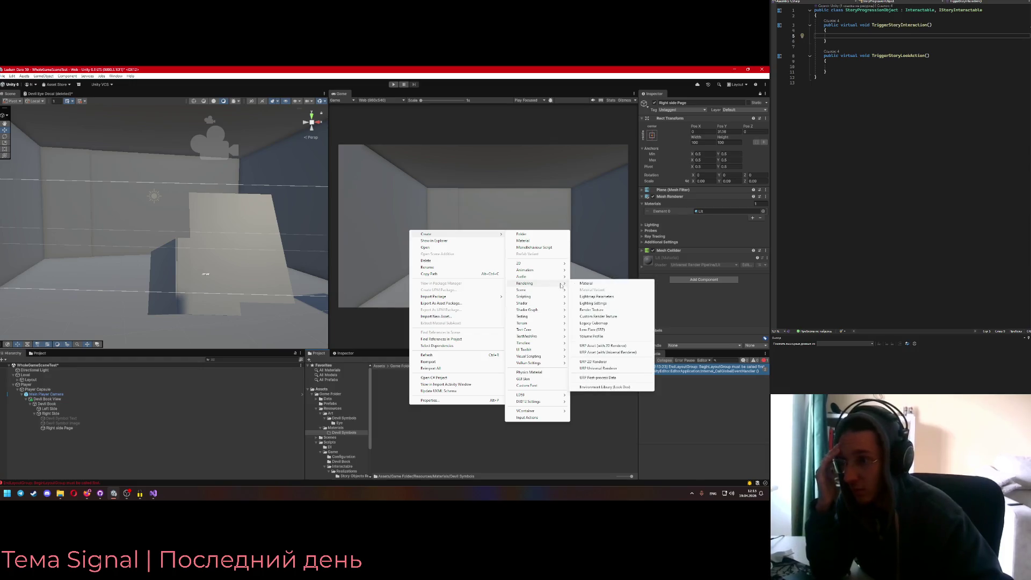
left_click(523, 240)
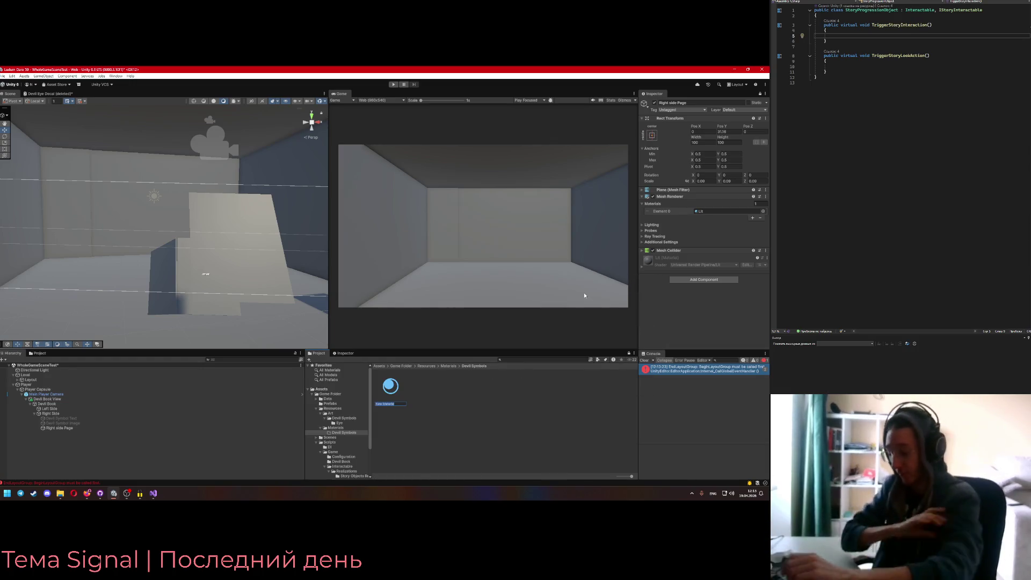
type("Devil Eye Base M")
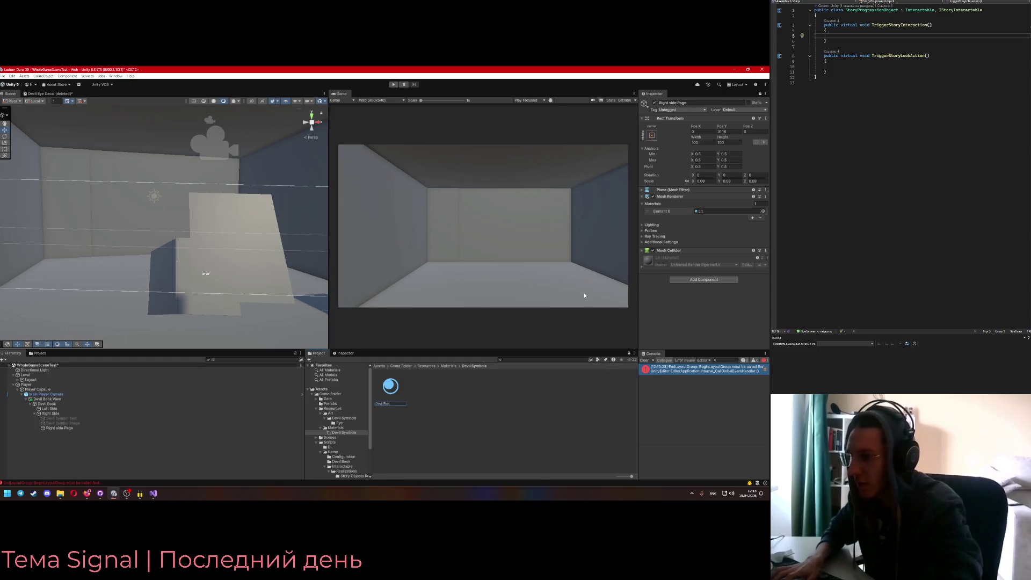
type("aterial")
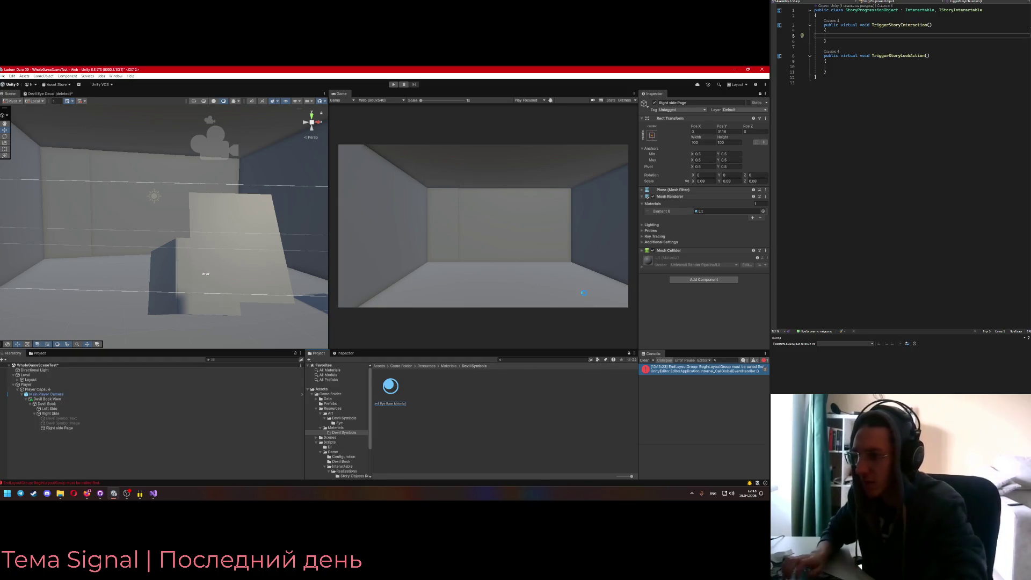
key("Return")
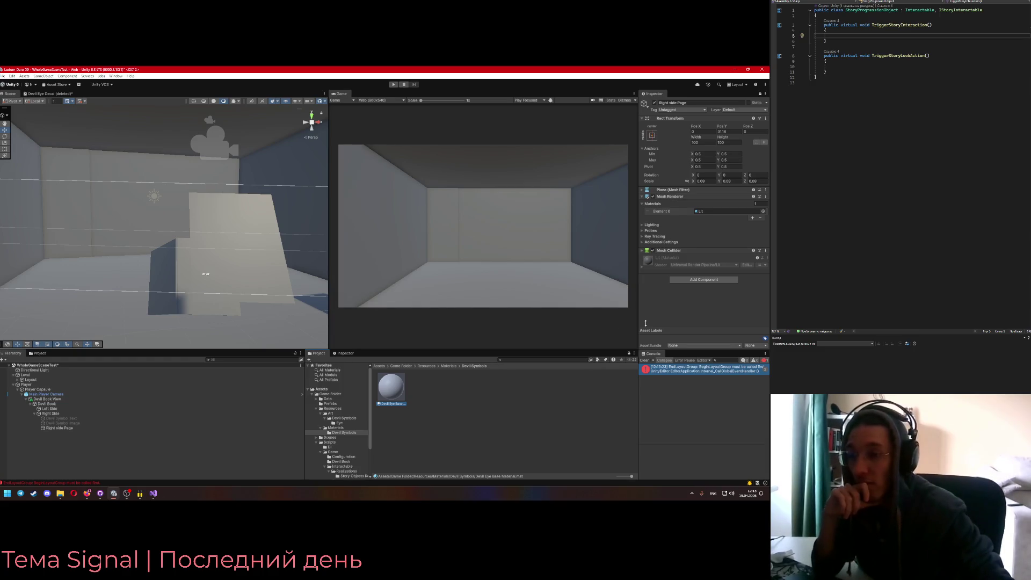
left_click(395, 388)
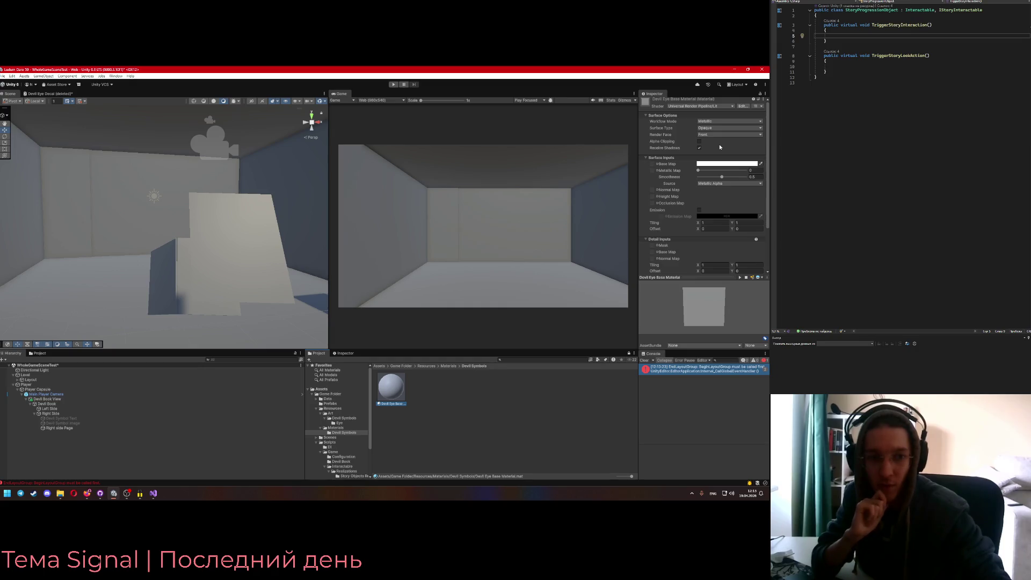
Review the material's settings, collapse Surface Options, and browse the Create menu
scroll(647, 220, "down", 3)
scroll(648, 247, "down", 1)
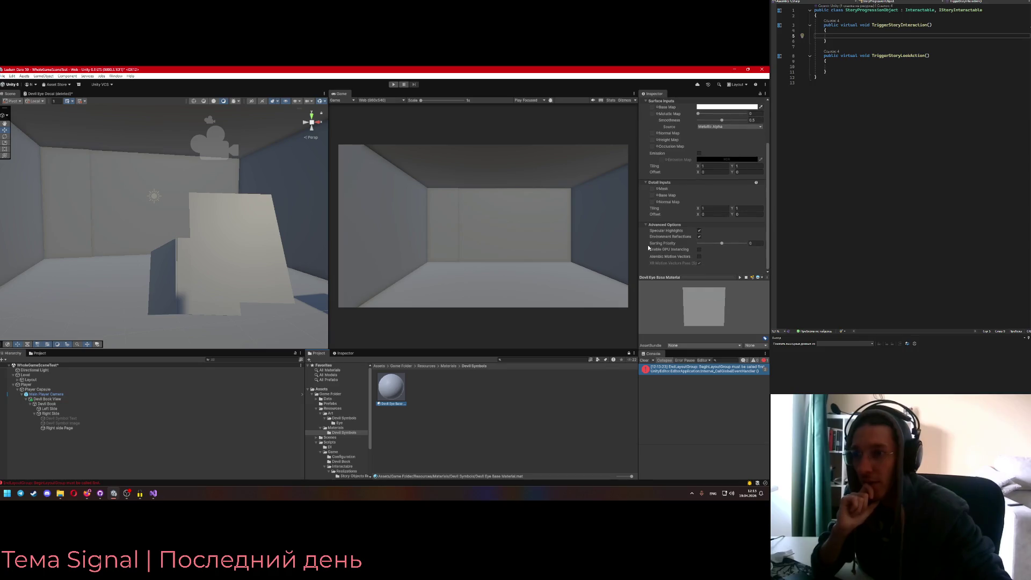
scroll(647, 262, "up", 3)
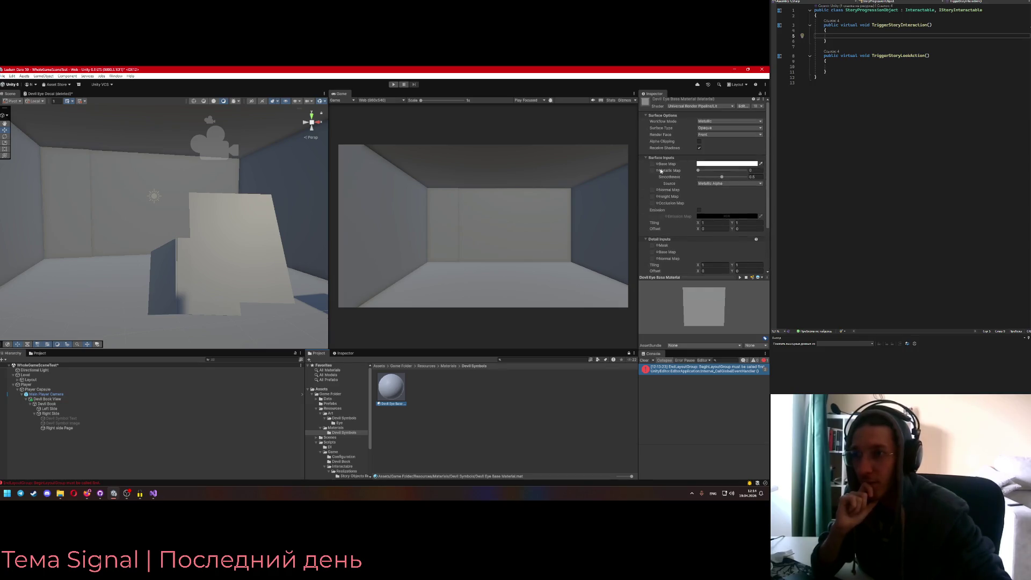
left_click(717, 116)
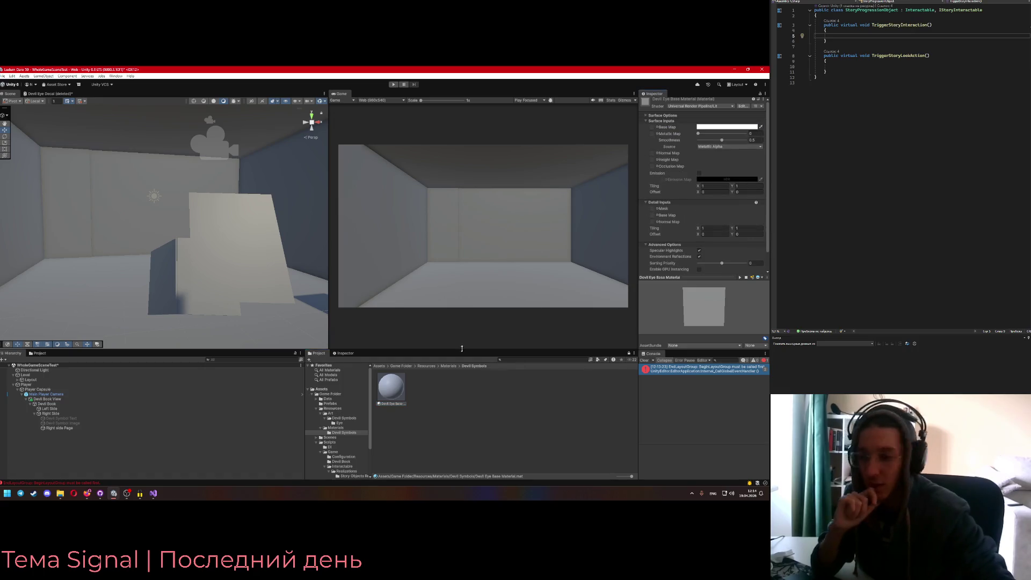
right_click(456, 406)
mouse_move(537, 237)
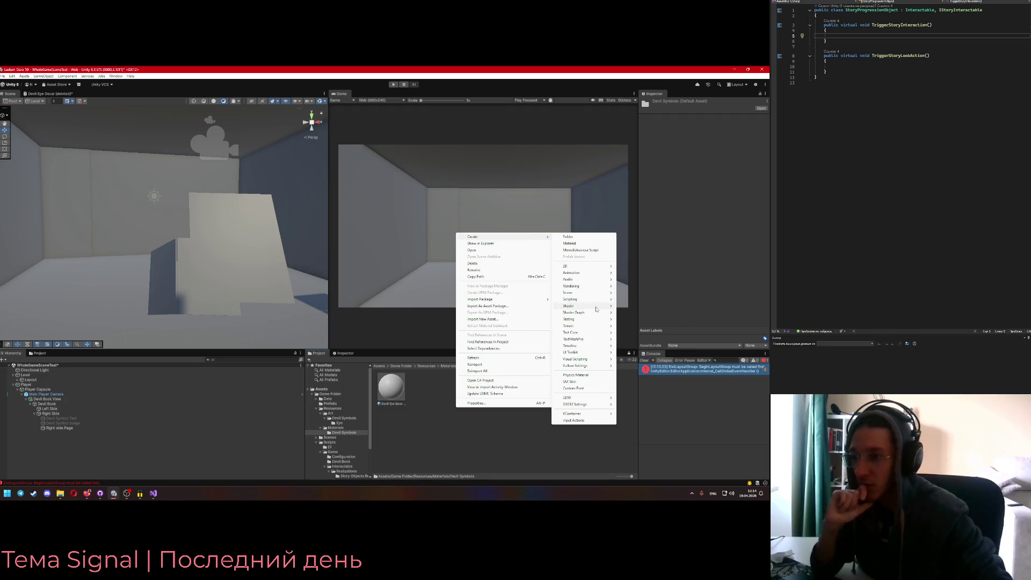
mouse_move(597, 309)
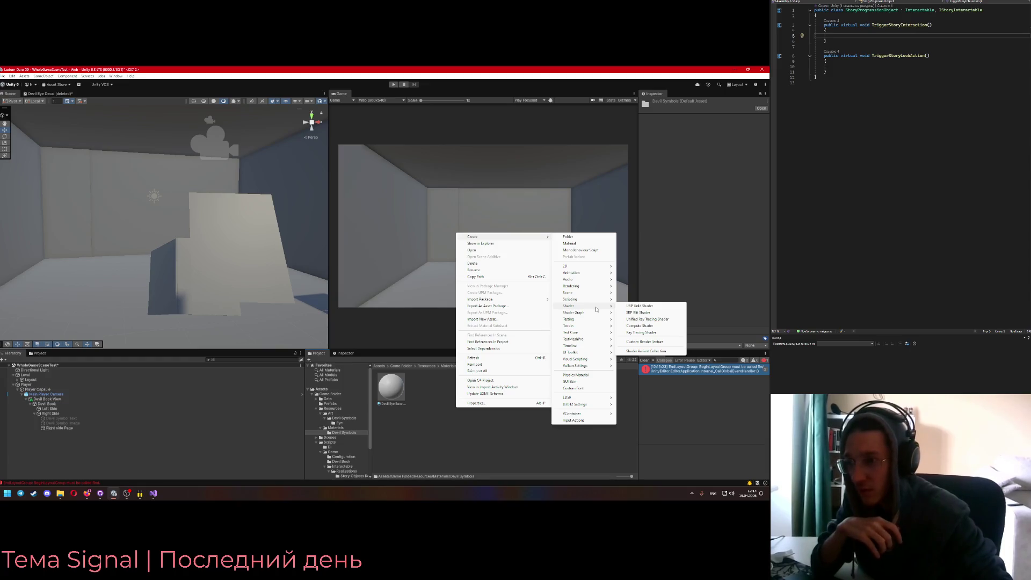
mouse_move(600, 288)
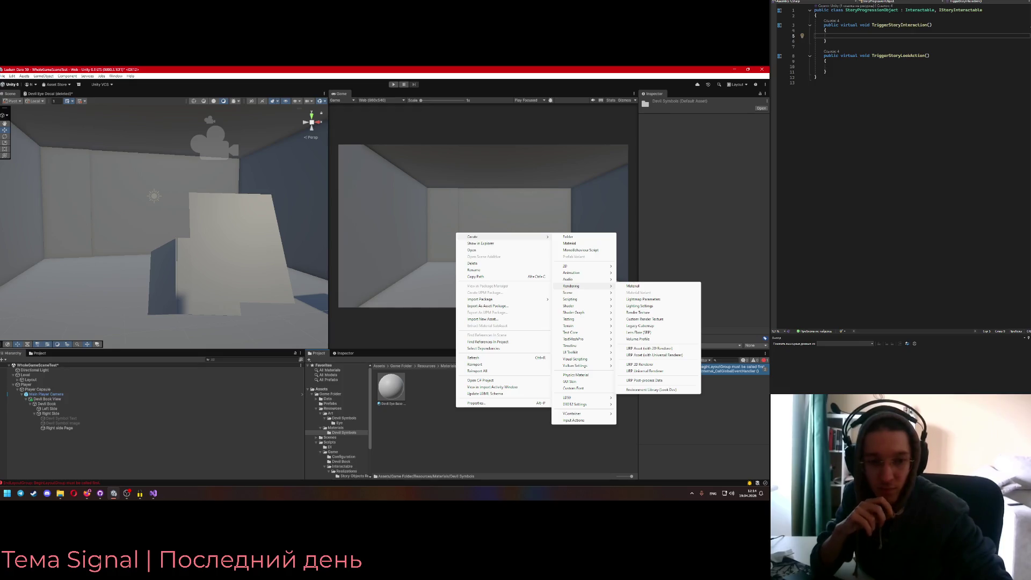
Delete the Devil Eye Base Material and select the Right side Page object
left_click(391, 386)
key("Delete")
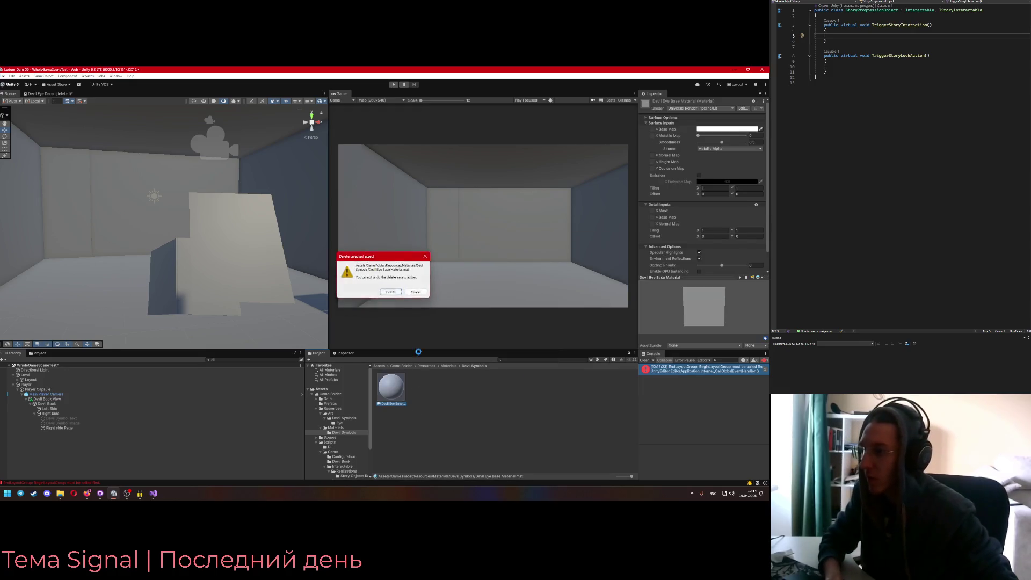
key("Return")
left_click(59, 428)
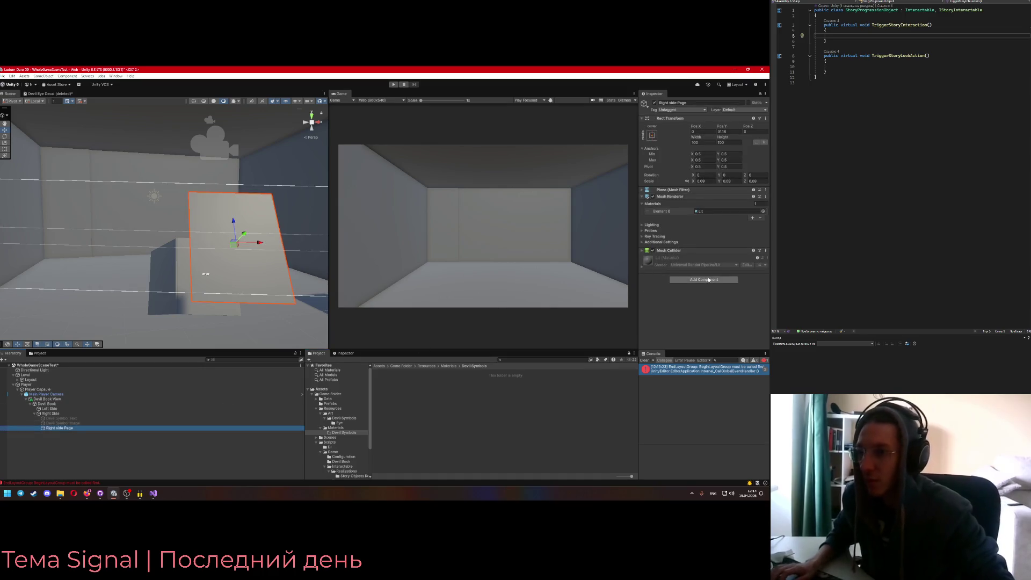
Add a URP Decal Projector component to Right side Page through the 'decal' search
left_click(708, 279)
type("decal")
left_click(695, 301)
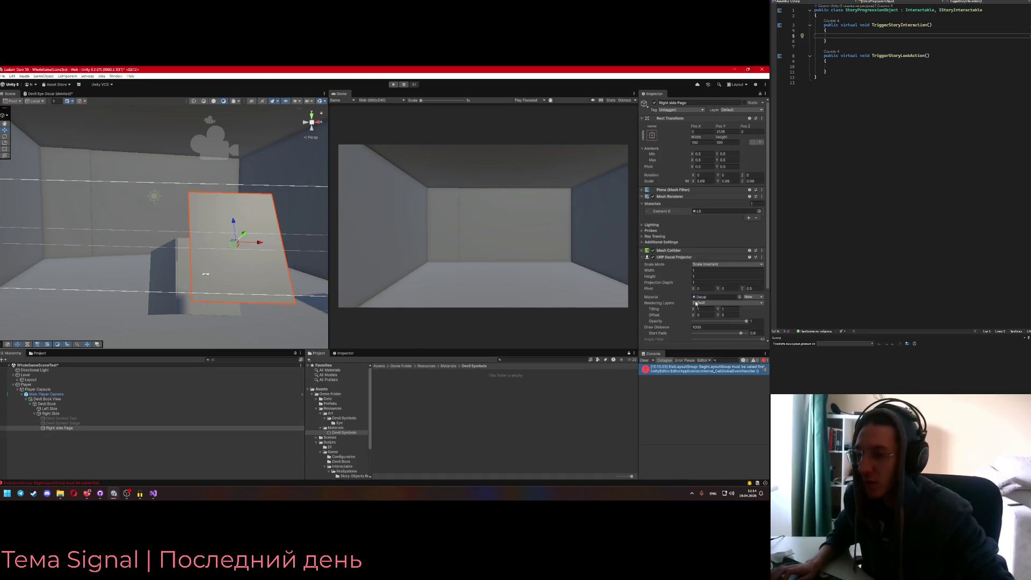
scroll(685, 300, "down", 1)
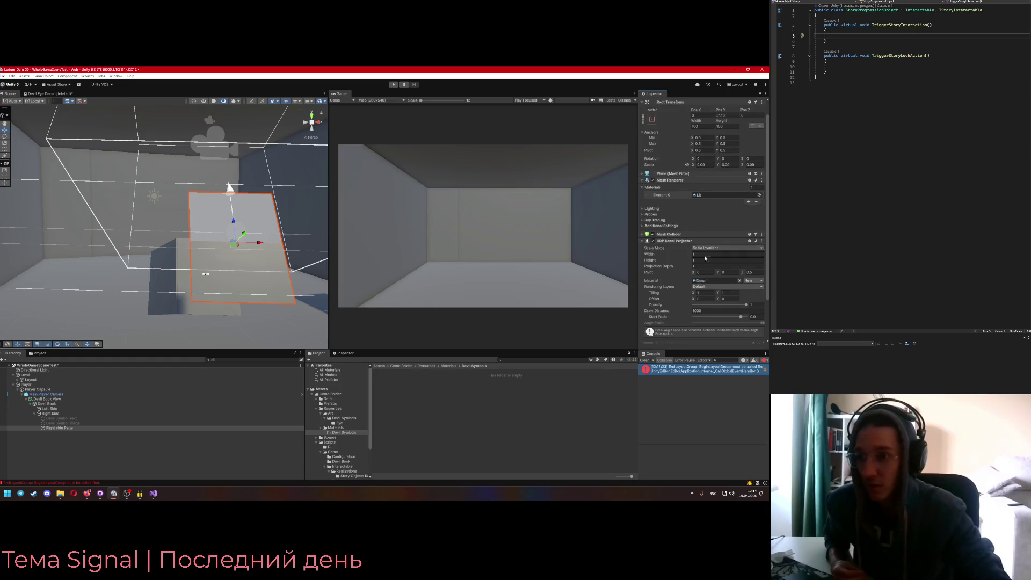
Orbit the scene and bring up the object creation menu on Right Side
mouse_move(216, 280)
left_mouse_down()
mouse_move(296, 279)
mouse_move(264, 281)
left_mouse_up()
left_click(56, 428)
right_click(53, 413)
mouse_move(107, 288)
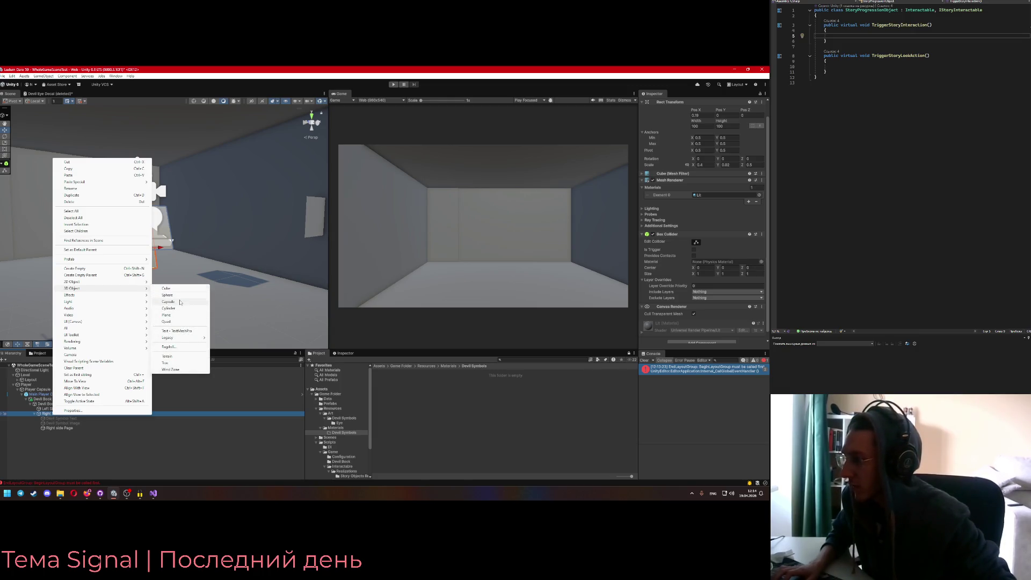
Create a Cube under Right Side and lower it to Y 5.3 near the floor
left_click(179, 289)
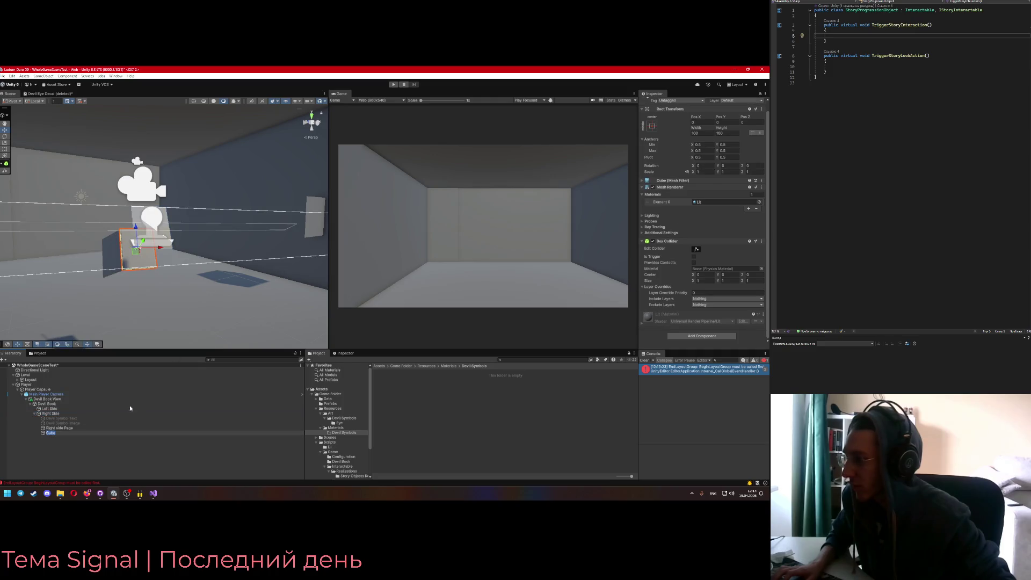
left_click_drag(203, 303, 365, 303)
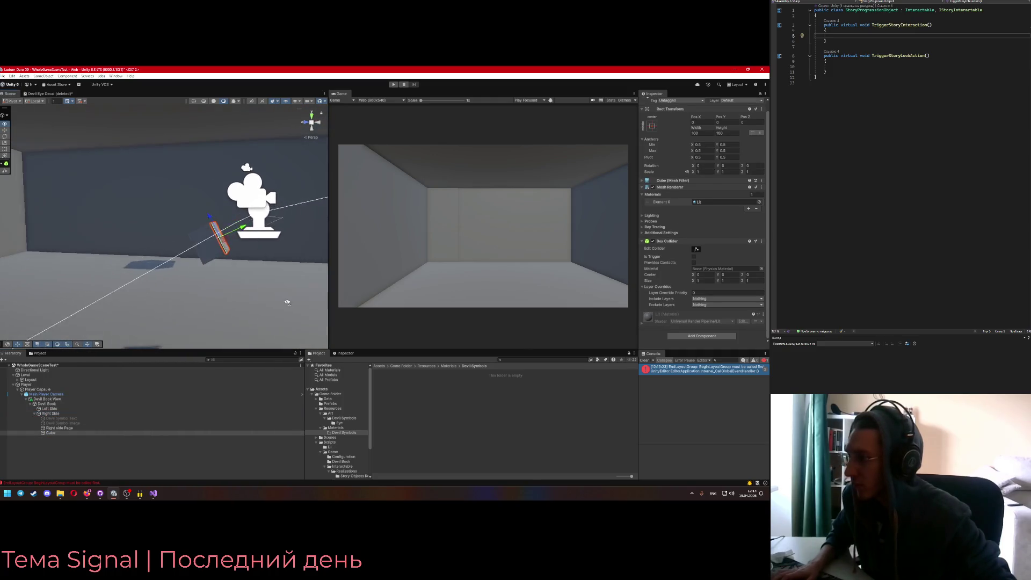
left_click(51, 413)
left_click(51, 432)
key("f")
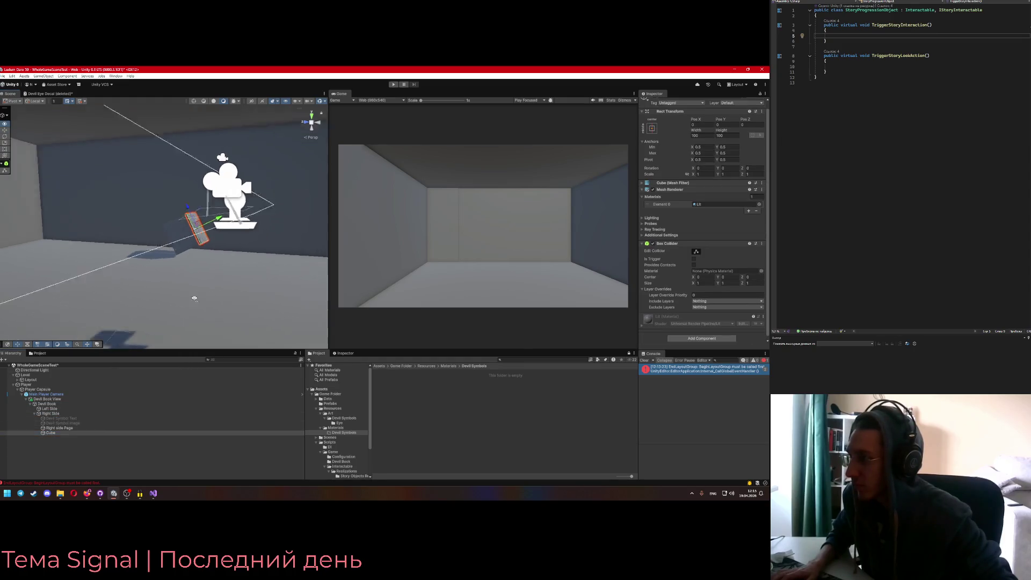
mouse_move(191, 214)
left_mouse_down()
mouse_move(236, 207)
mouse_move(262, 187)
left_mouse_up()
left_click_drag(237, 235, 296, 214)
left_click_drag(272, 150, 92, 228)
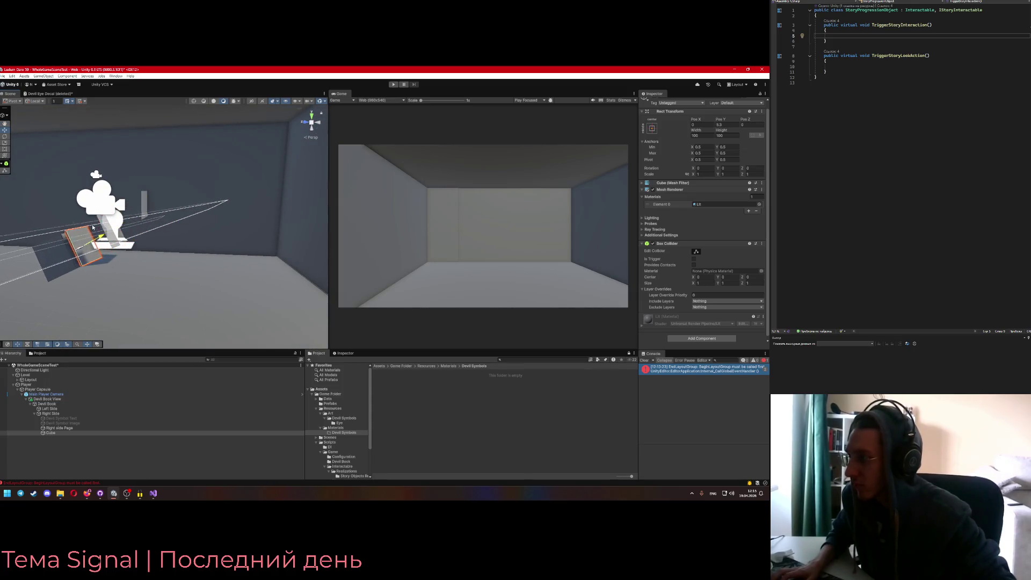
key("f")
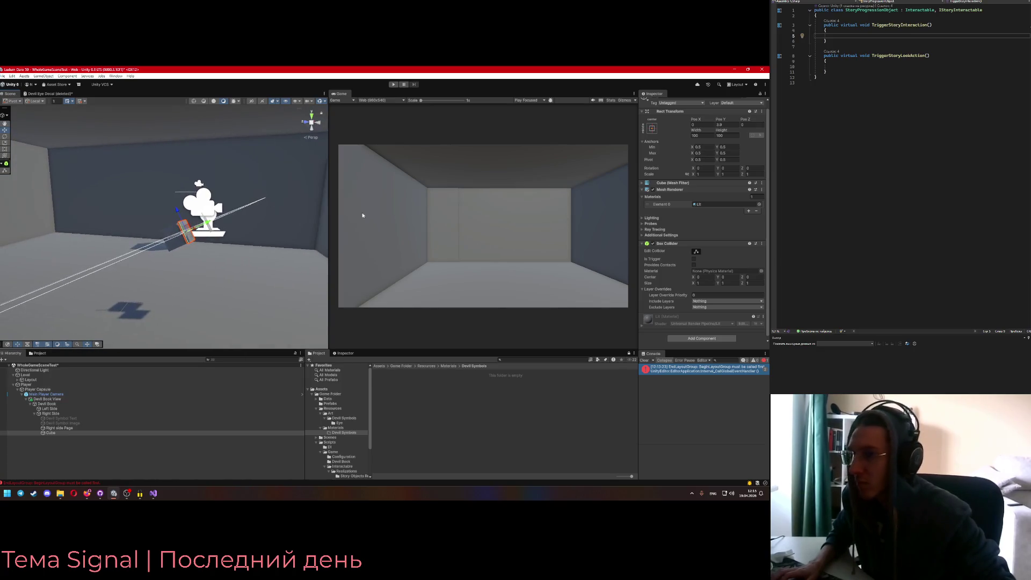
Deactivate the Right side Page object, reselect the Cube, and frame Right Side
key("Up")
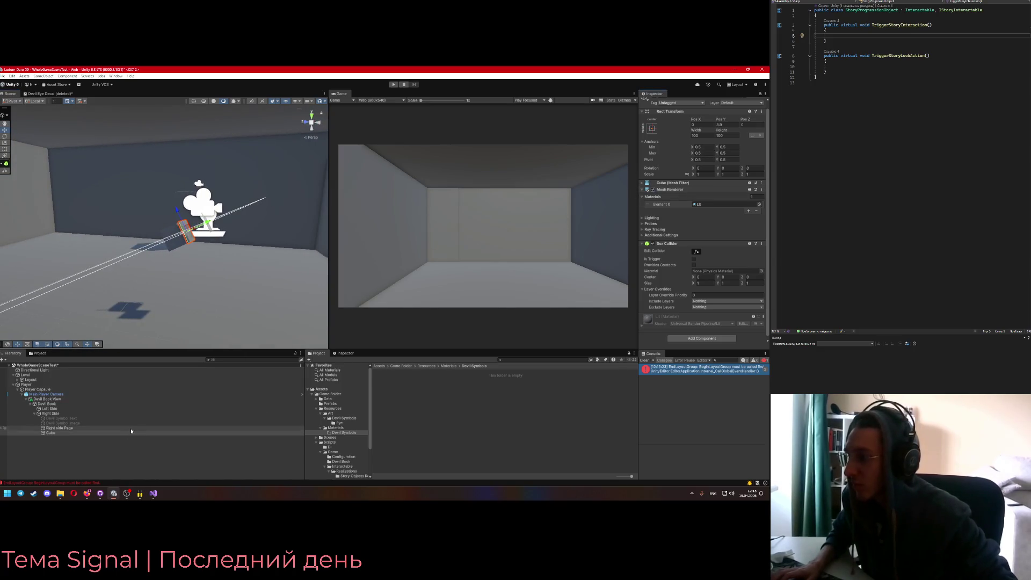
left_click(655, 103)
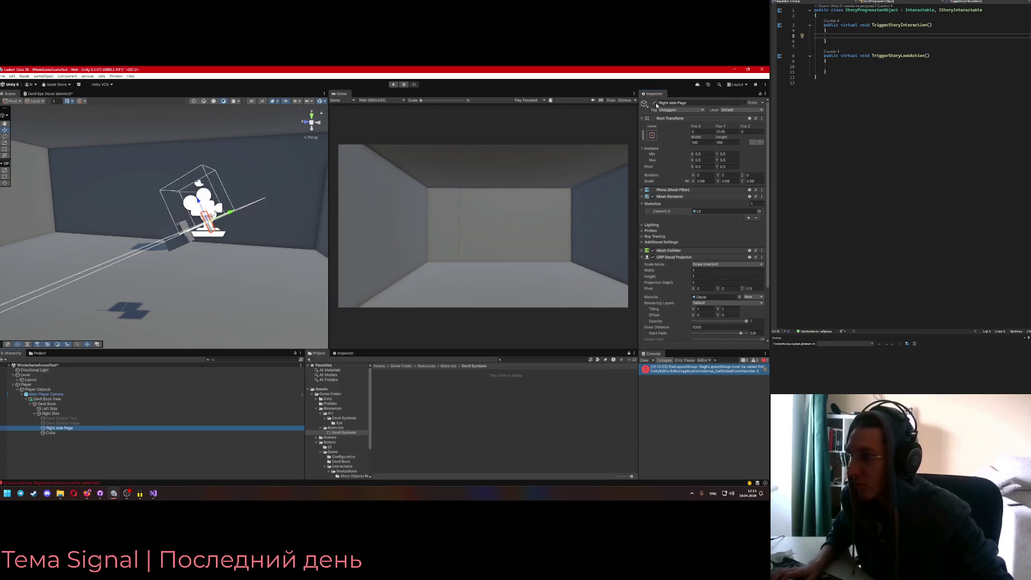
left_click(57, 433)
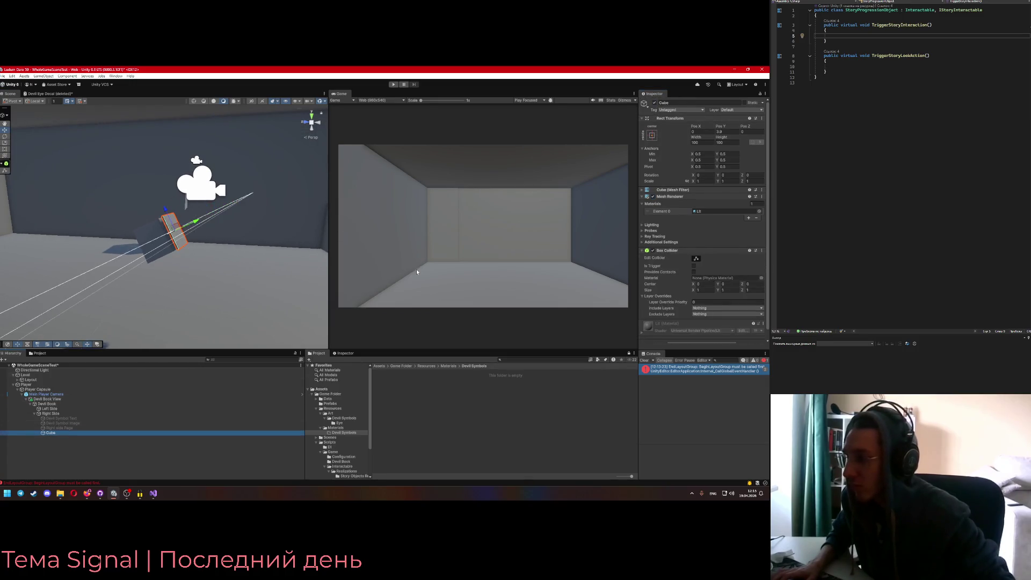
left_click_drag(326, 262, 324, 266)
double_click(61, 415)
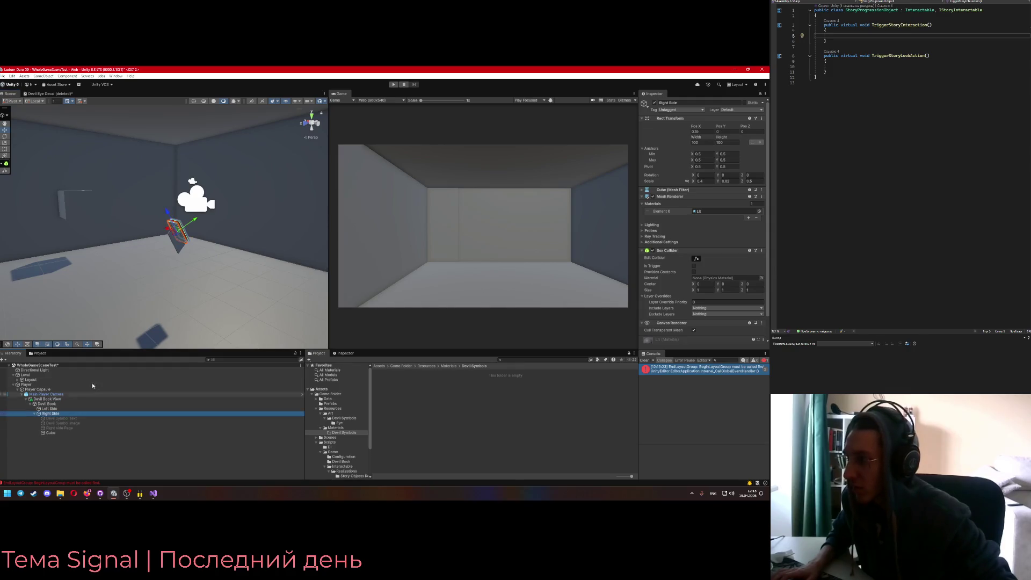
Anchor the Cube to middle-centre with its position reset through Anchor Presets
left_click_drag(165, 285, 204, 258)
left_click(223, 237)
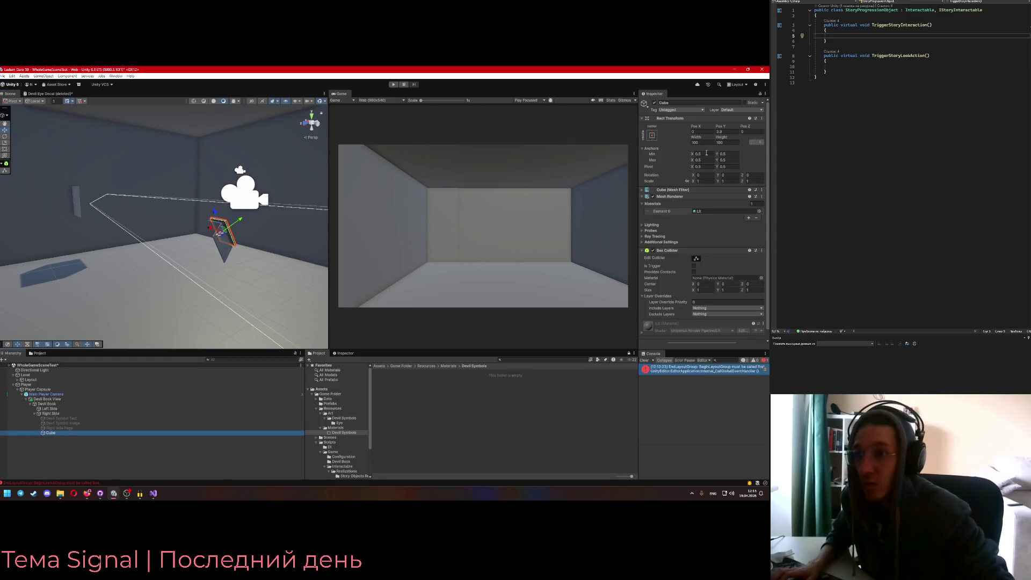
left_click(652, 135)
left_click(686, 197, "alt")
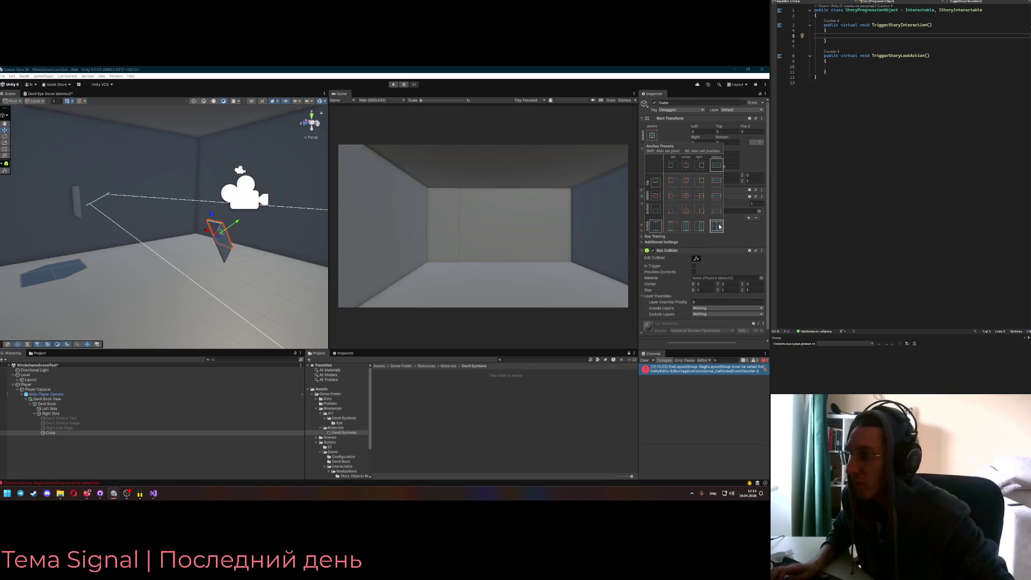
left_click(688, 196, "alt")
left_click(756, 159)
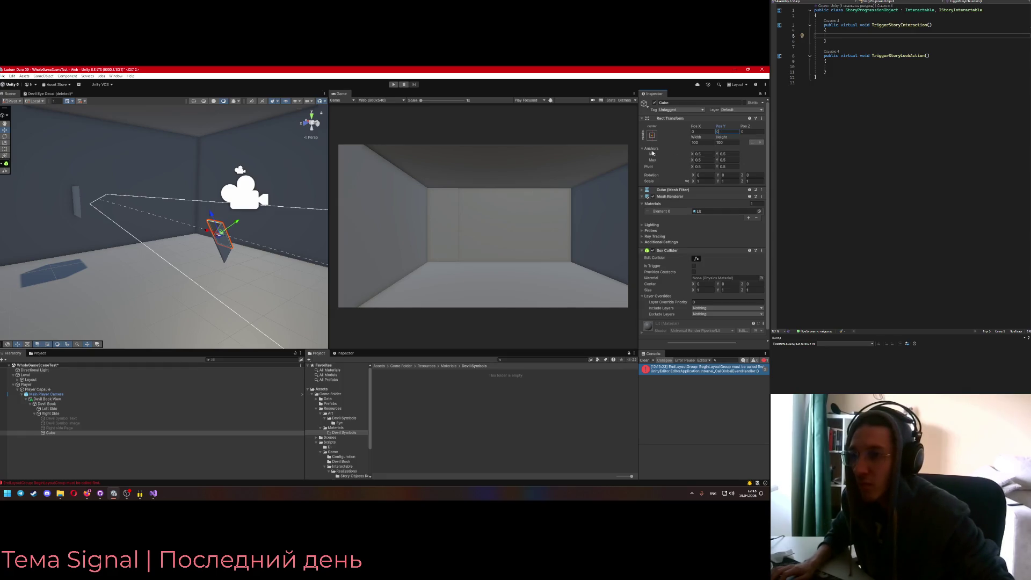
Set Anchors Min X to 0.5 and Scale X to 0.1, then collapse Right Side's Rect Transform
type(".5")
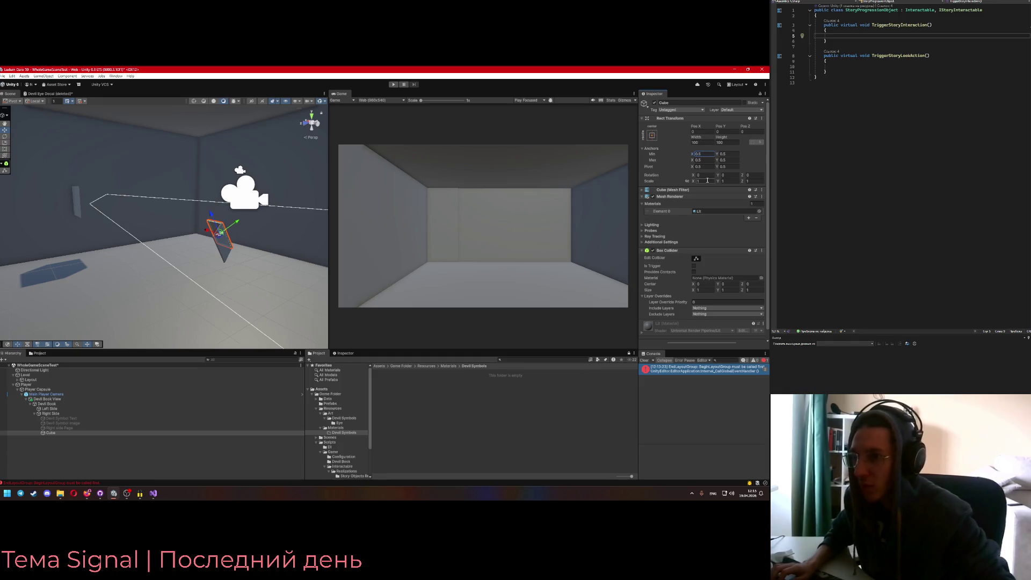
type("0.1")
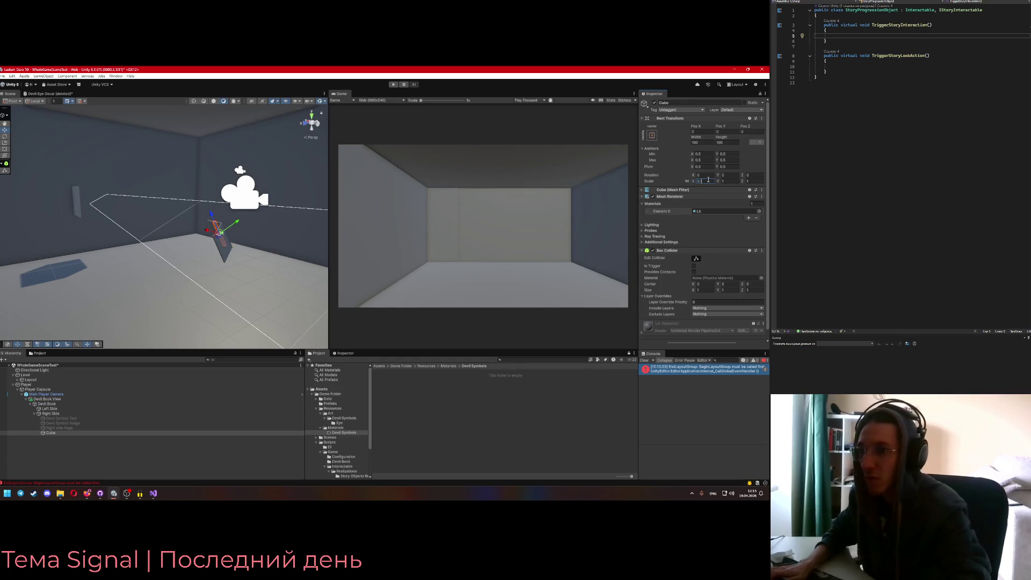
key("Return")
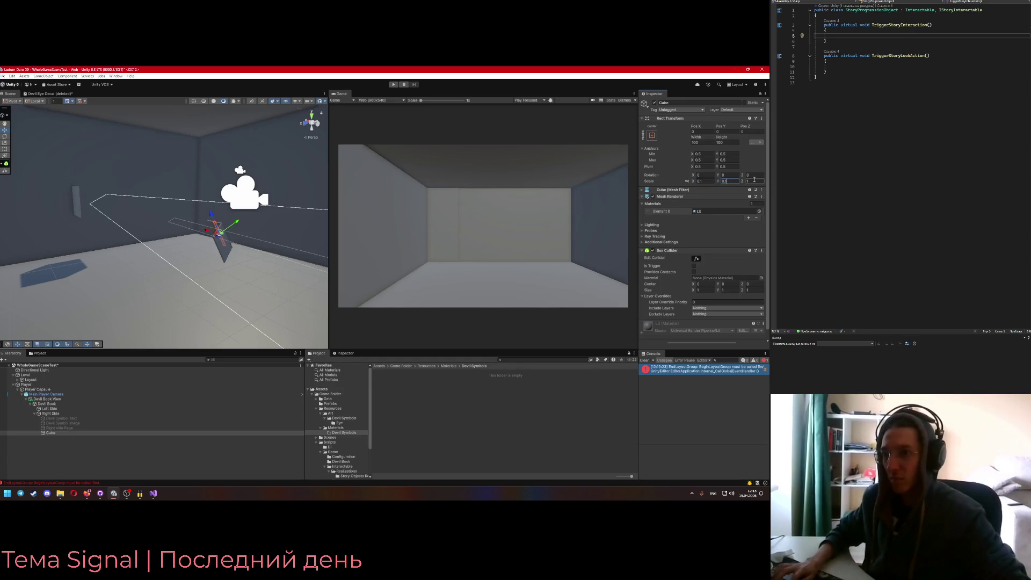
left_click_drag(301, 247, 251, 251)
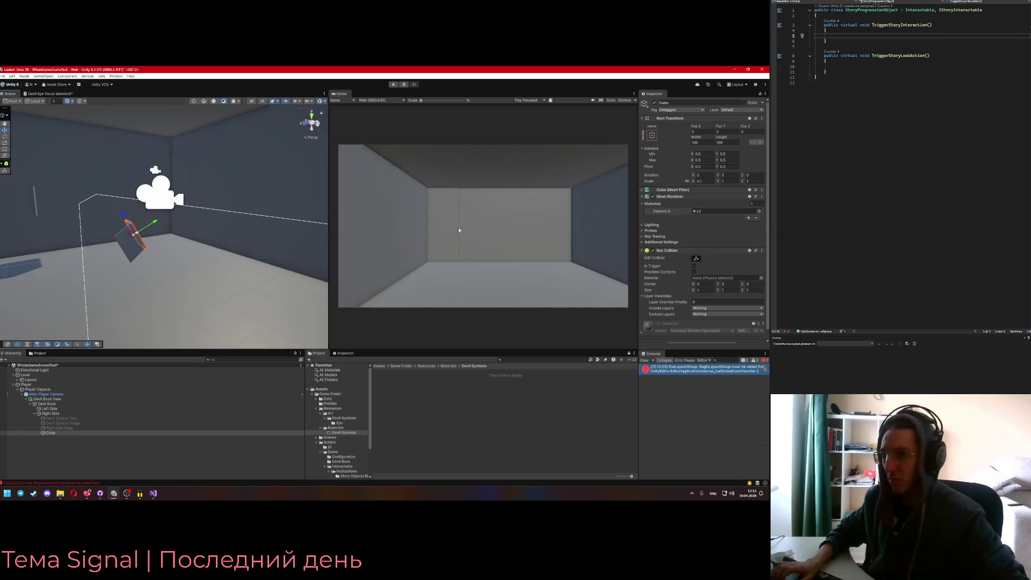
left_click(54, 414)
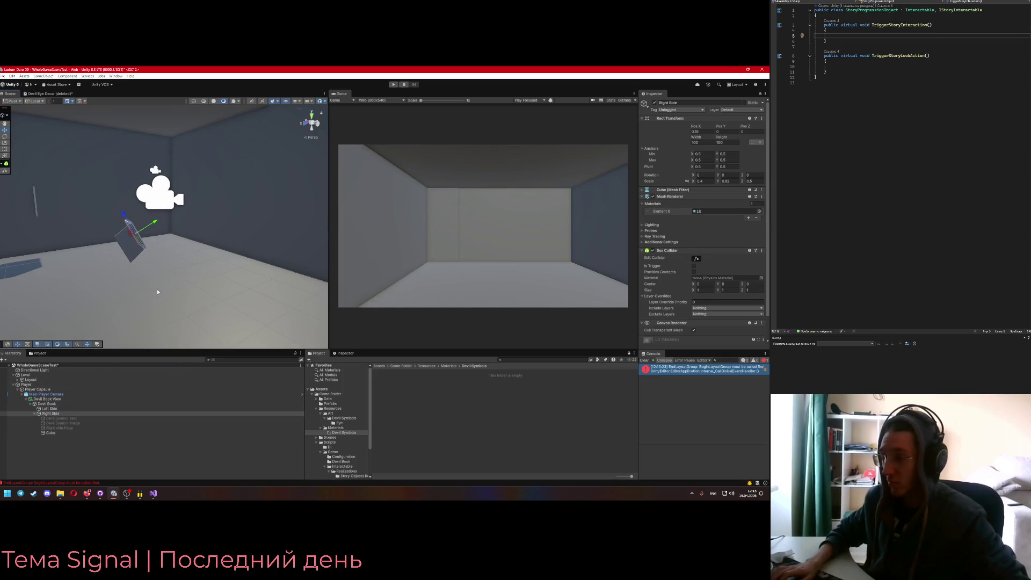
left_click_drag(157, 292, 174, 291)
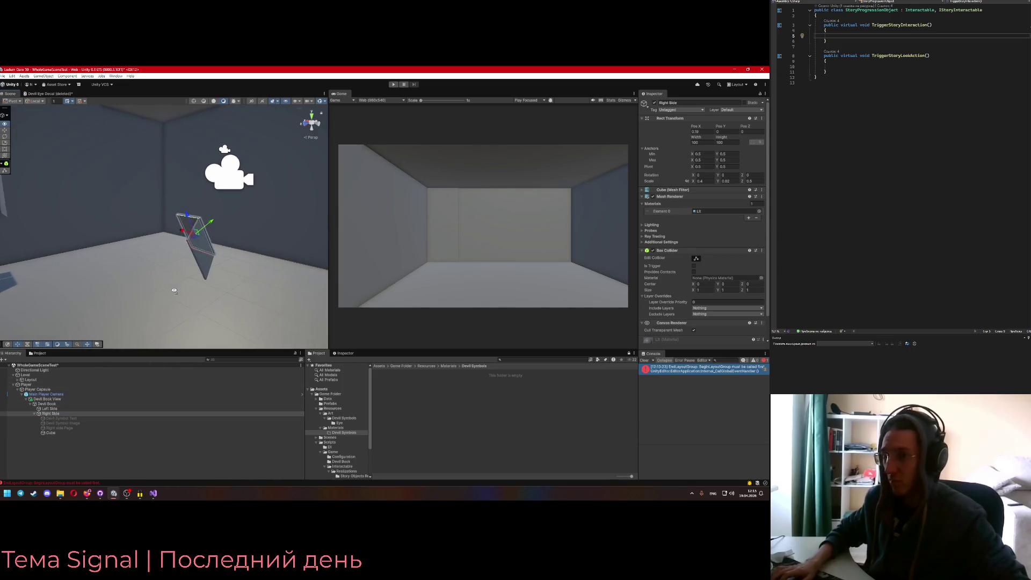
left_click(643, 118)
left_click_drag(159, 310, 169, 312)
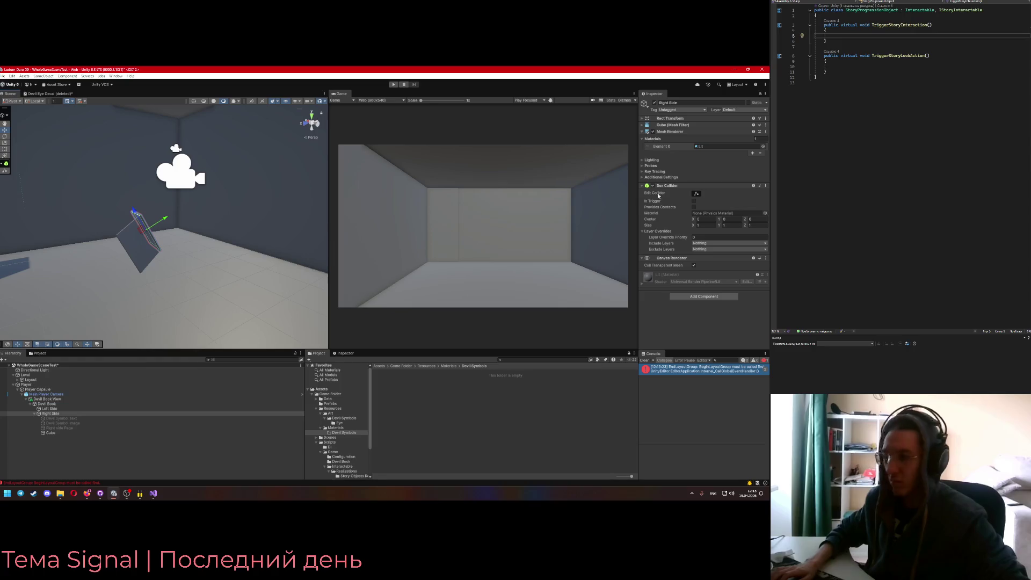
Alt+Tab from Unity to the browser showing the YouTube decals tutorial
key("alt+Tab")
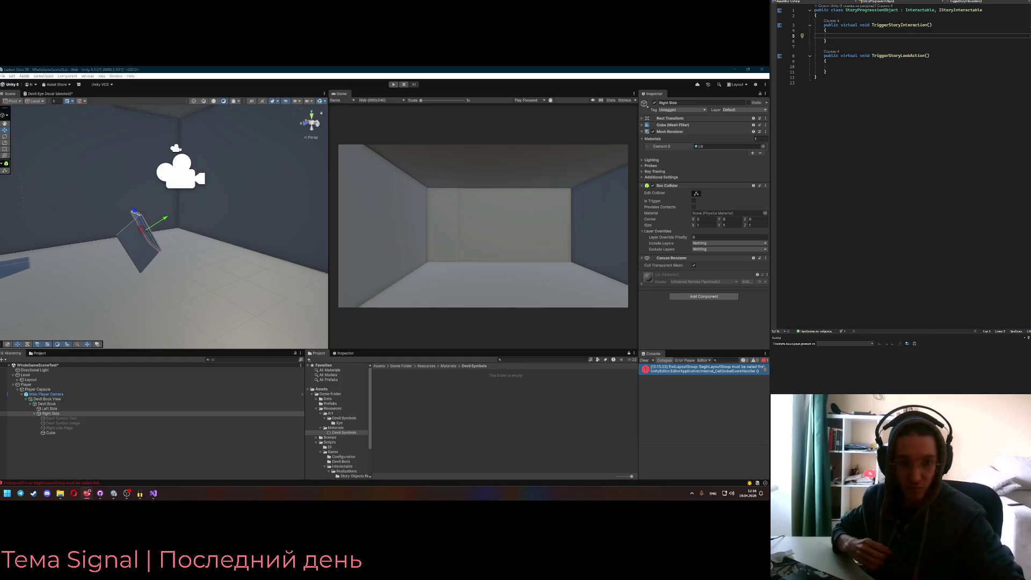
key("alt+Tab")
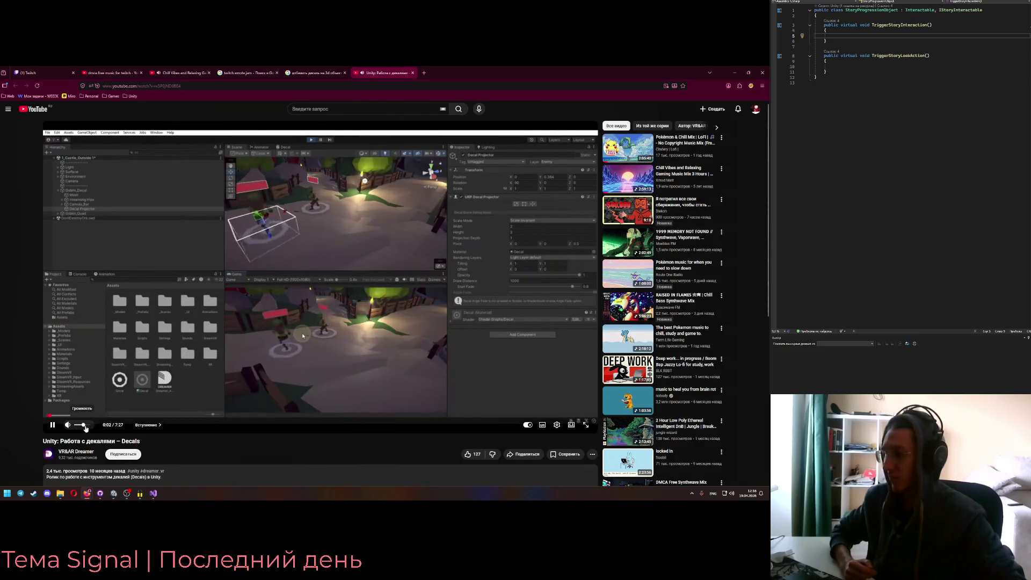
Lower the decals tutorial's volume while moving between browser tabs and Unity
left_click(180, 73)
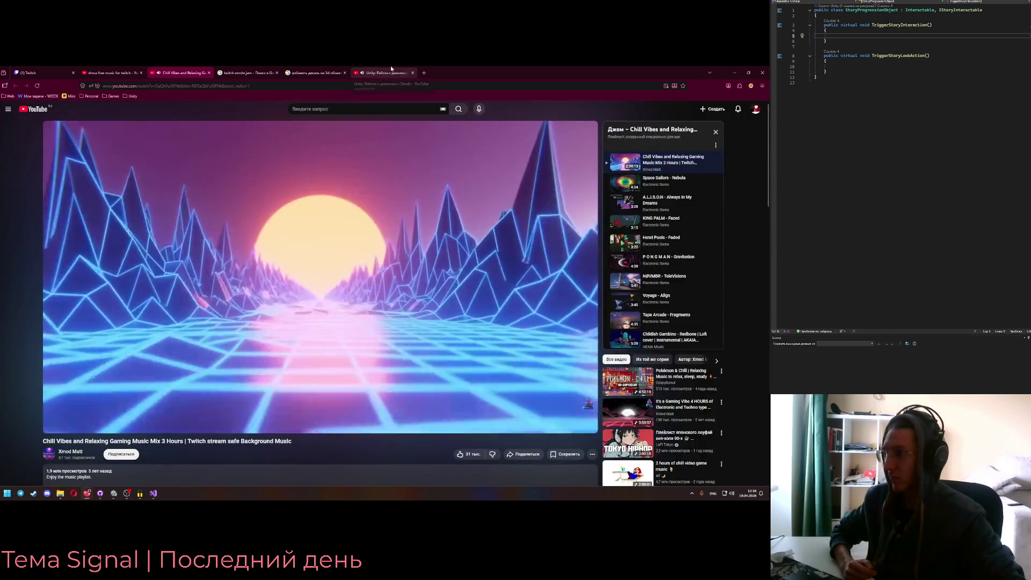
left_click(384, 73)
left_click(82, 424)
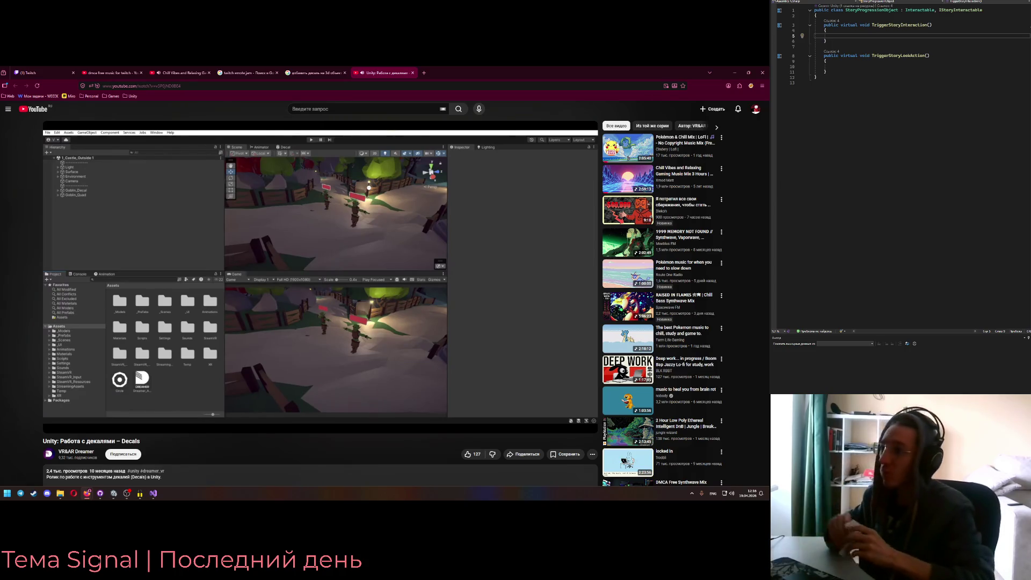
left_click(180, 73)
key("ctrl+Tab")
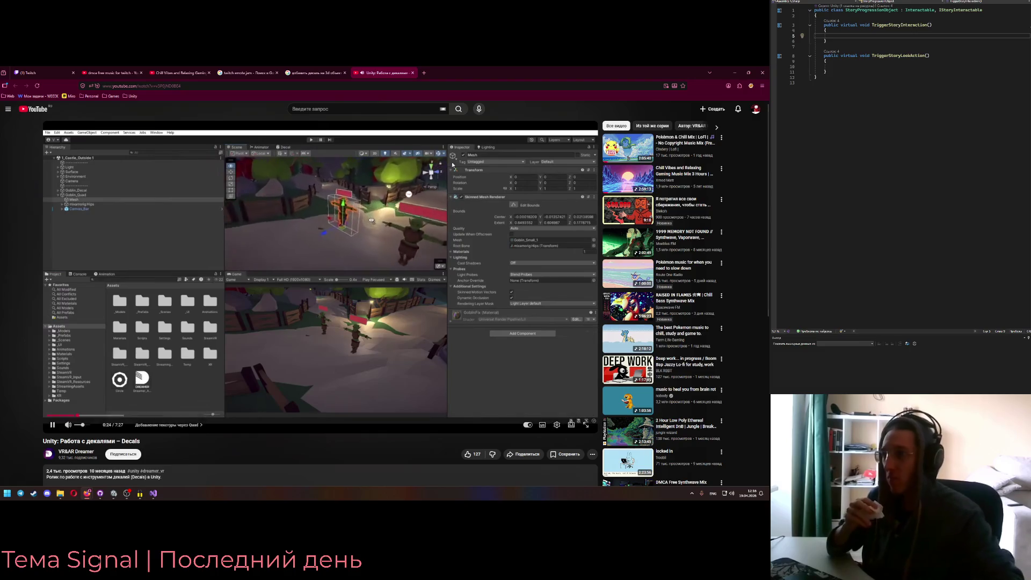
key("alt+Tab")
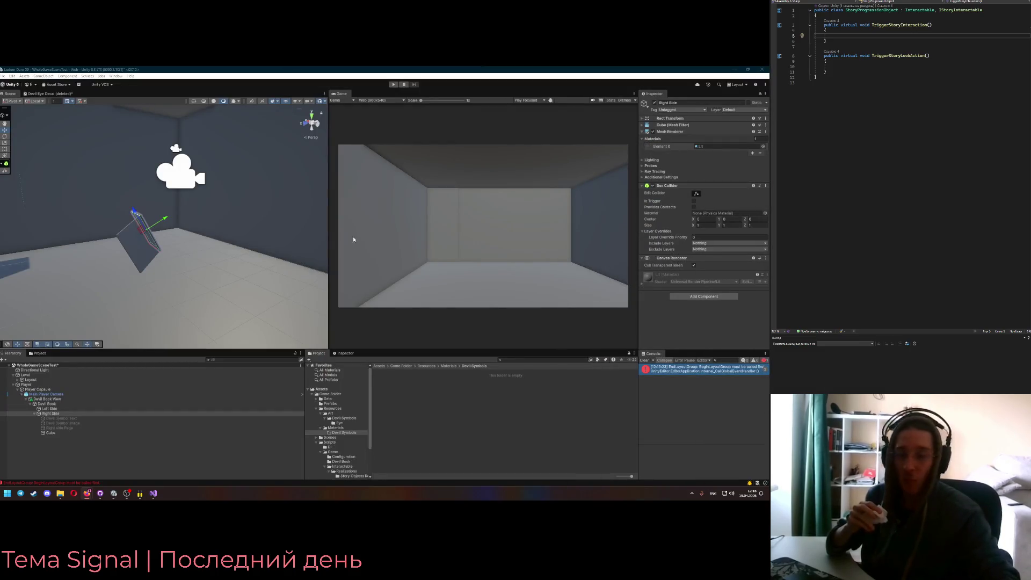
key("alt+Tab")
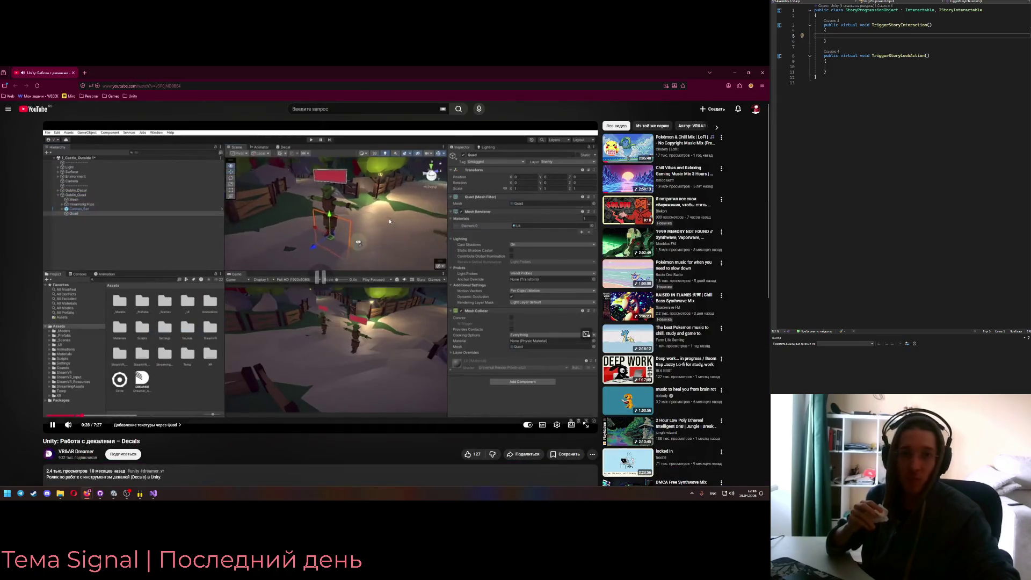
Exit fullscreen, pause, and seek the tutorial back to about 0:21
key("Escape")
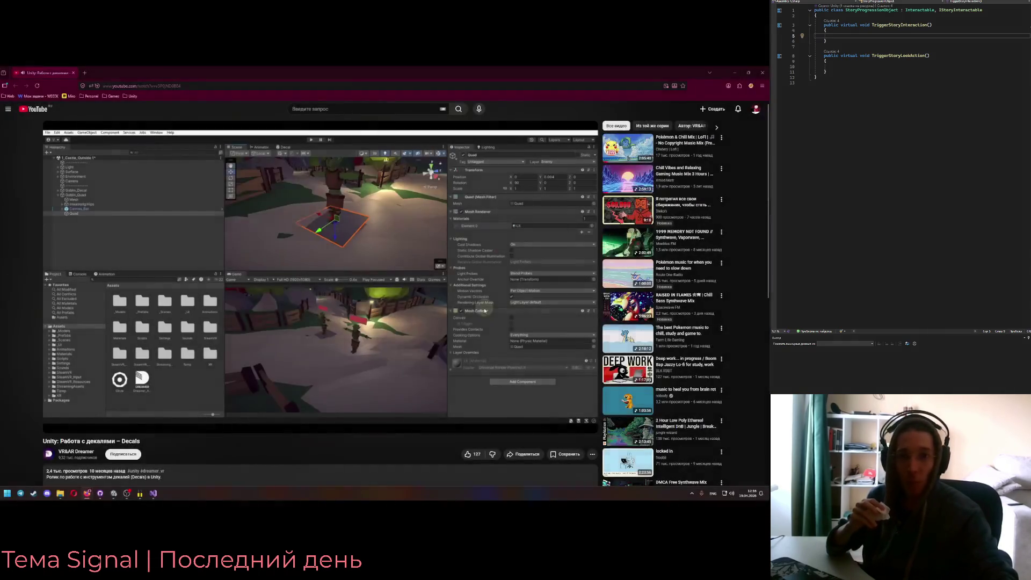
left_click(374, 273)
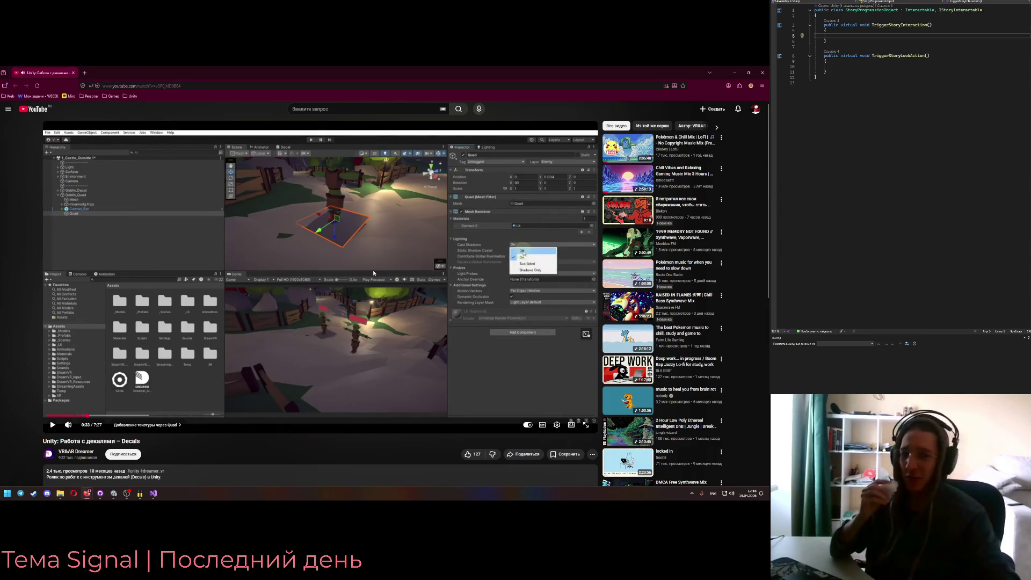
key("Left")
key("space")
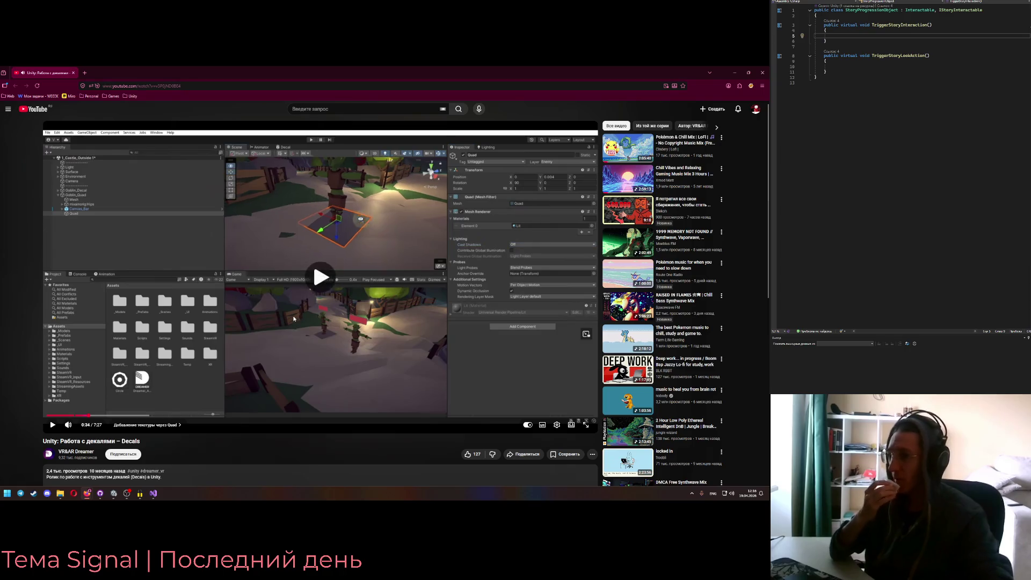
key("Left")
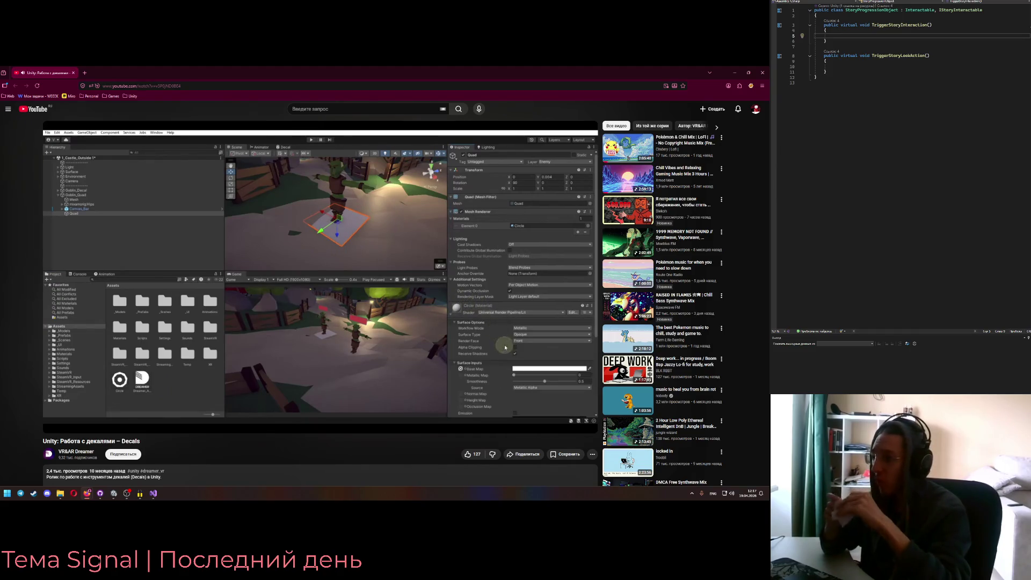
key("Left")
key("Left")
key("Left")
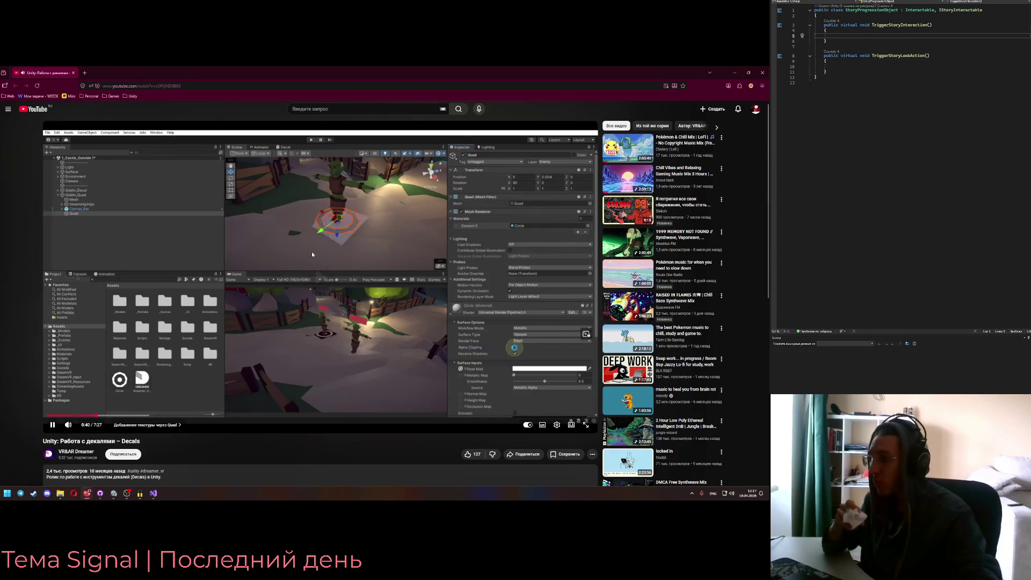
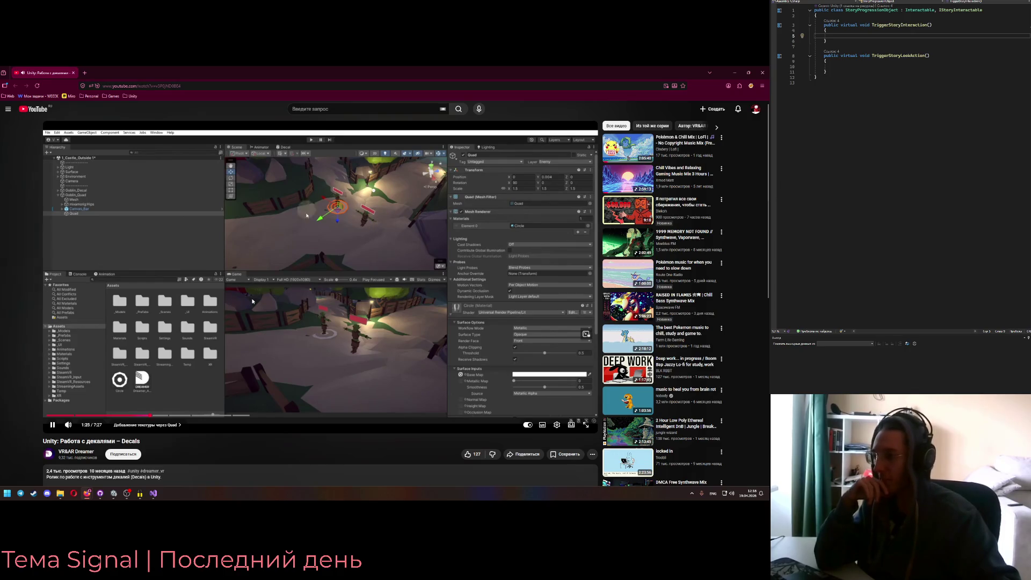
Set the YouTube decals tutorial to 1.30x playback speed and return to Unity
left_click(557, 425)
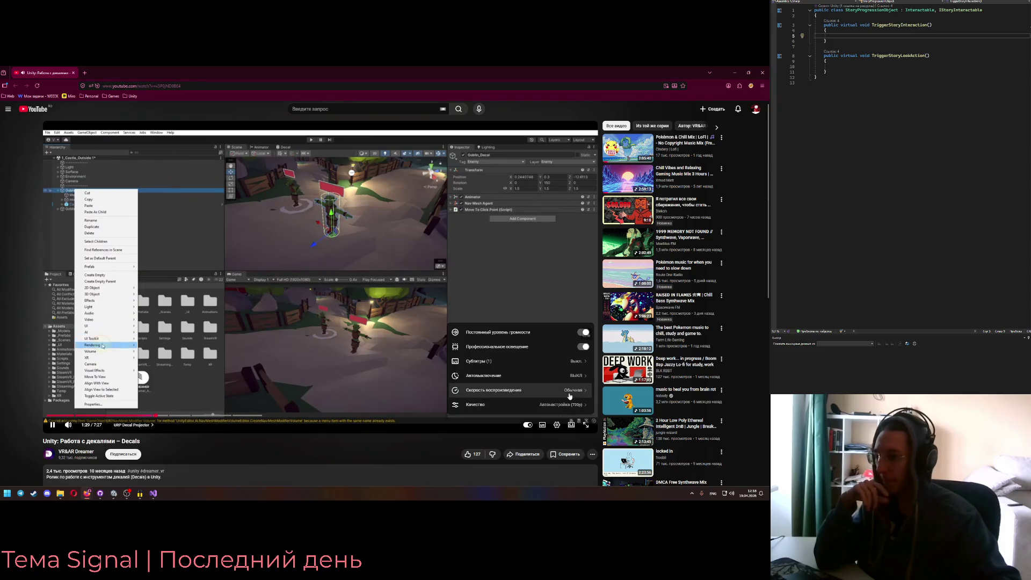
left_click(569, 391)
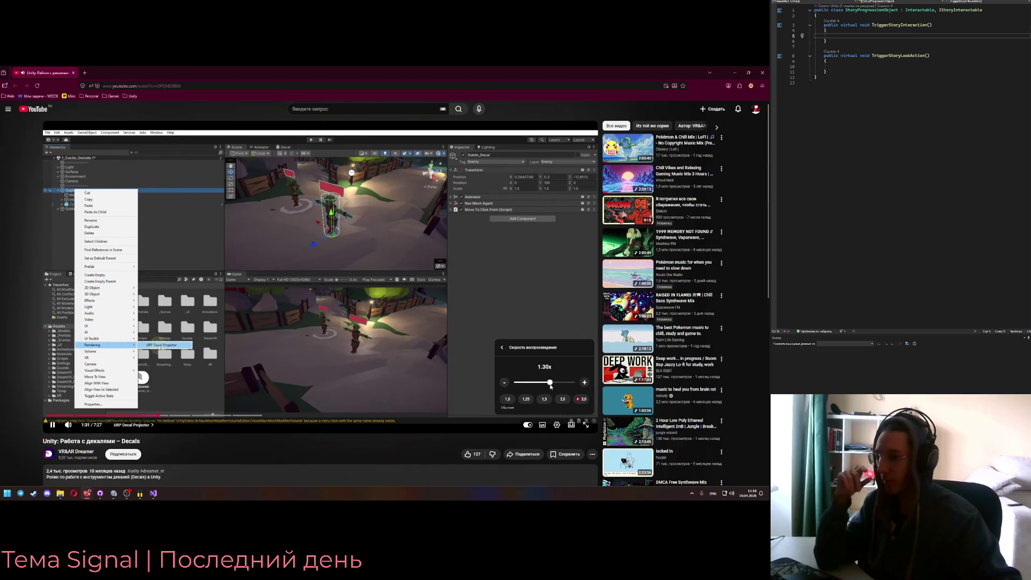
left_click(557, 426)
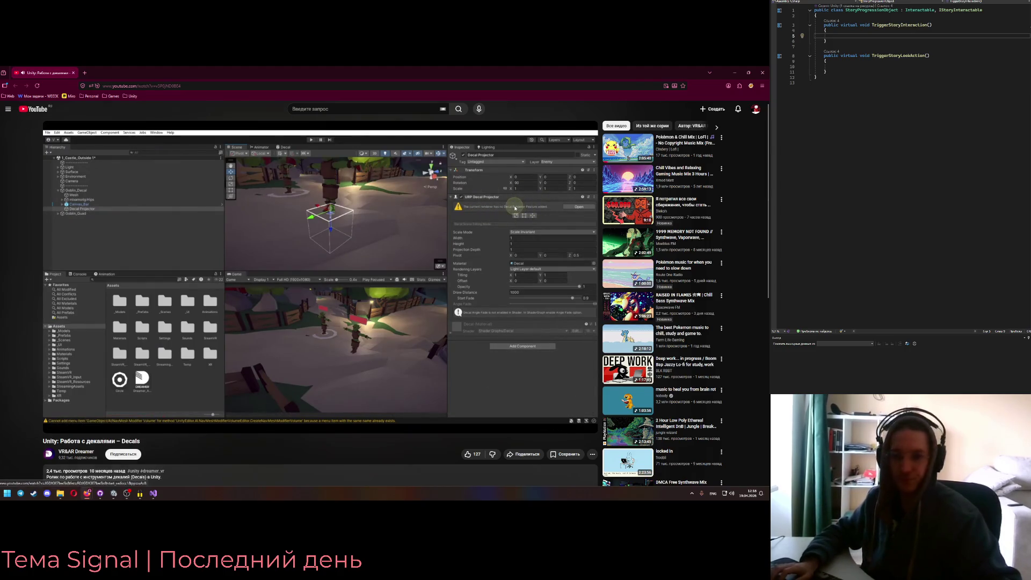
key("alt+Tab")
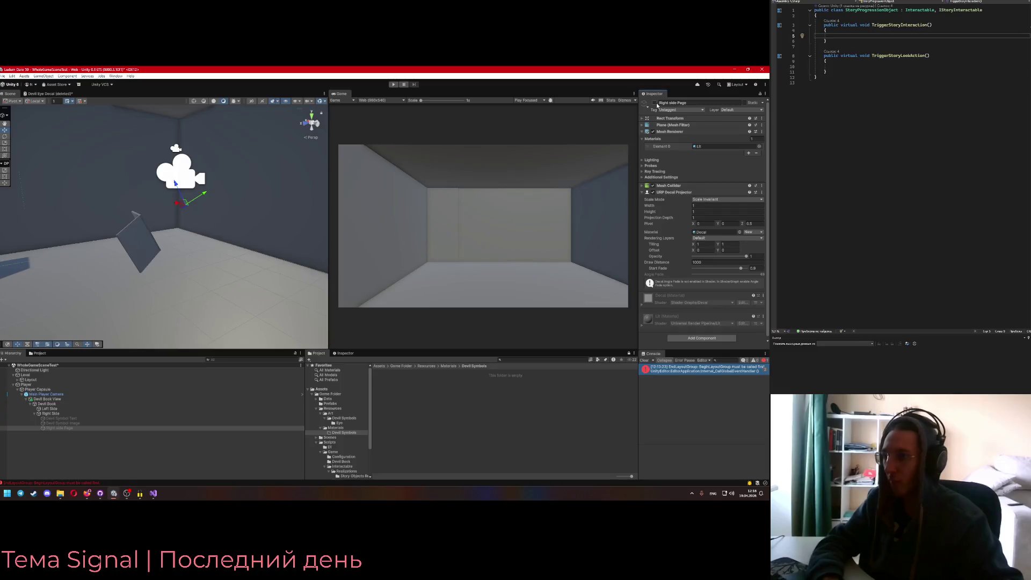
left_click_drag(192, 265, 89, 276)
mouse_move(168, 177)
left_mouse_down()
mouse_move(144, 189)
mouse_move(124, 177)
mouse_move(116, 204)
mouse_move(131, 154)
mouse_move(119, 145)
left_mouse_up()
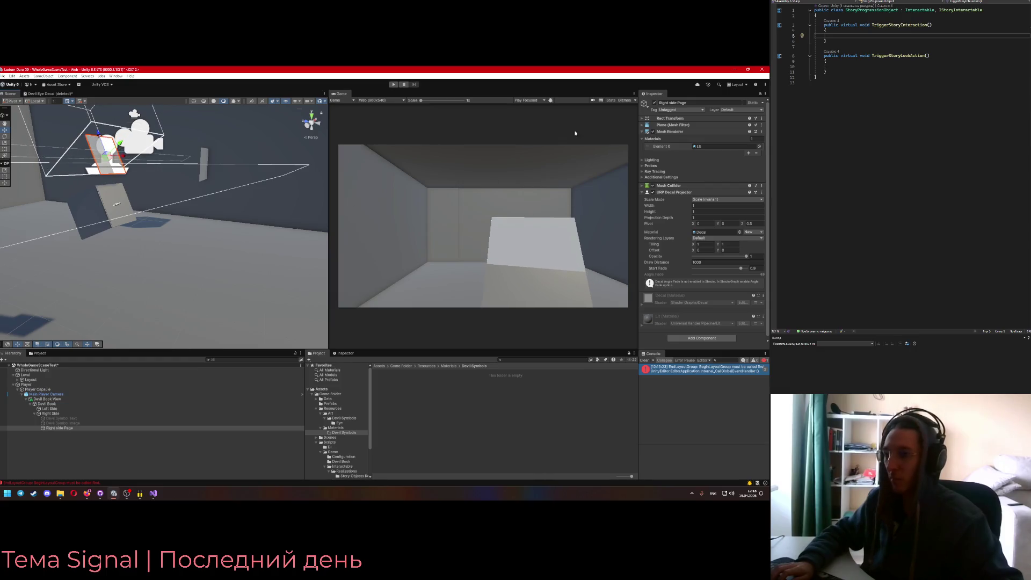
left_click(738, 69)
left_click(453, 286)
key("j")
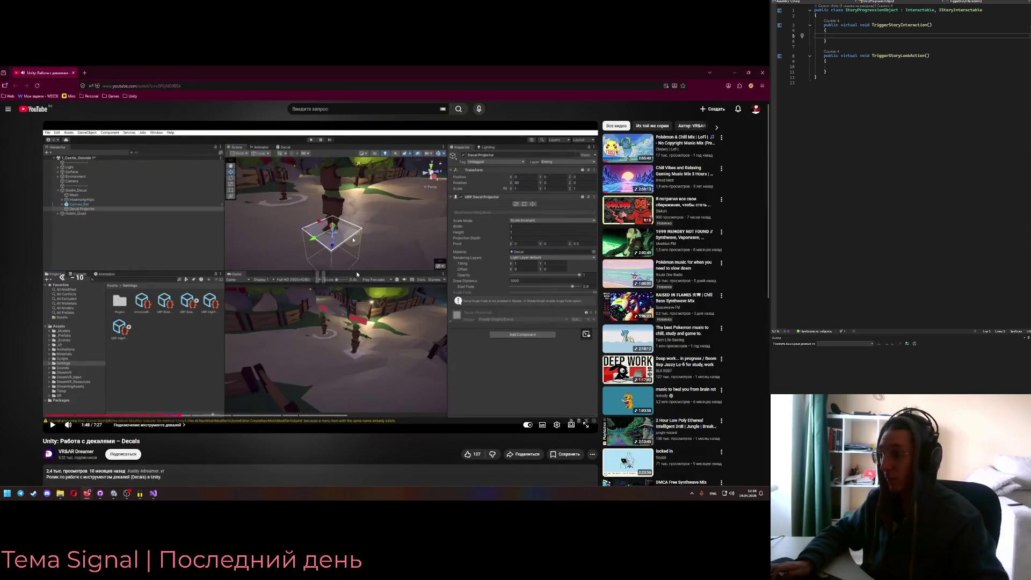
key("alt+Tab")
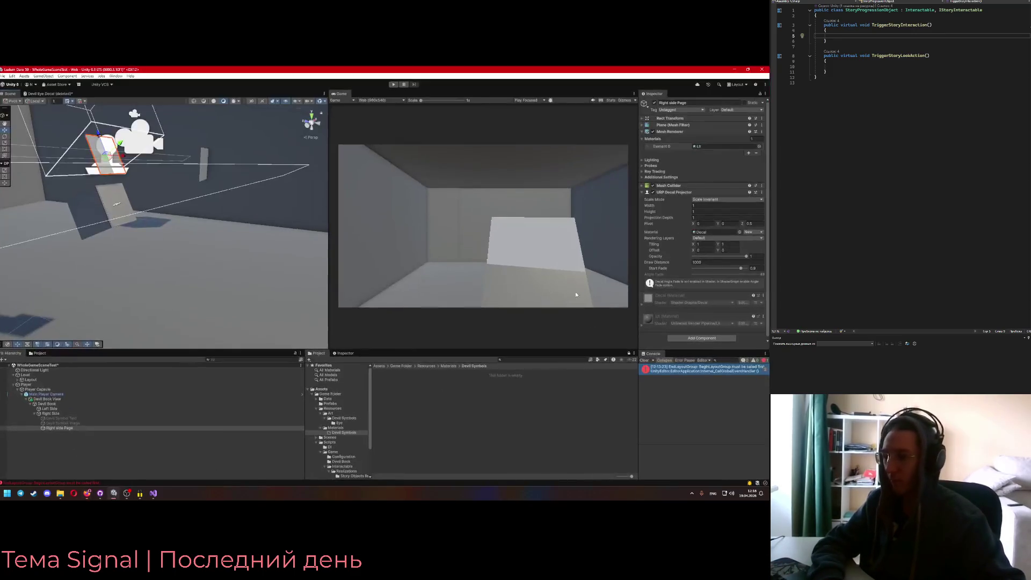
key("alt+Tab")
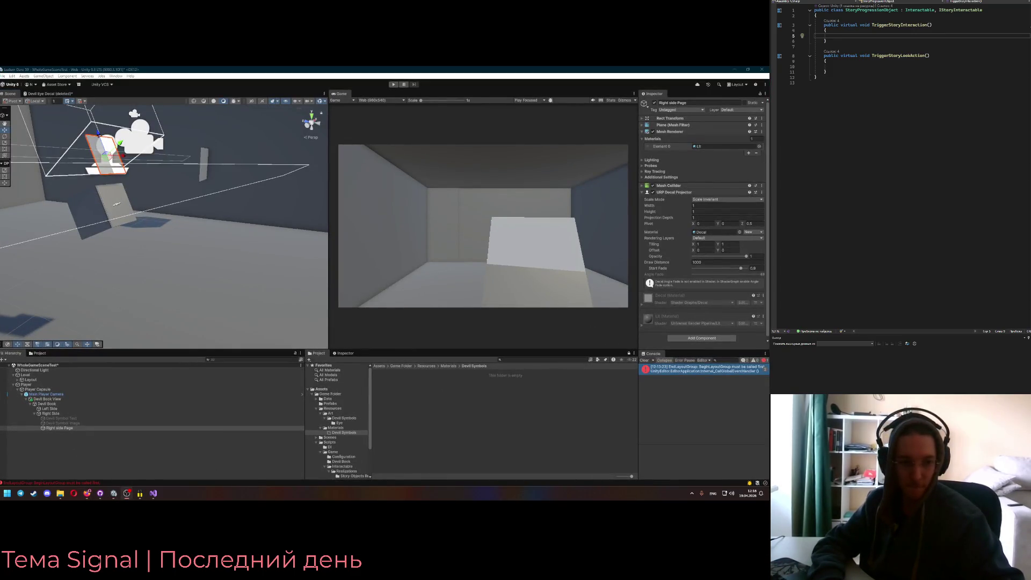
key("alt+Tab")
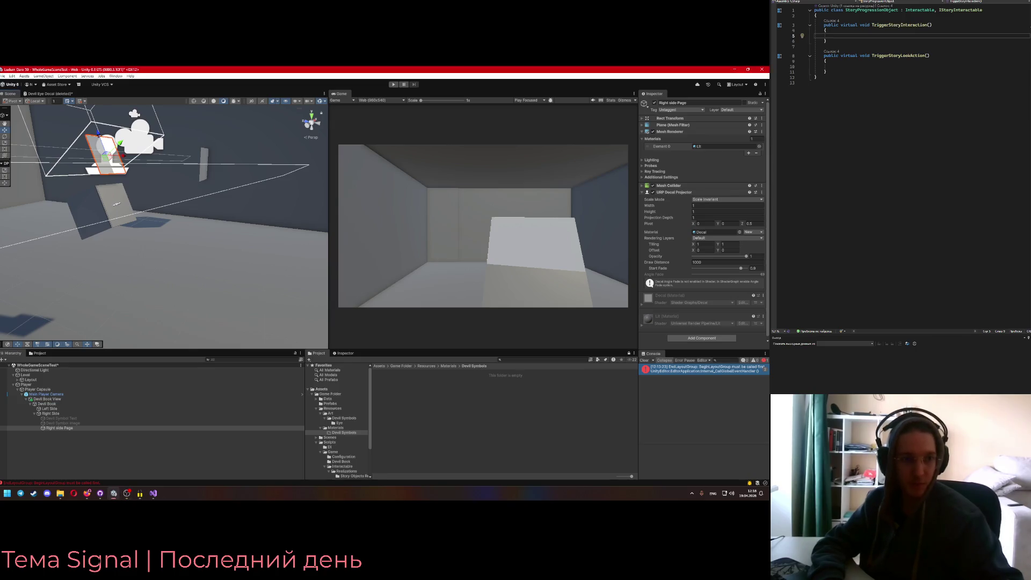
left_click_drag(262, 245, 269, 174)
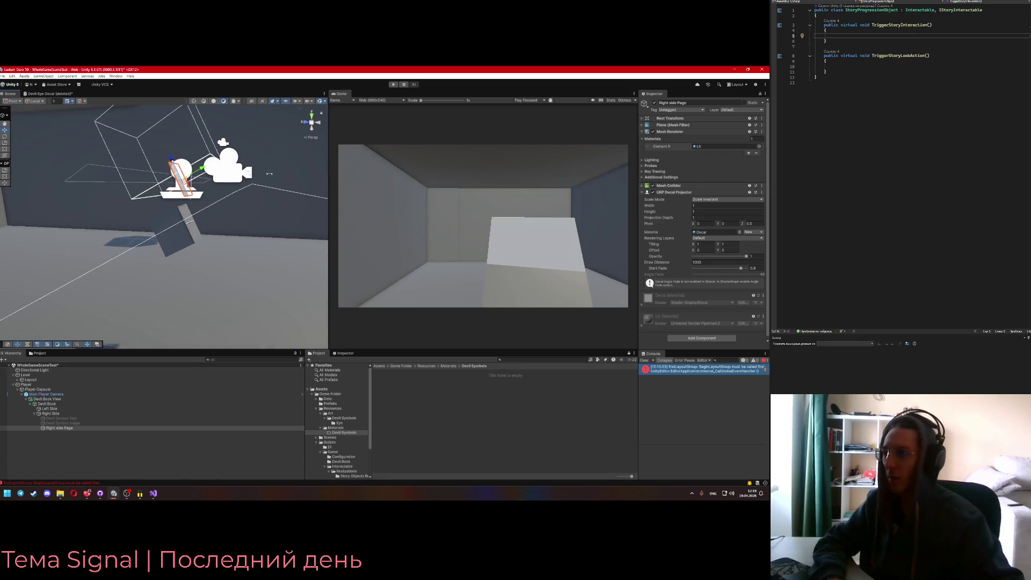
Open the URP Decal Projector's options and Add Component search, leaving the projector unchanged
left_click(761, 193)
left_click(736, 222)
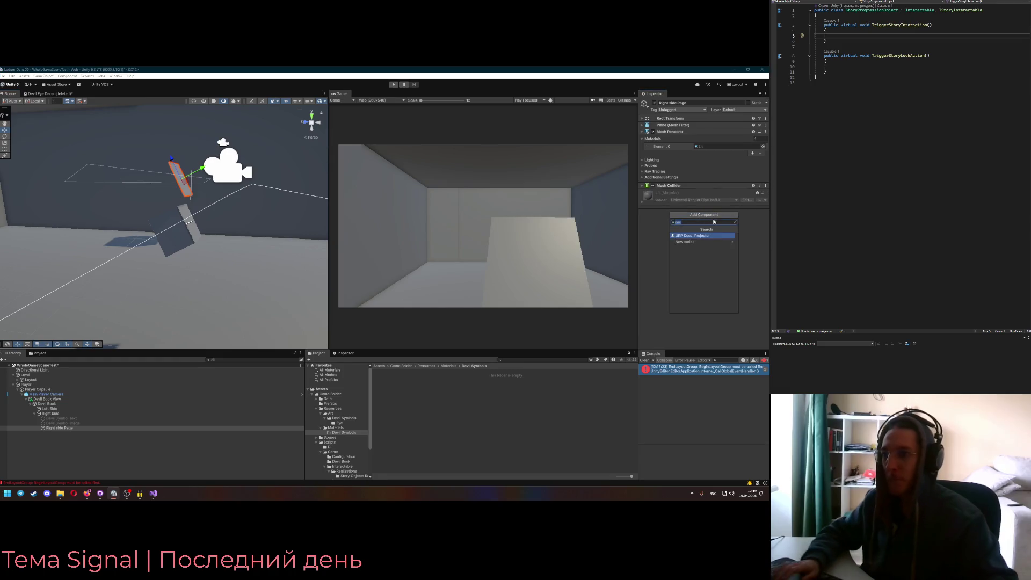
left_click(714, 222)
Watch more of the decals tutorial in the browser, leaving it playing
key("alt+Tab")
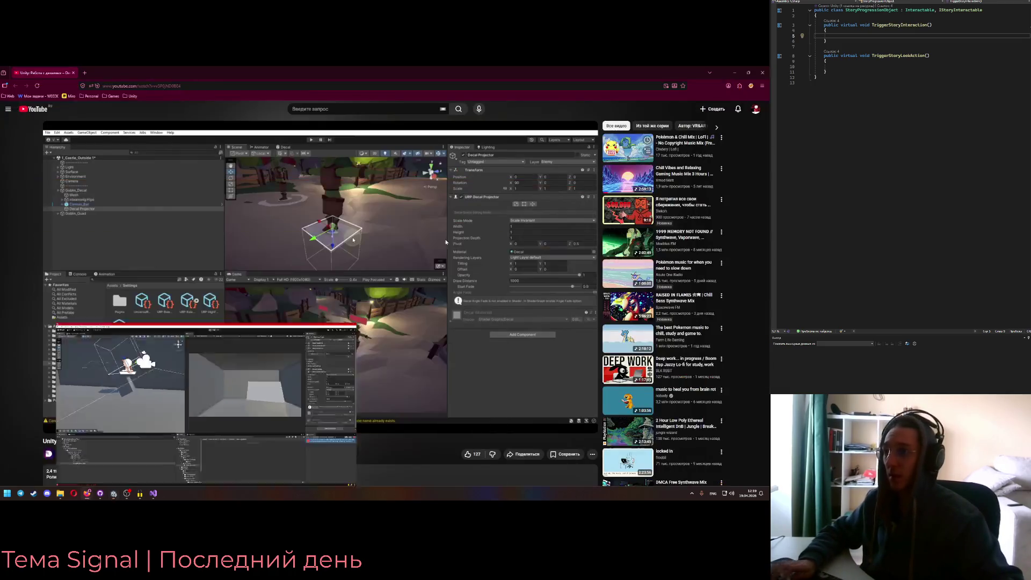
left_click(373, 248)
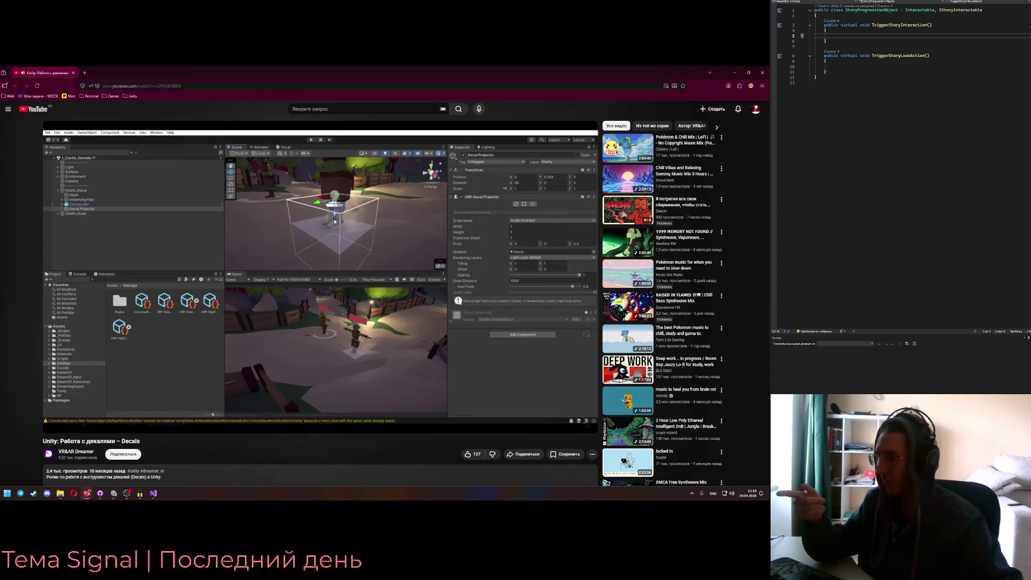
left_click(360, 256)
key("alt+Tab")
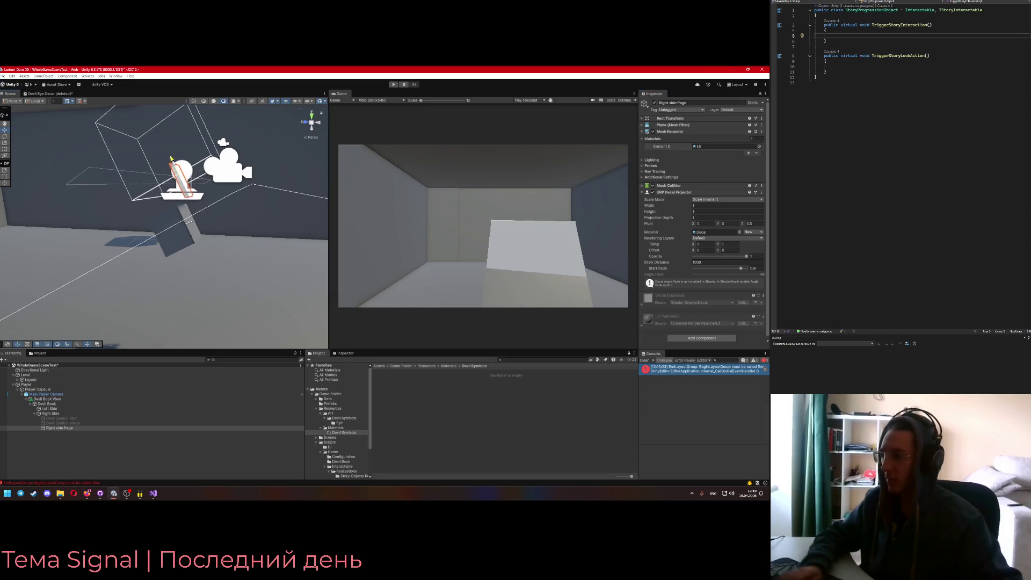
key("alt+Tab")
left_click(303, 242)
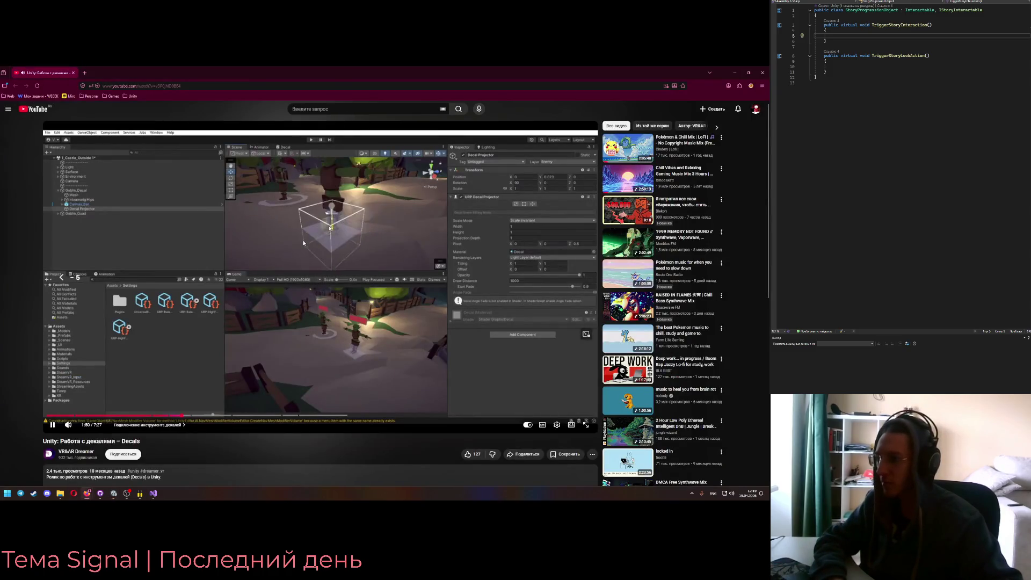
Rewind and replay the tutorial's decal projector creation around 1:30–1:37, then return to Unity
key("Left")
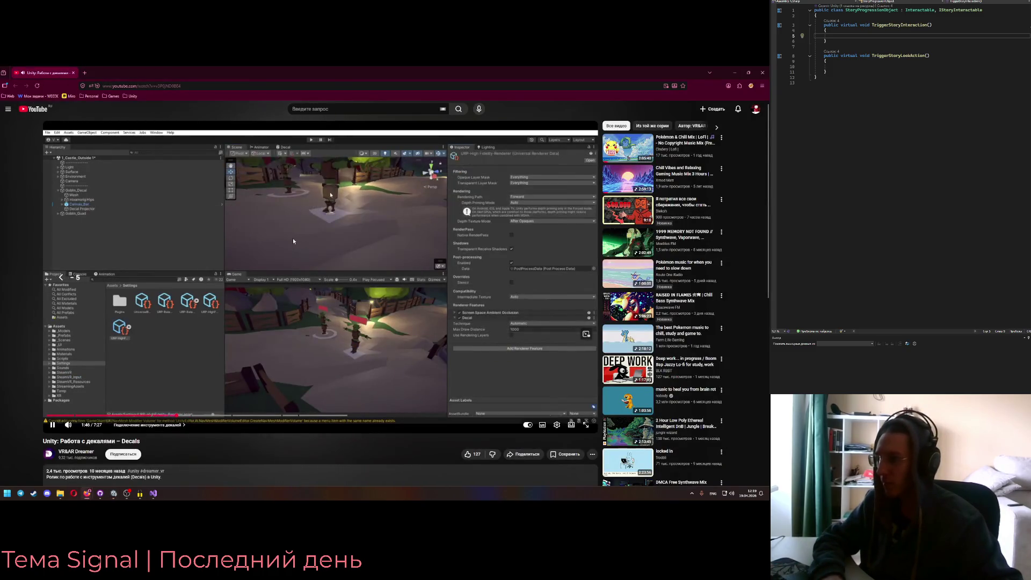
key("alt+Tab")
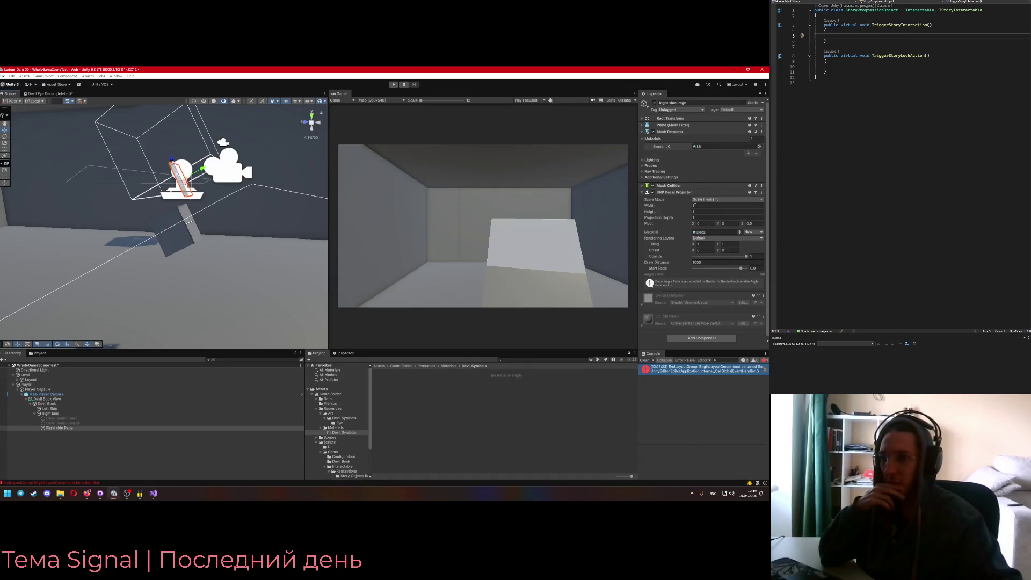
key("alt+Tab")
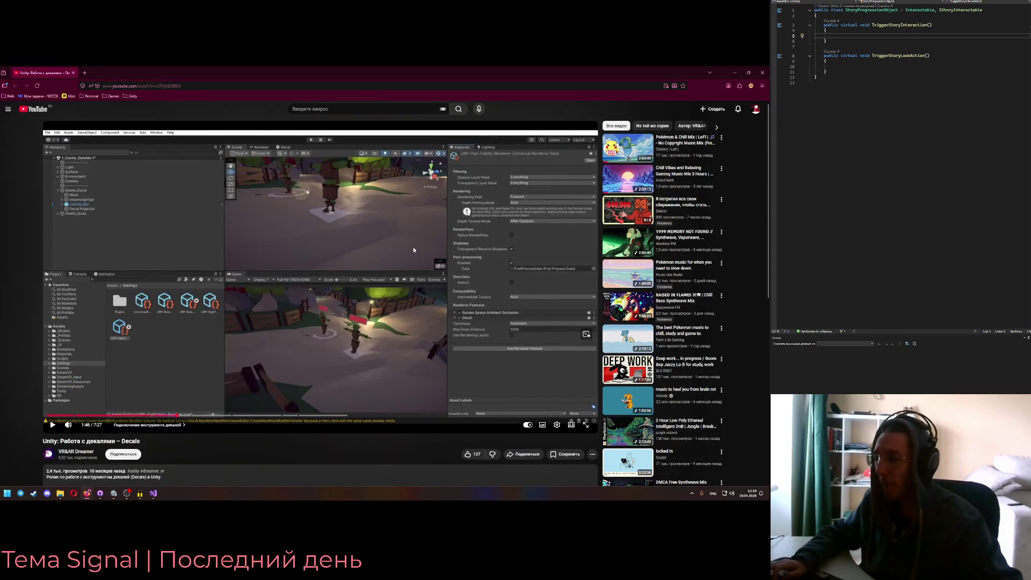
key("j")
key("k")
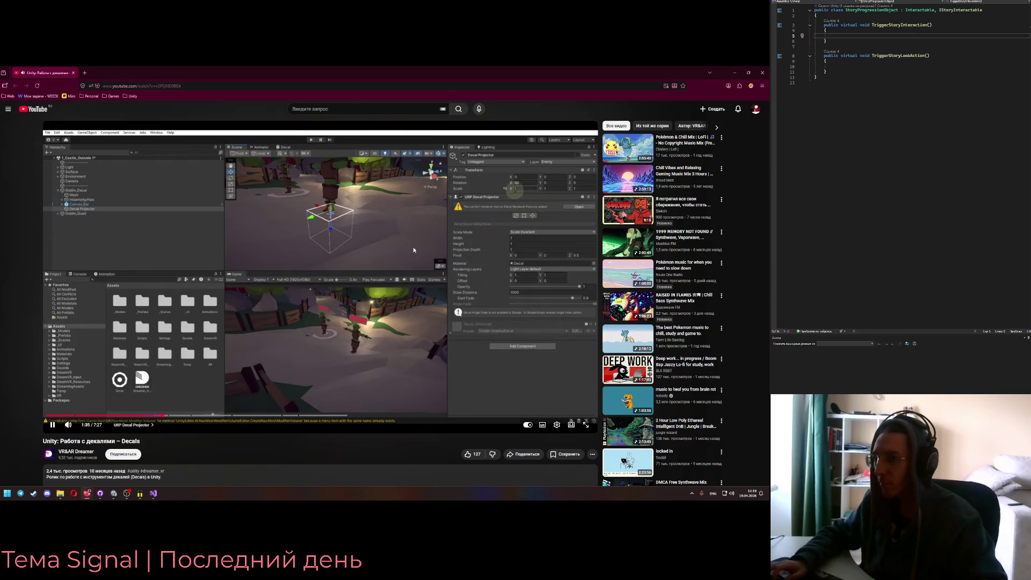
key("k")
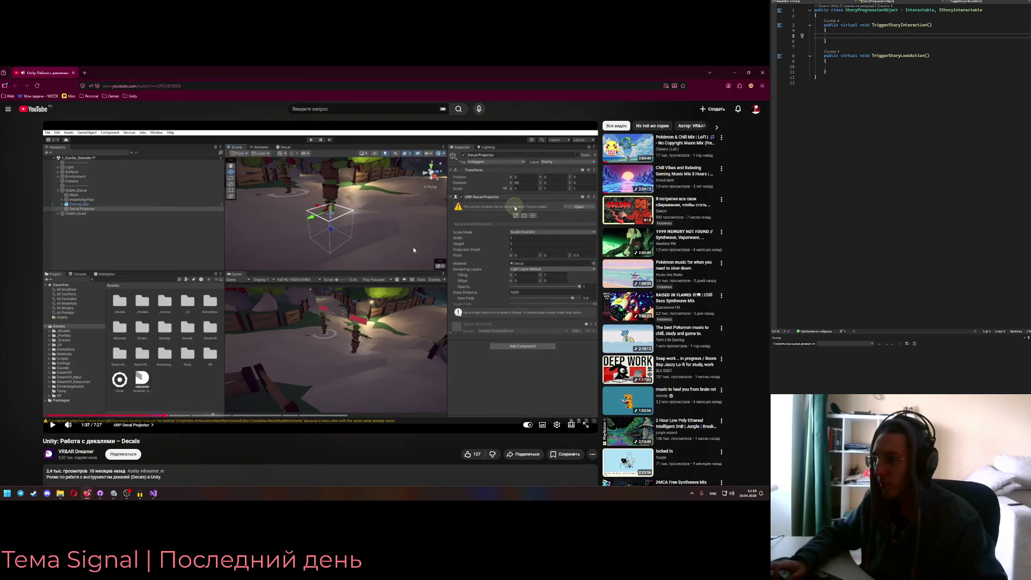
key("Left")
key("k")
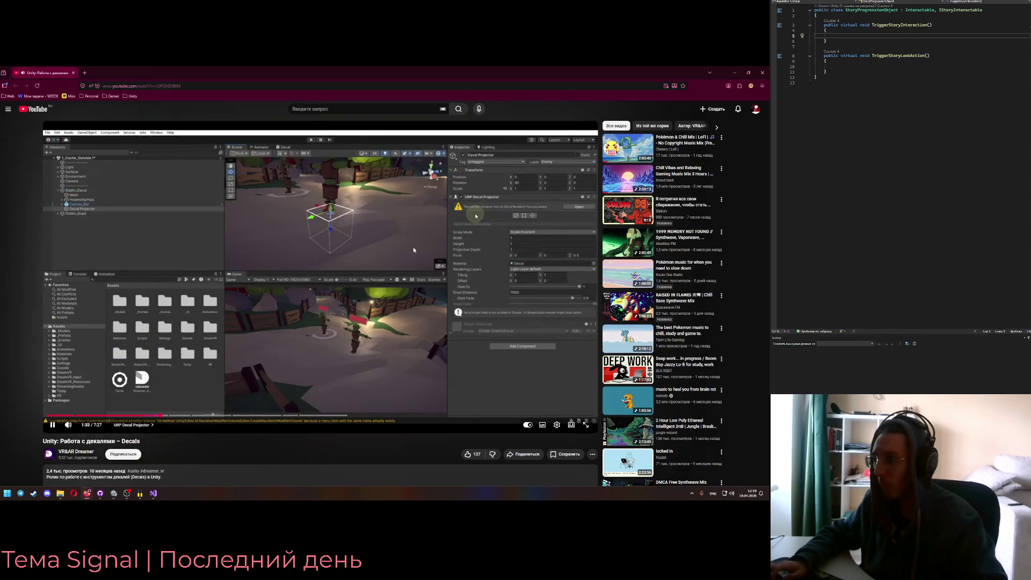
key("Left")
key("k")
key("alt+Tab")
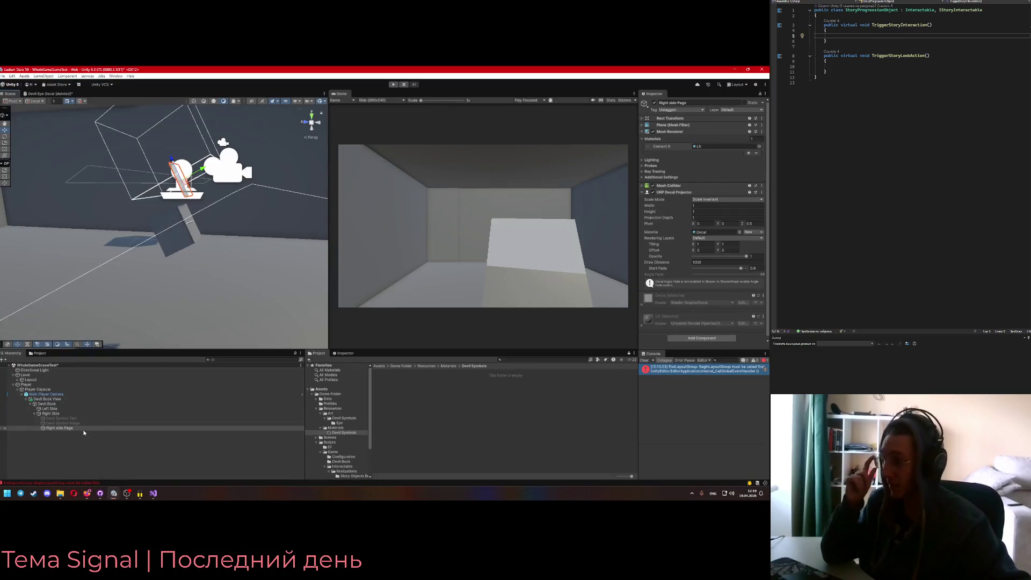
Bring the view to the wall and frame the Right Side object
left_click_drag(192, 305, 210, 242)
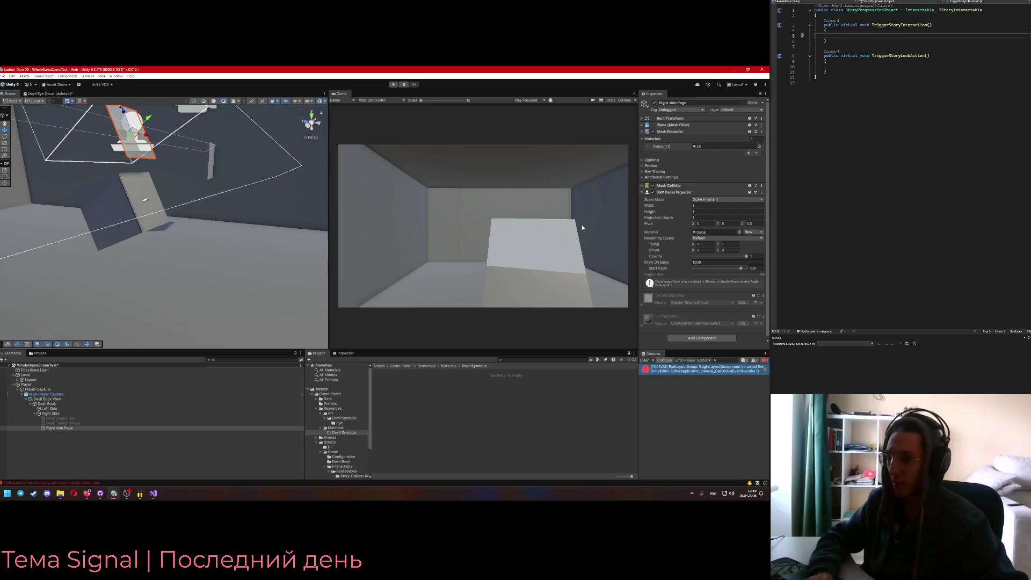
left_click(762, 191)
left_click(747, 208)
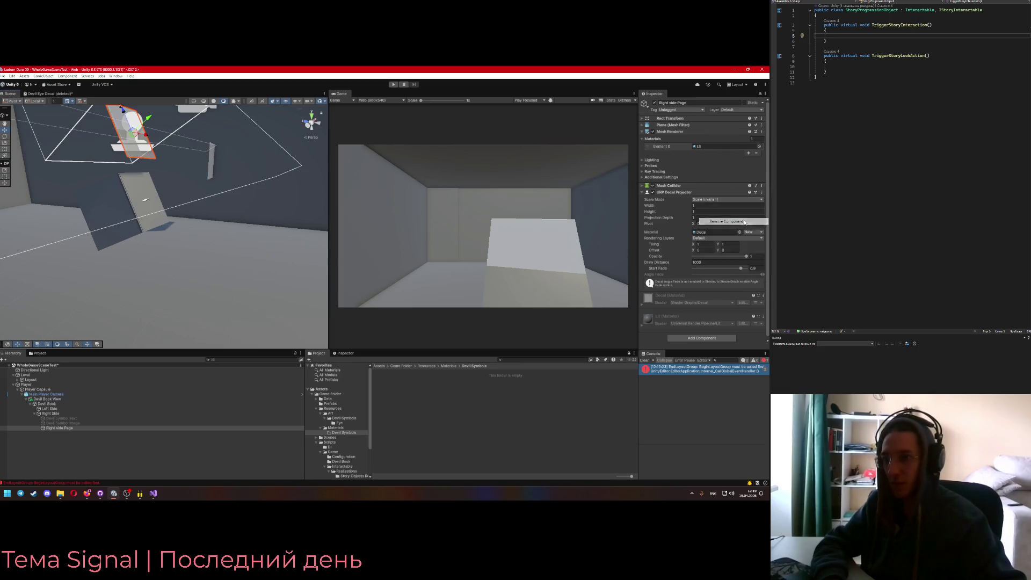
left_click_drag(150, 203, 173, 212)
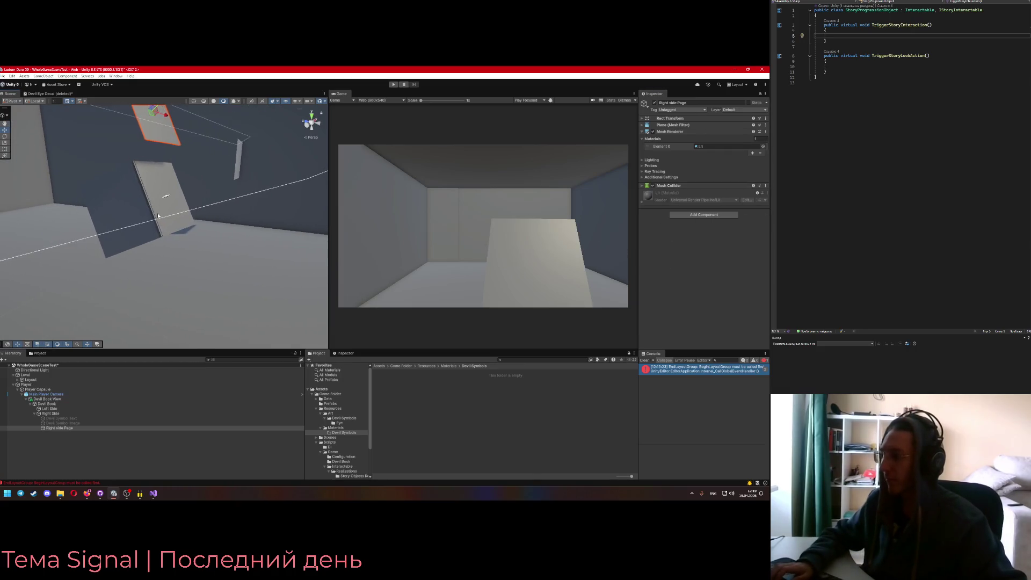
left_click(67, 414)
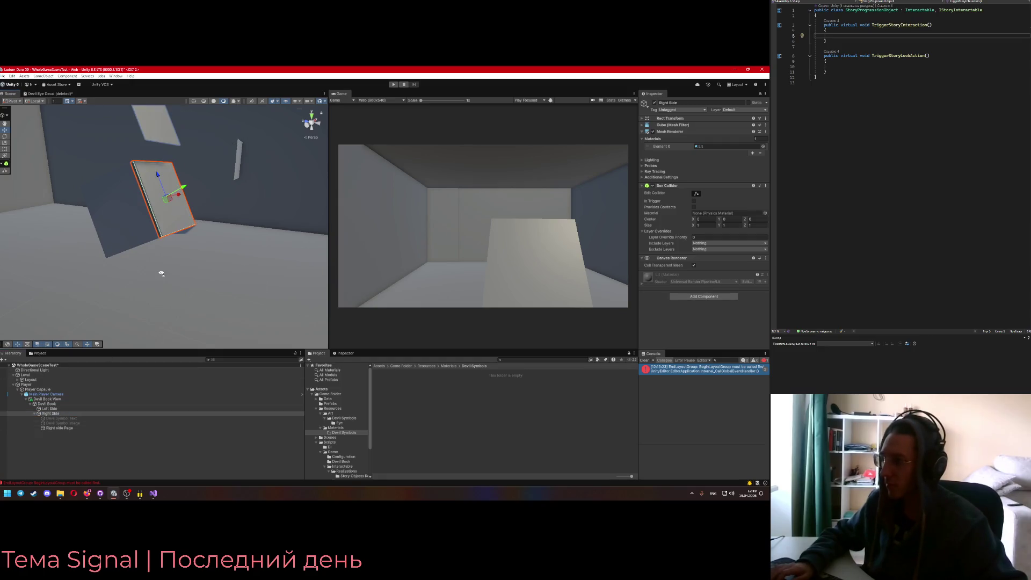
key("f")
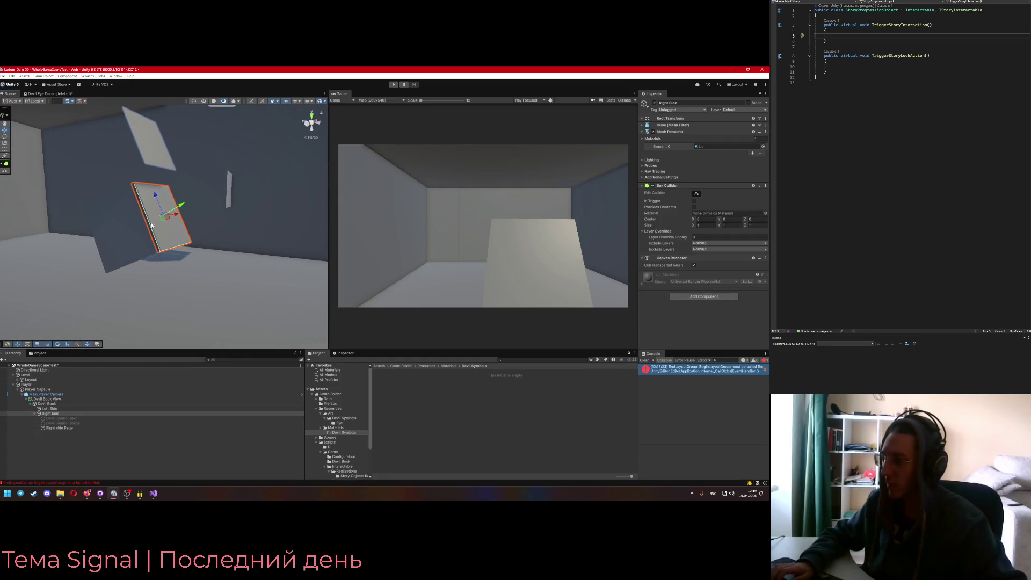
Nudge the Right side Page along Z from -0.022 to -0.006 against the wall
left_click(59, 428)
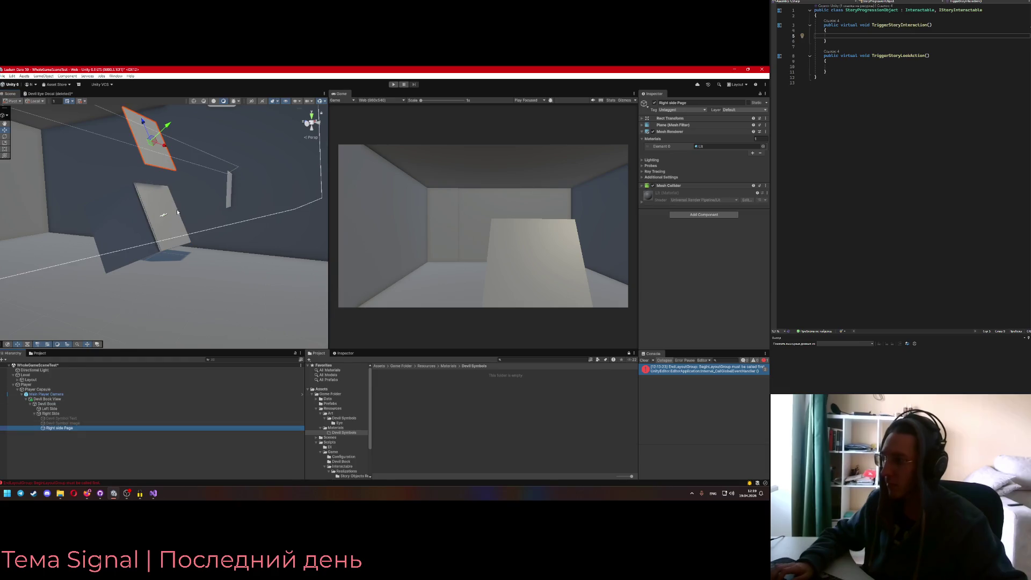
left_click(645, 119)
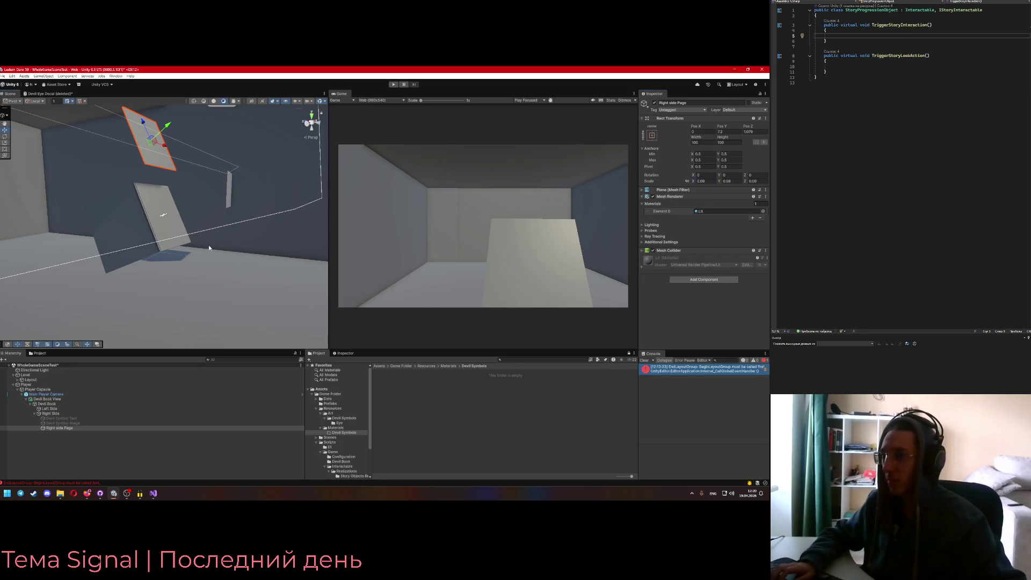
scroll(199, 226, "down", 3)
mouse_move(169, 173)
left_mouse_down()
mouse_move(172, 216)
mouse_move(191, 218)
left_mouse_up()
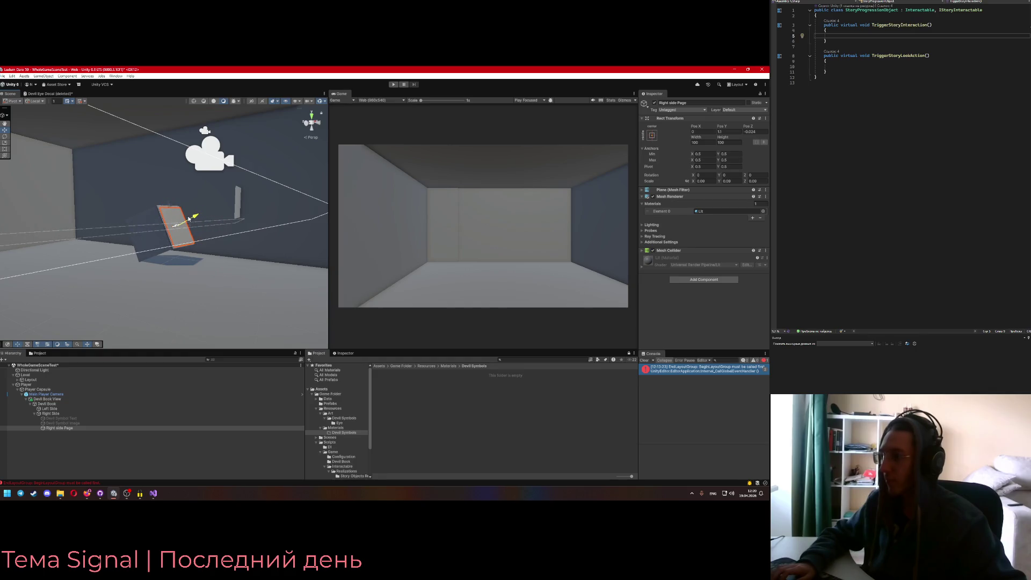
key("f")
left_click_drag(188, 220, 67, 273)
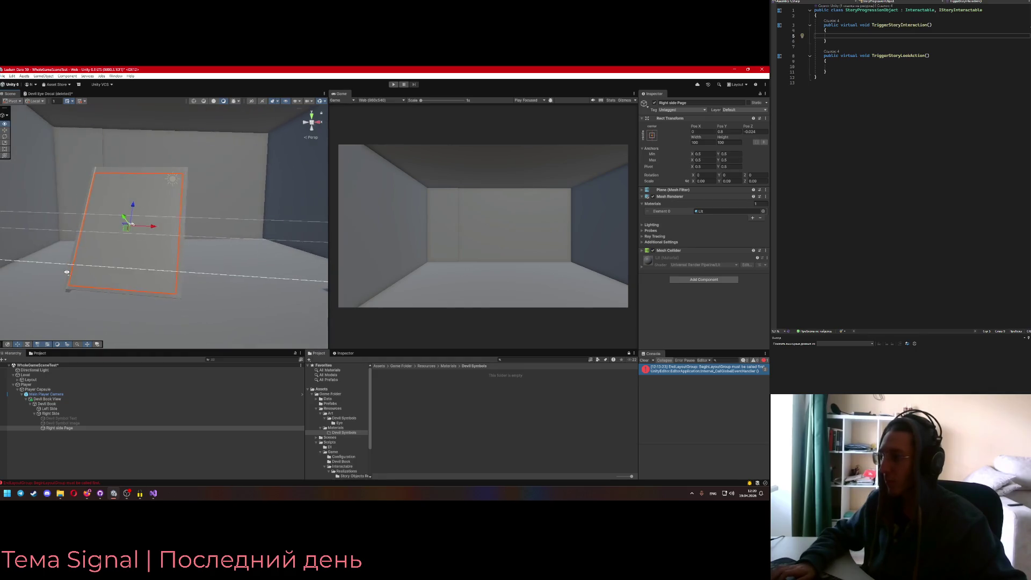
left_click_drag(133, 213, 133, 211)
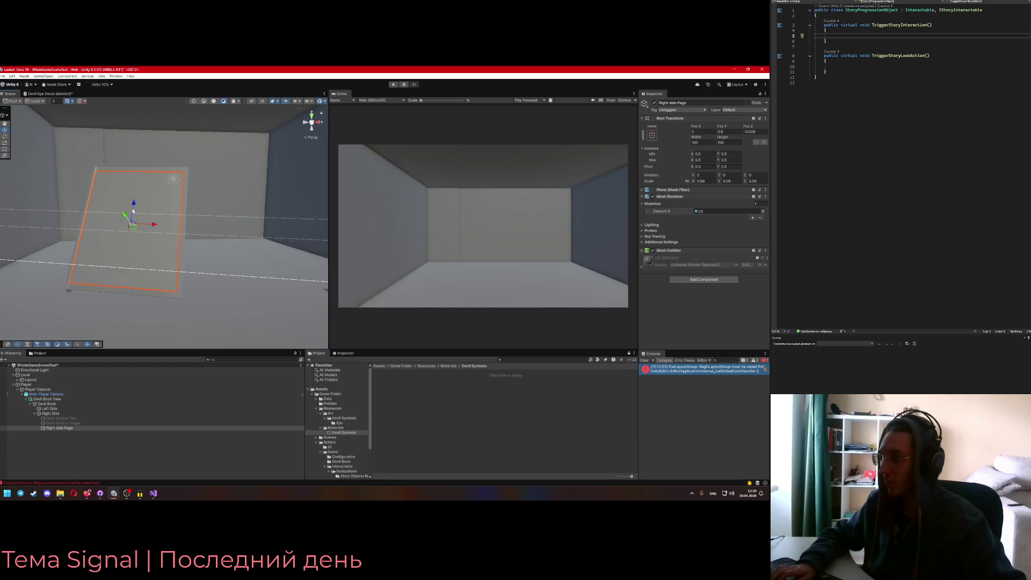
right_click(65, 429)
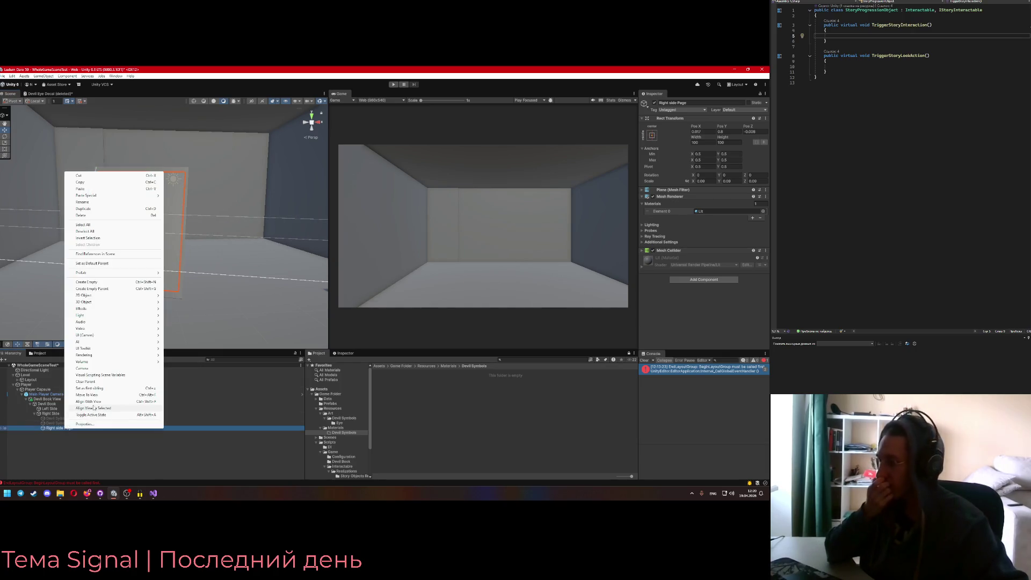
Create an empty child named Symbol Projection under Right side Page
left_click(129, 288)
type("Symbol Pro")
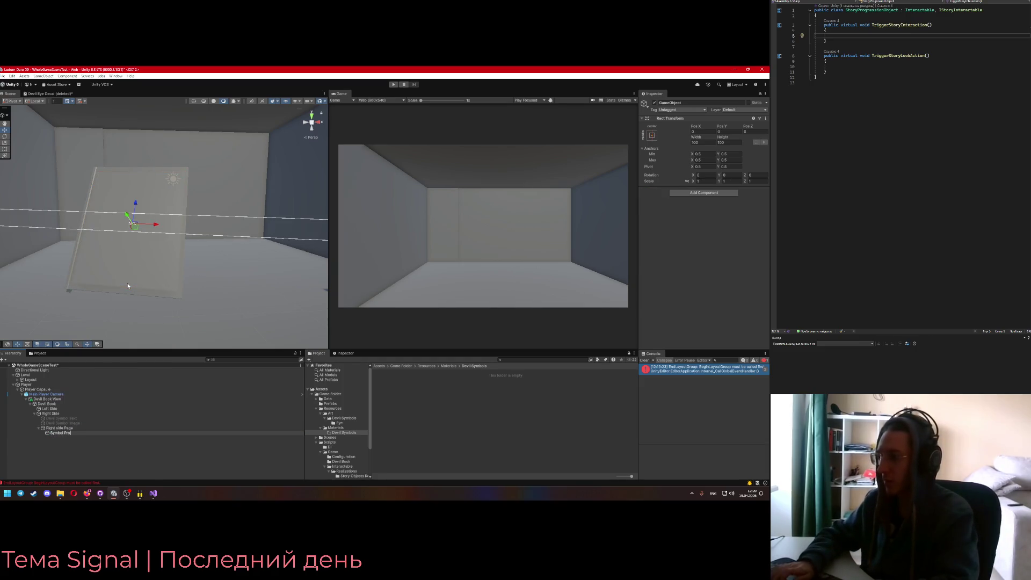
type("jection")
key("Return")
Add a URP Decal Projector to Symbol Projection and move it toward the page
left_click(702, 192)
type("decal")
key("Return")
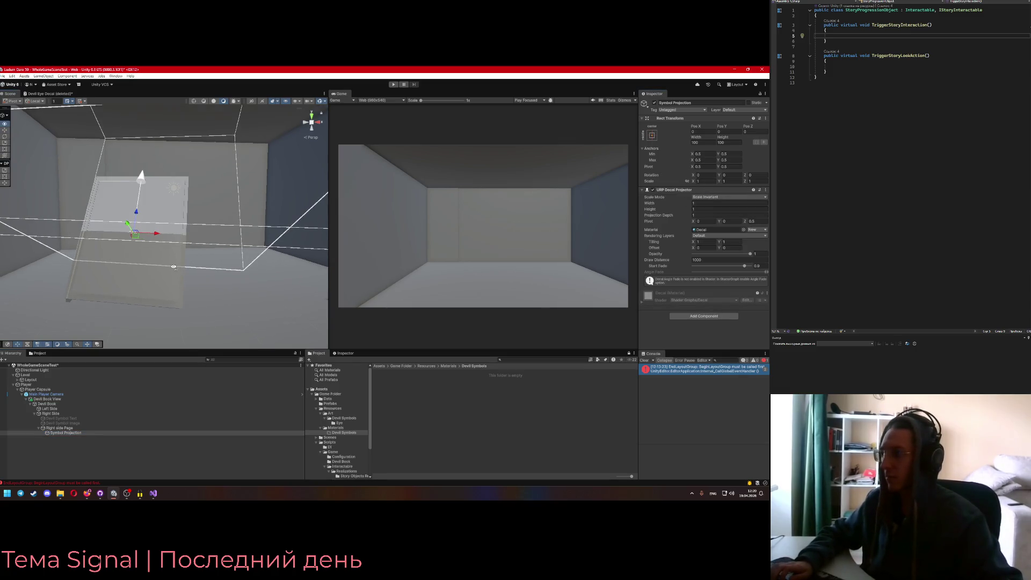
mouse_move(138, 217)
left_mouse_down()
mouse_move(126, 289)
mouse_move(126, 233)
left_mouse_up()
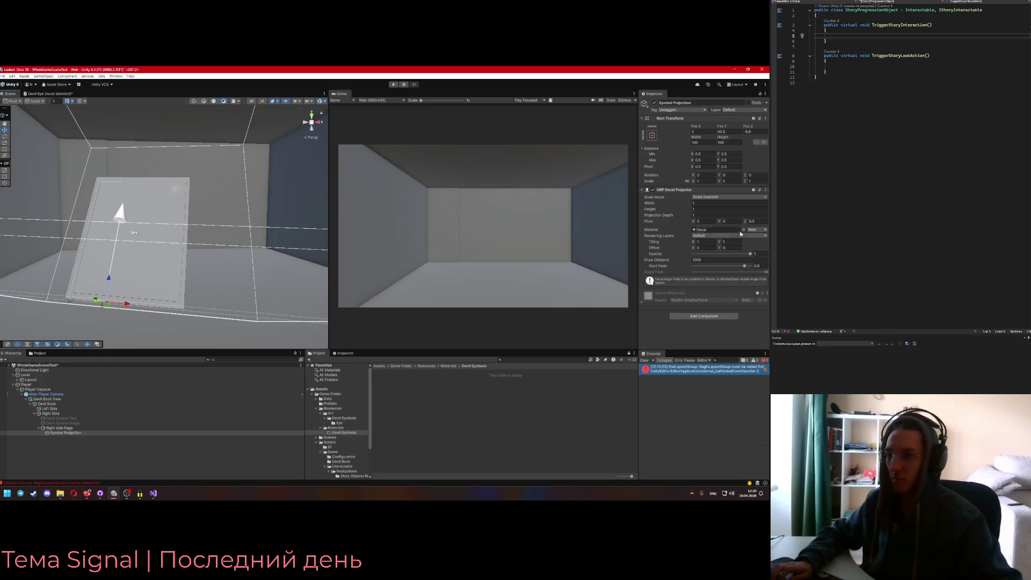
key("alt+Tab")
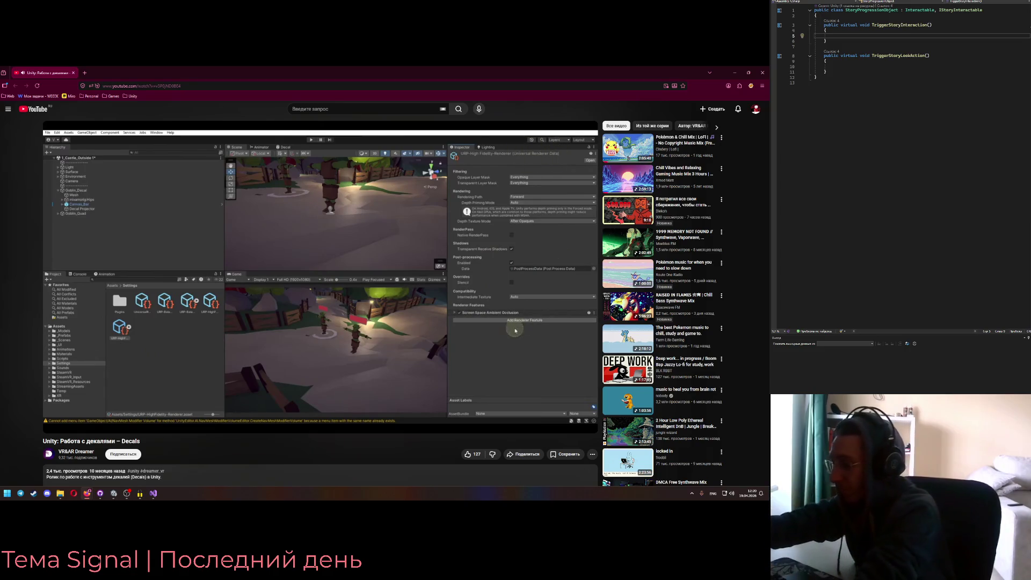
Watch the tutorial's material setup, then return to Unity's empty Devil Symbols folder
key("alt+Tab")
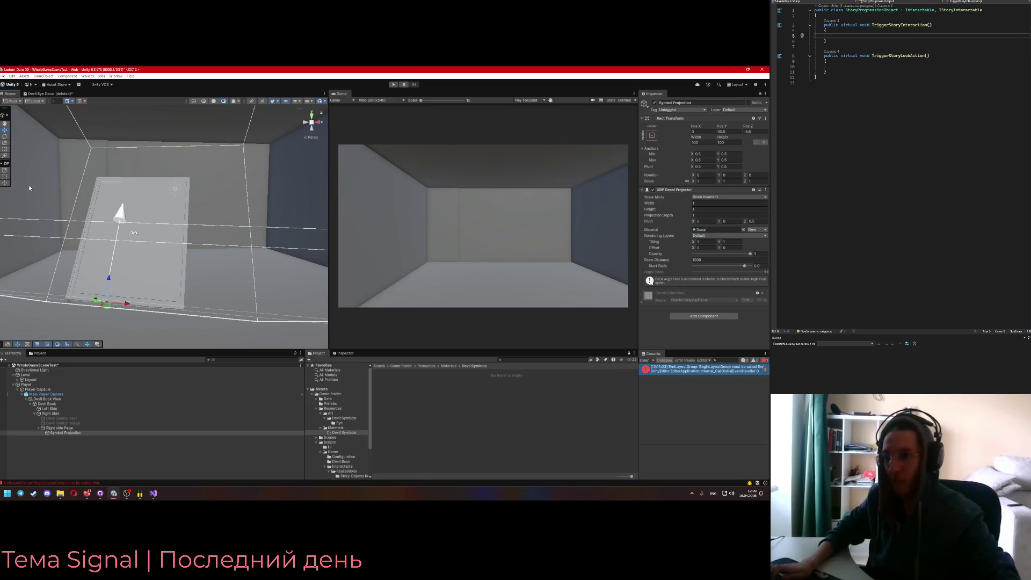
key("alt+Tab")
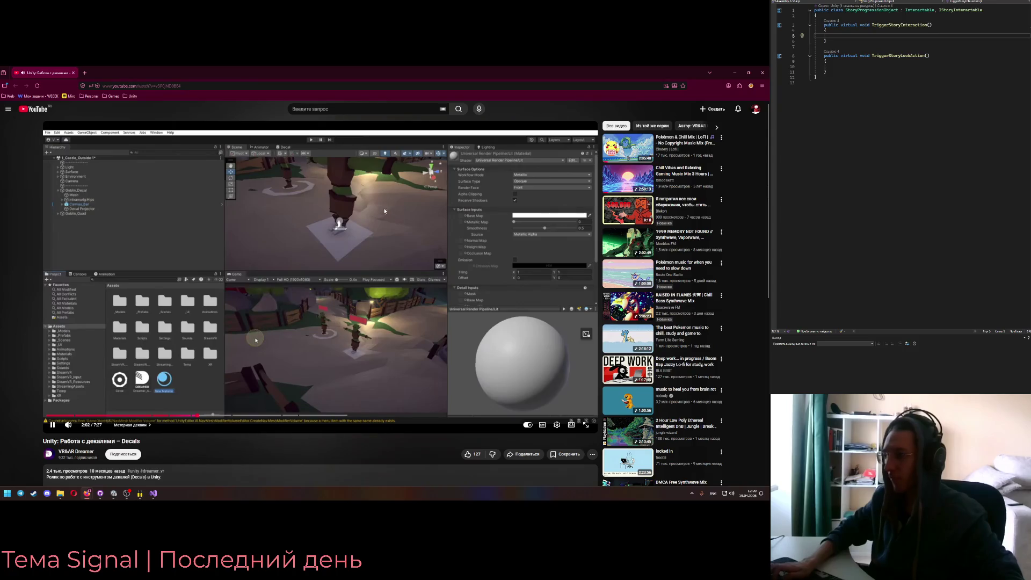
key("alt+Tab")
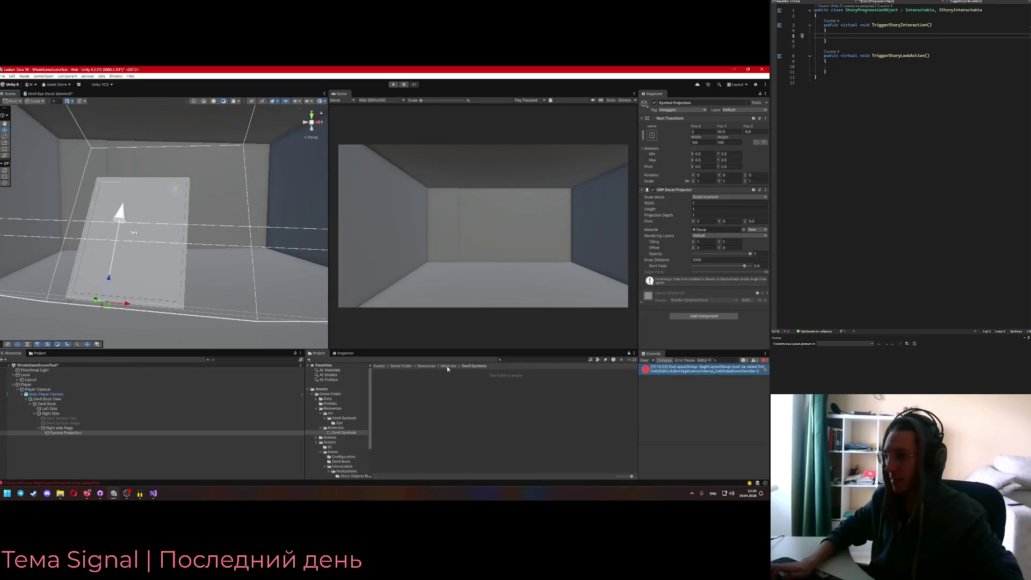
right_click(434, 393)
Create a material named Devil Eye Base in the Devil Symbols folder
mouse_move(504, 221)
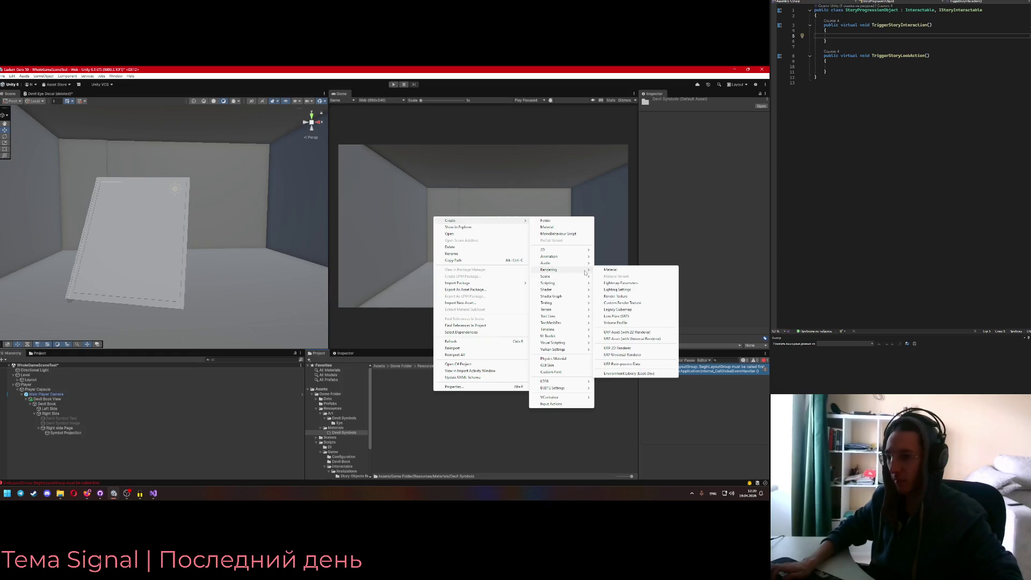
left_click(607, 270)
type("Dev")
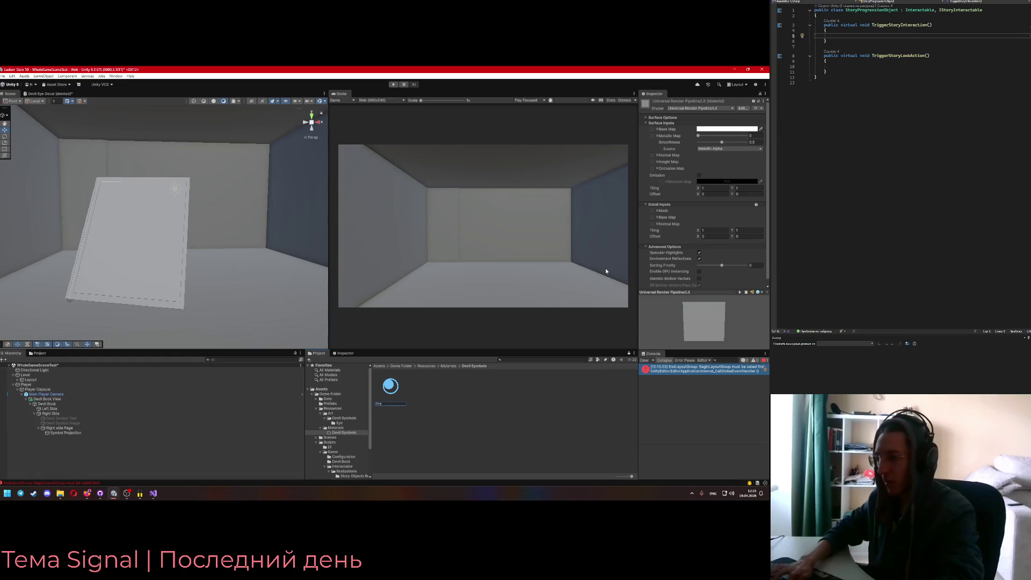
type("il Eye Base")
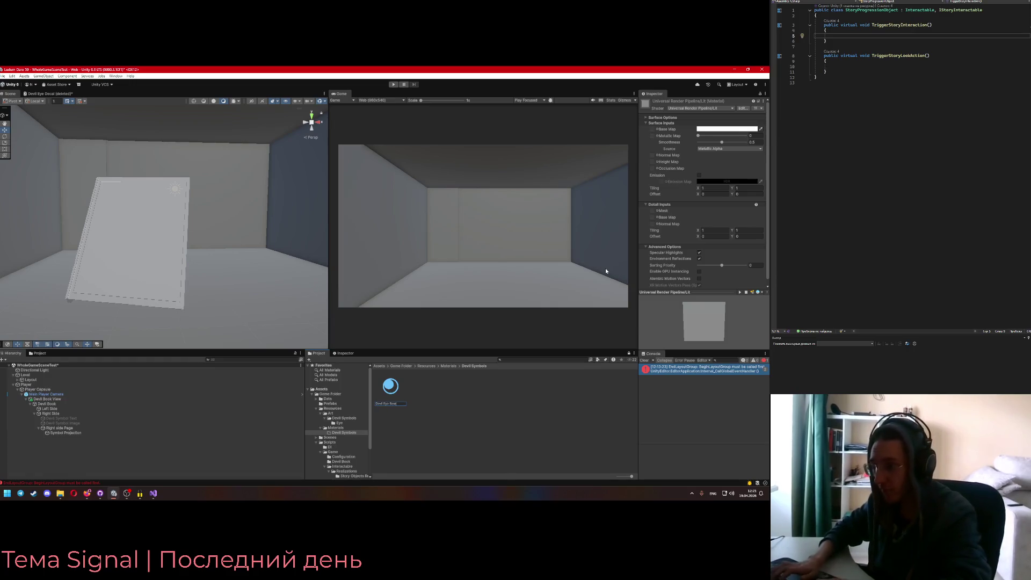
key("Return")
Compare the material's Surface Options and surface type with the tutorial
key("alt+Tab")
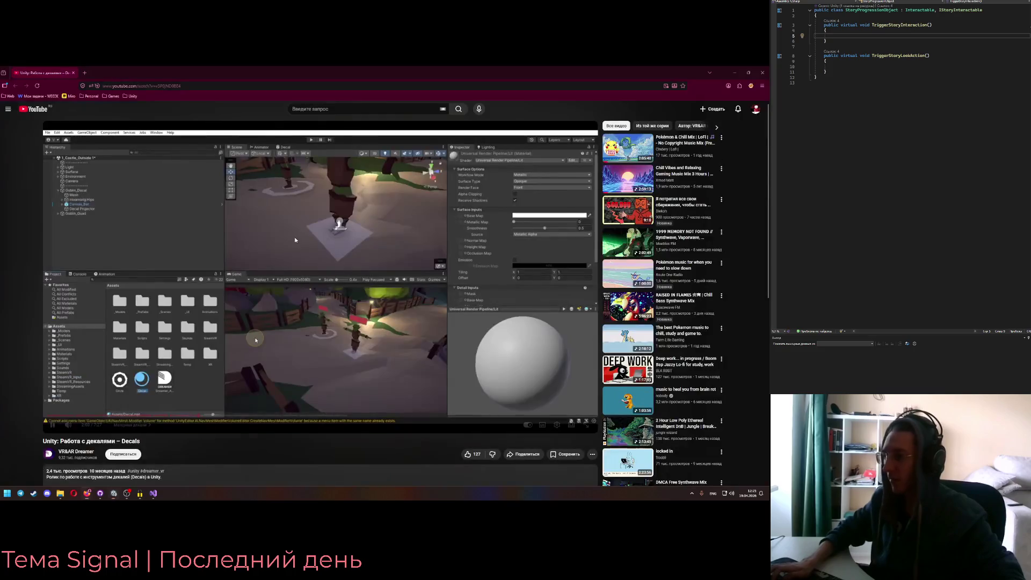
left_click(290, 263)
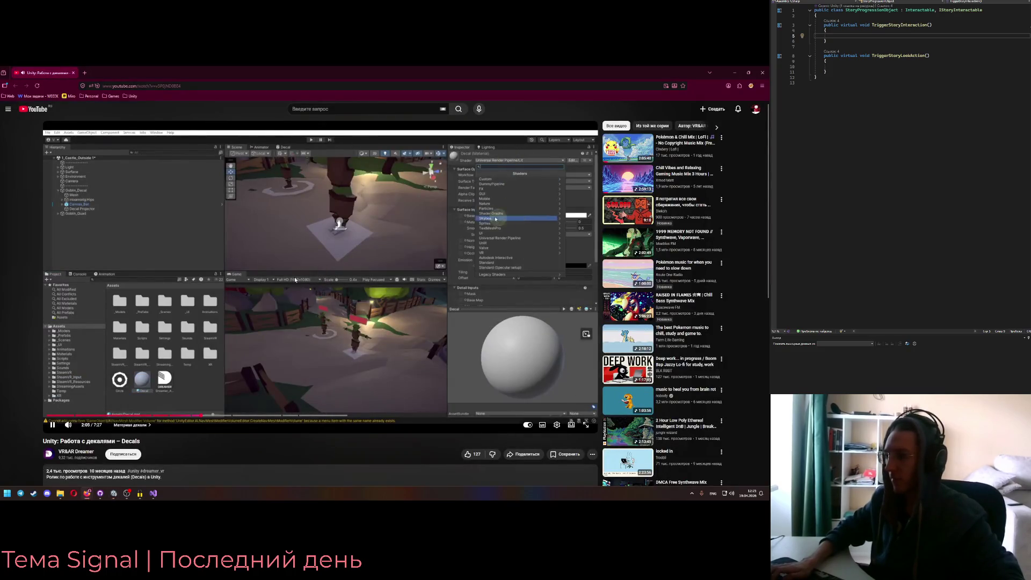
left_click(295, 279)
key("alt+Tab")
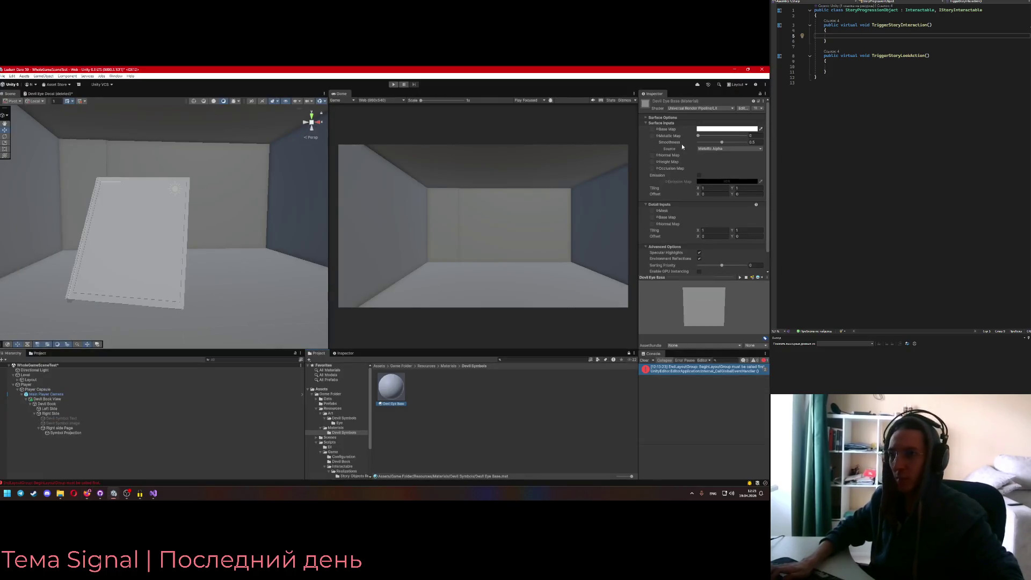
left_click(669, 120)
left_click(725, 134)
key("alt+Tab")
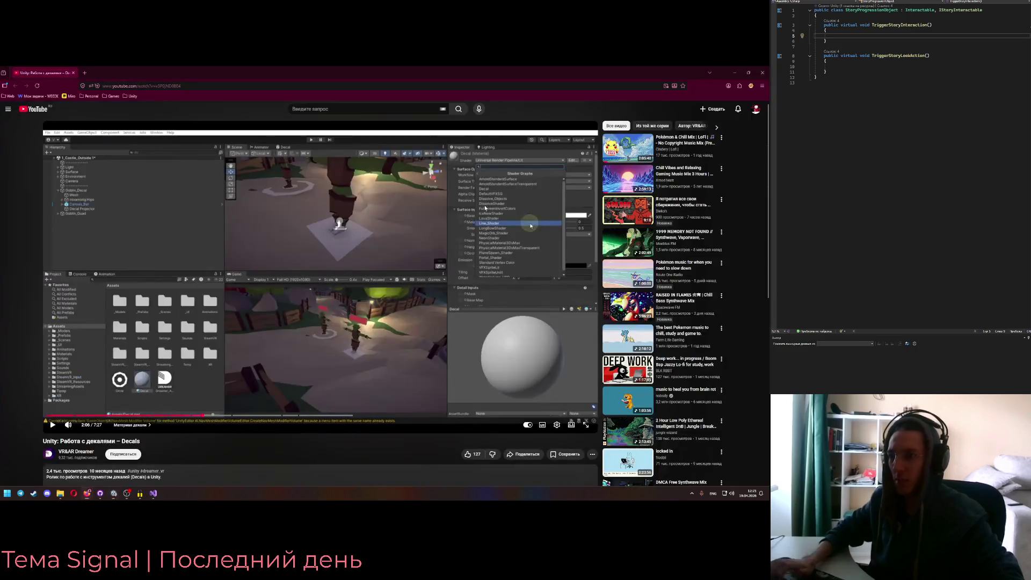
key("alt+Tab")
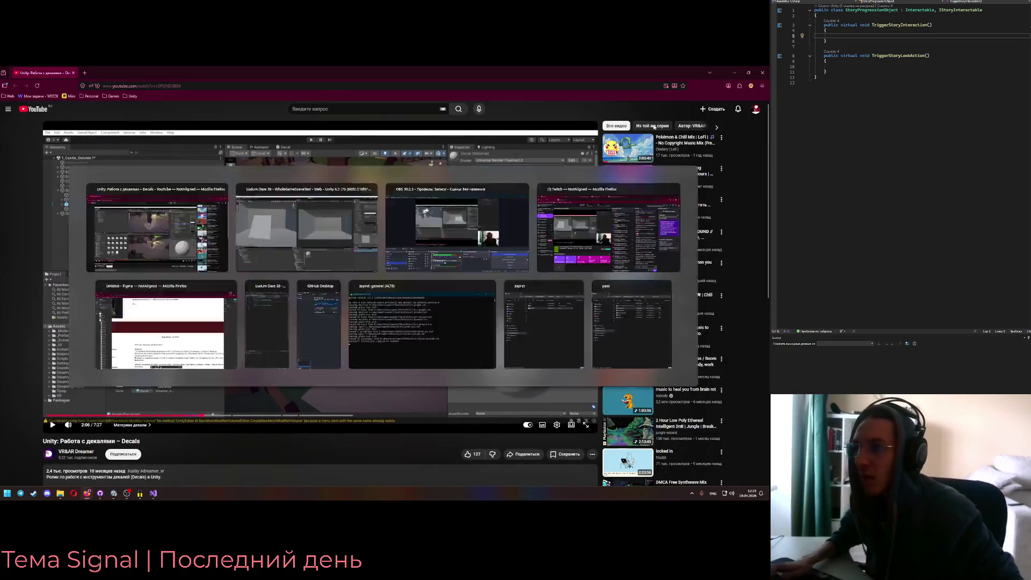
Switch Devil Eye Base to Shader Graphs/Decal and assign the eye base texture as Base Map
key("alt+Tab")
key("space")
key("space")
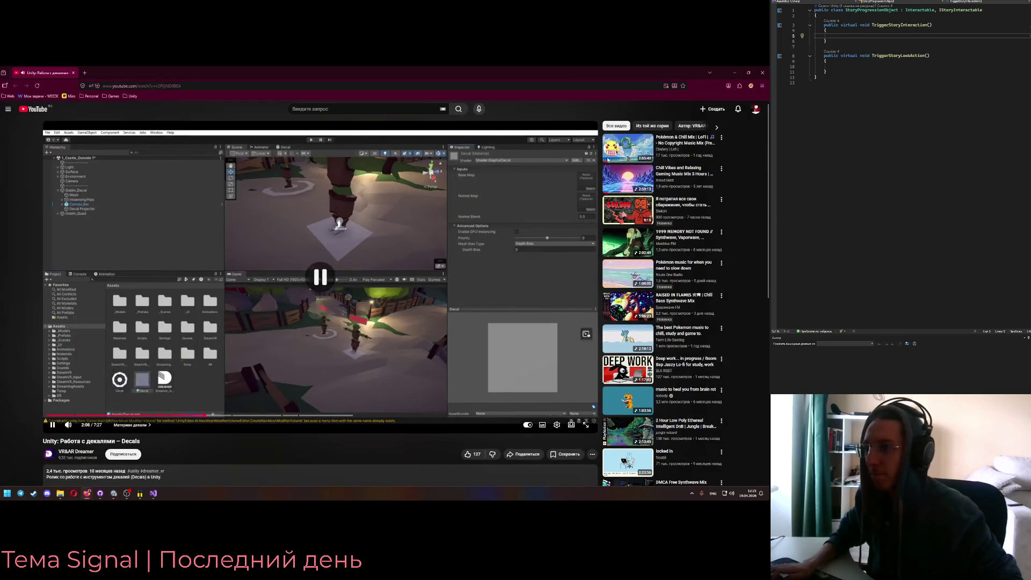
key("alt+Tab")
type("decal")
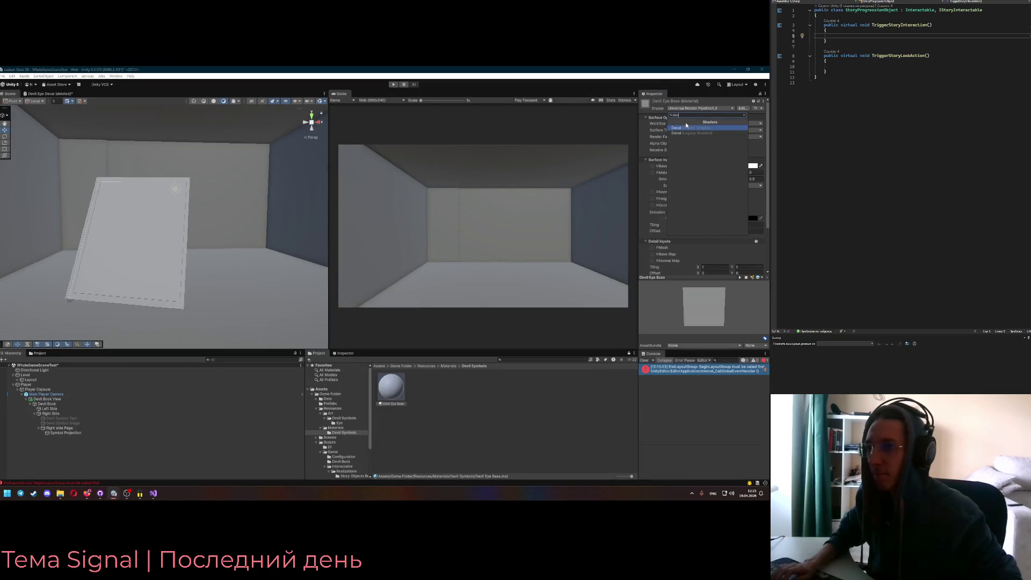
key("Return")
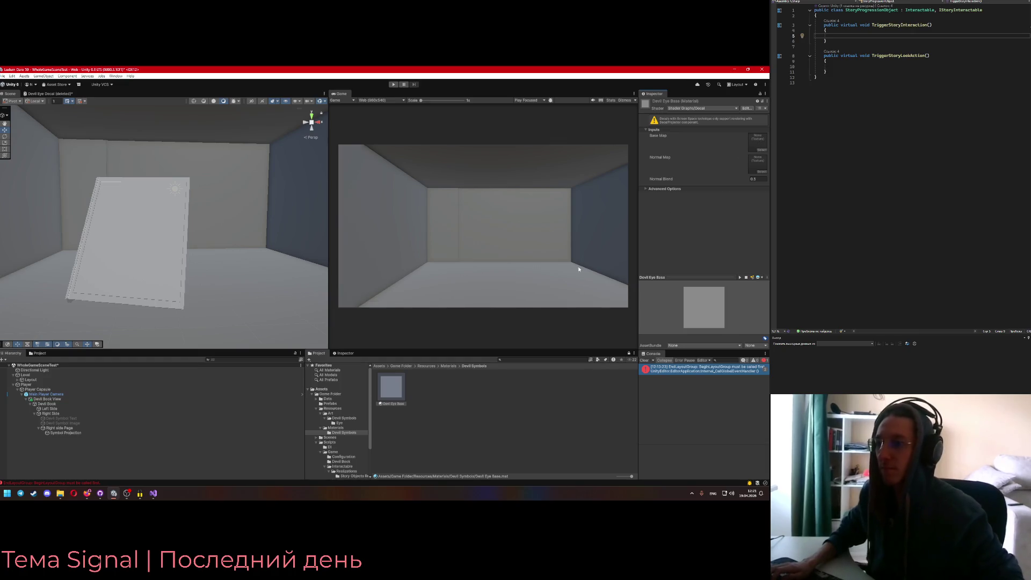
left_click(761, 151)
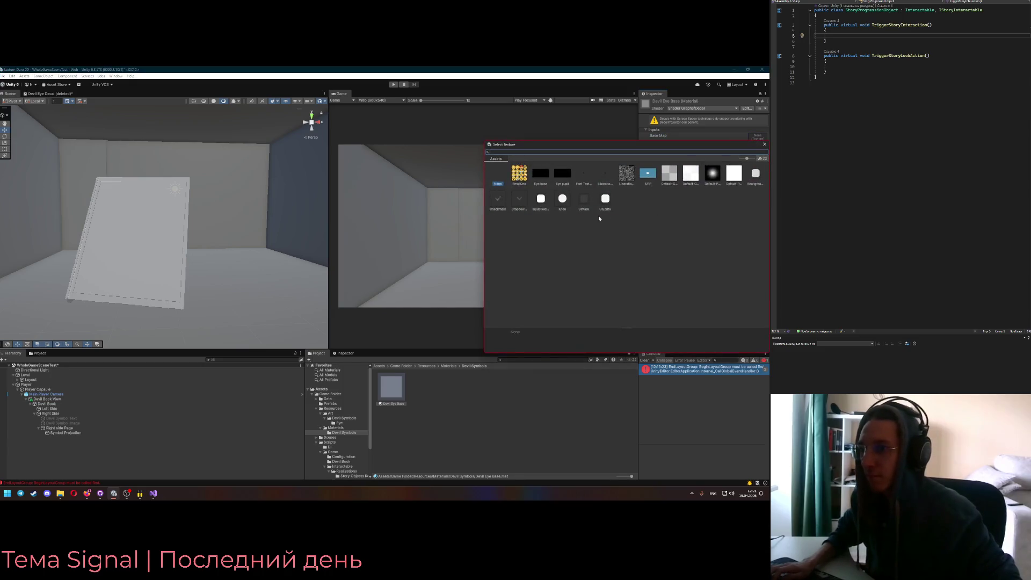
double_click(548, 177)
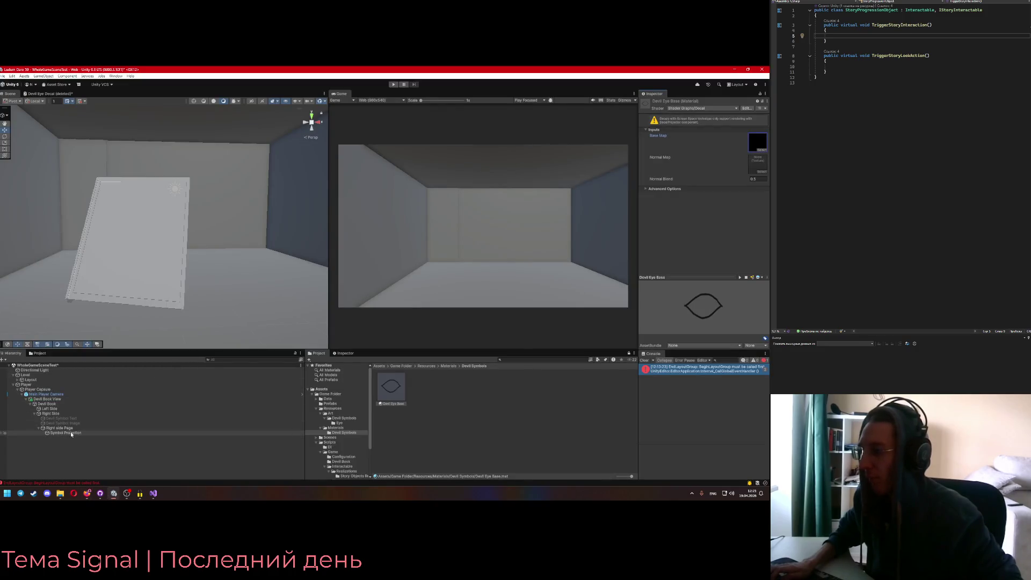
Assign the Devil Eye Base material to the Symbol Projection decal projector
left_click(70, 433)
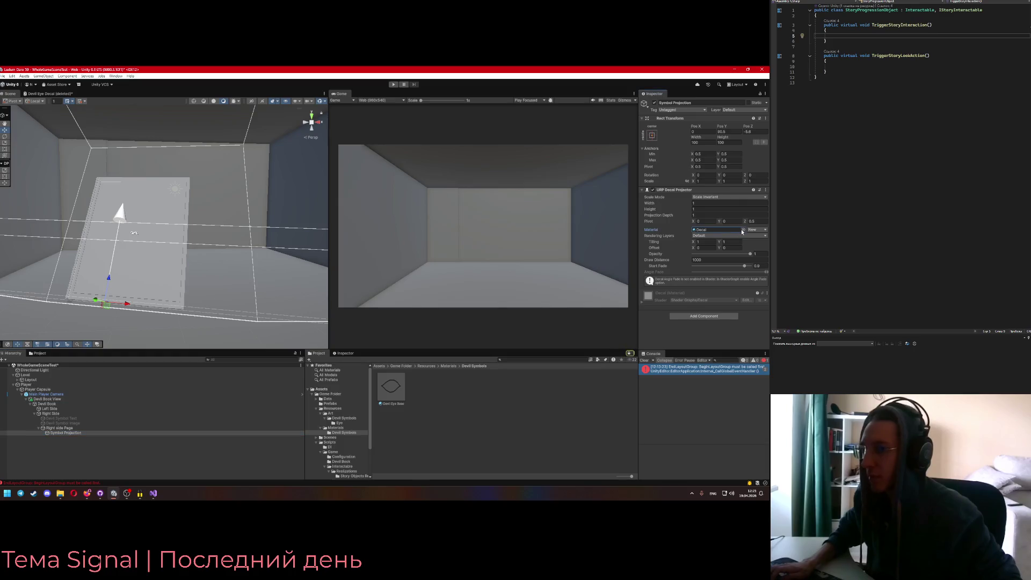
left_click(743, 229)
scroll(585, 311, "up", 2)
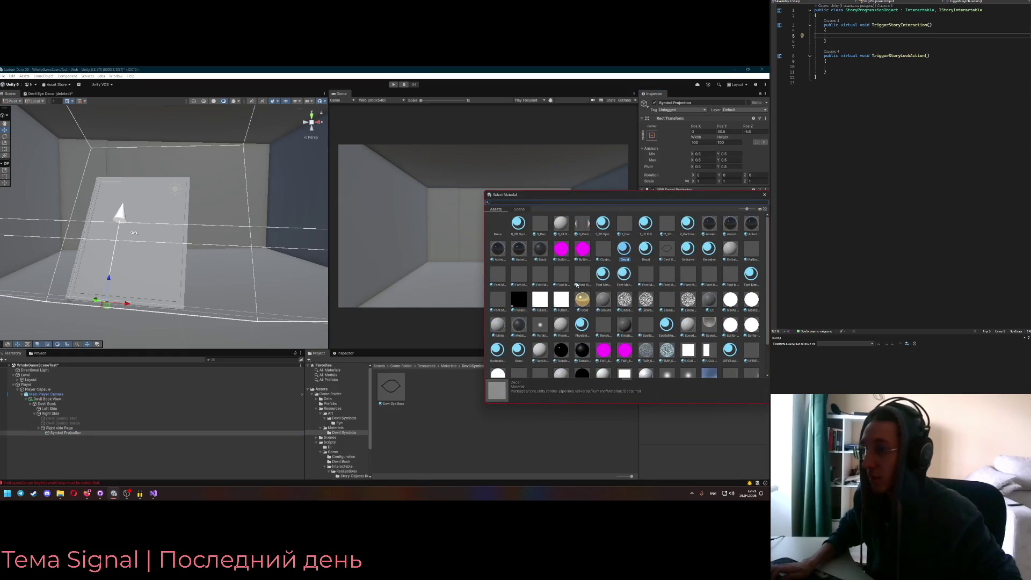
left_click(500, 211)
scroll(583, 301, "down", 2)
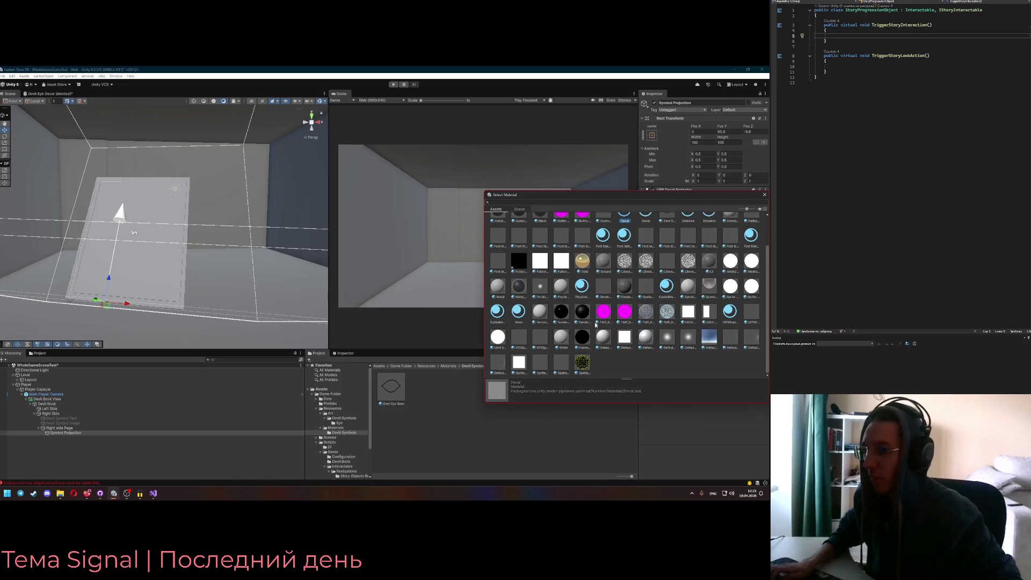
scroll(608, 365, "up", 2)
left_click(650, 202)
type("dev")
left_click(518, 225)
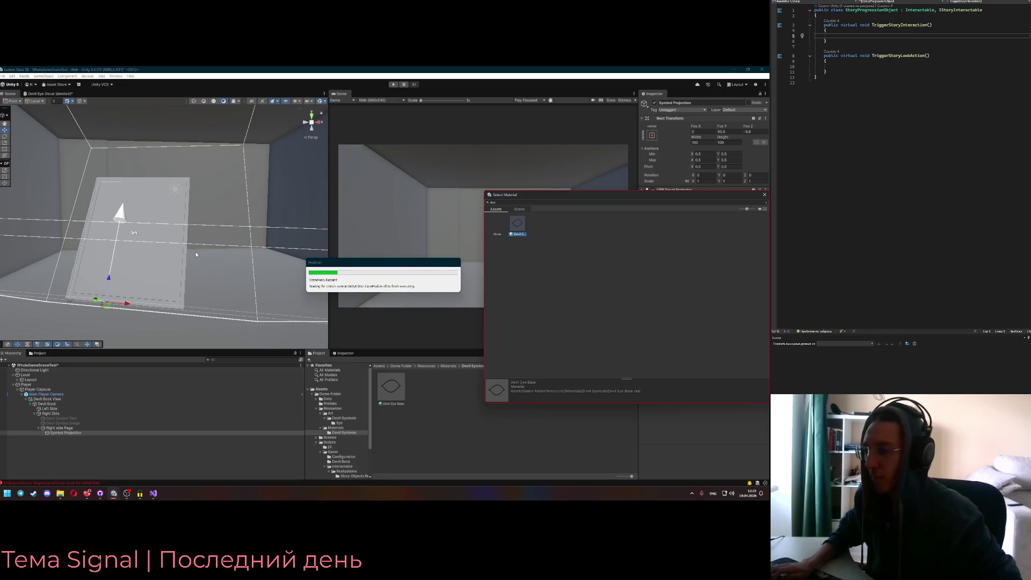
key("alt+Tab")
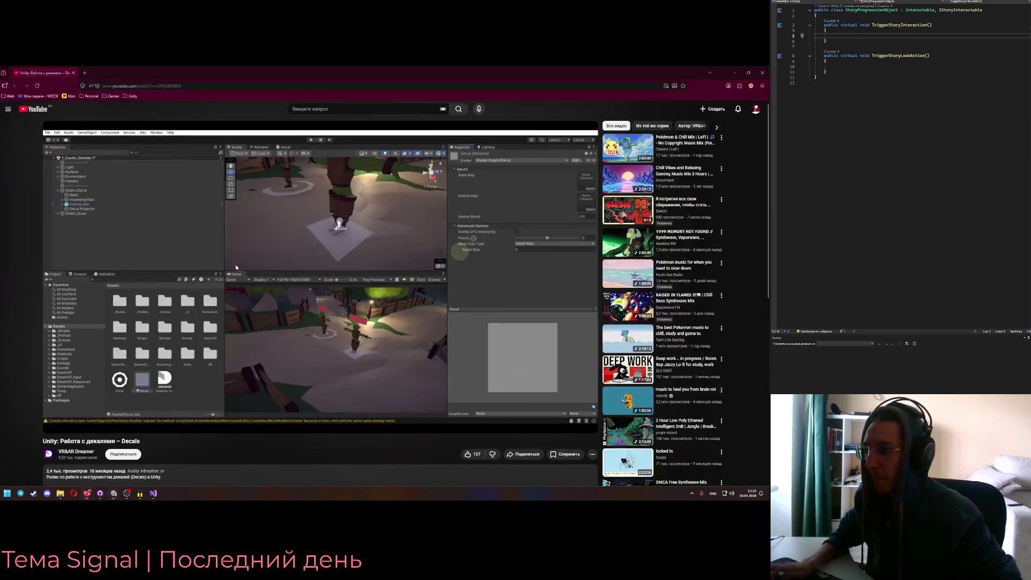
Watch the decals tutorial to 2:29, pausing on the Decal Projector inspector settings
left_click(256, 266)
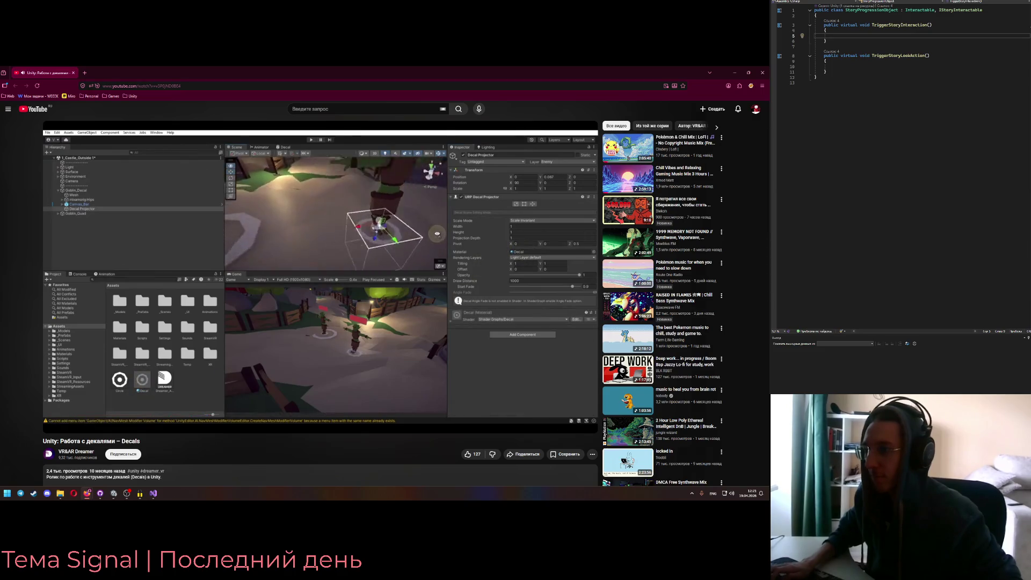
left_click(274, 263)
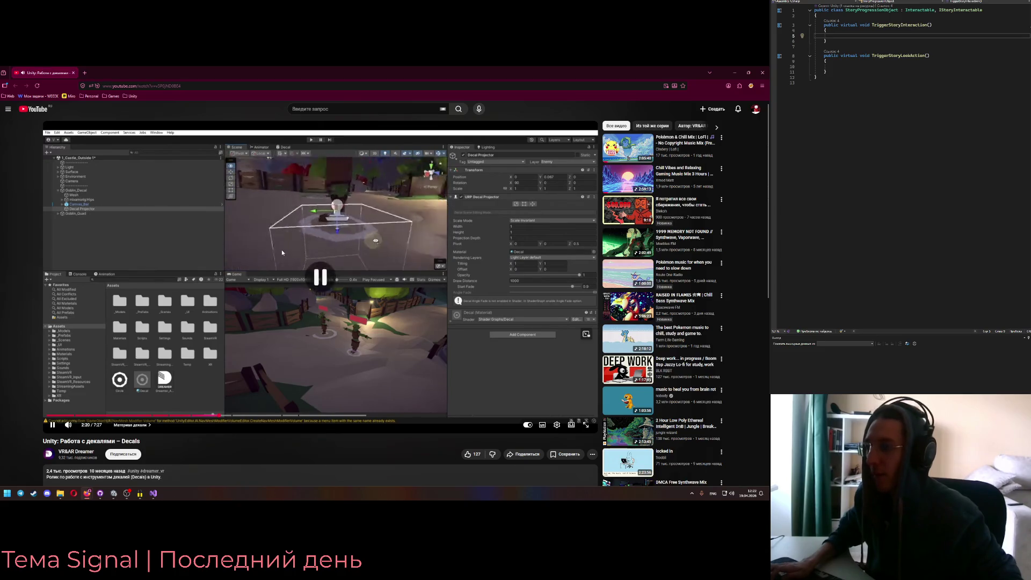
key("alt+Tab")
key("alt+Tab")
left_click(235, 265)
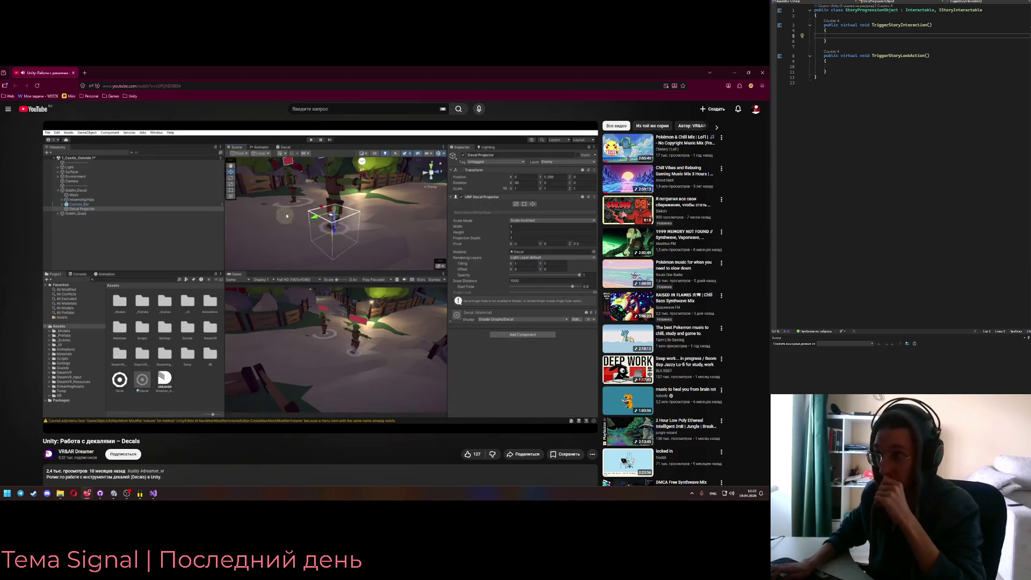
left_click(214, 248)
left_click(221, 258)
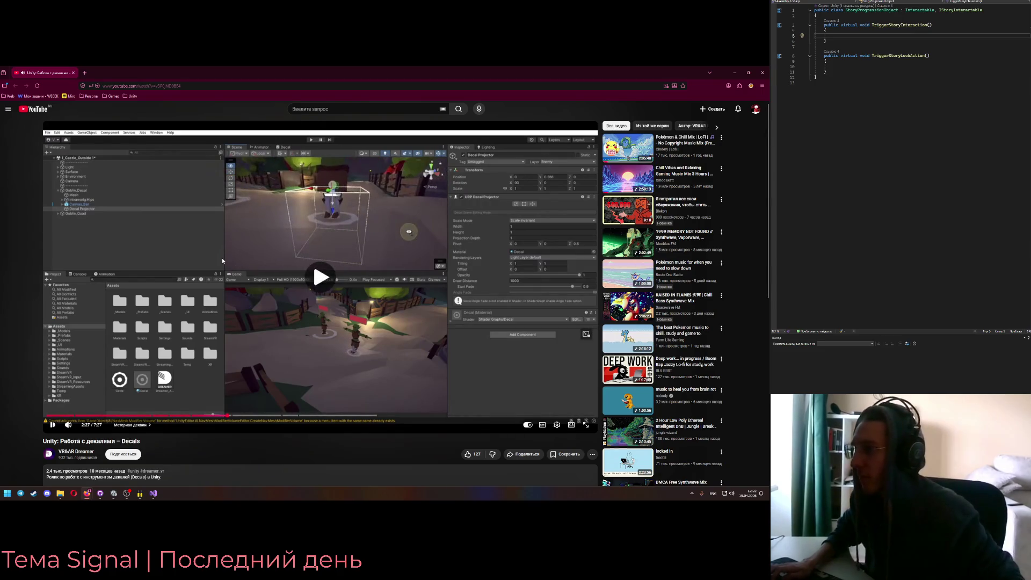
left_click(226, 254)
key("alt+Tab")
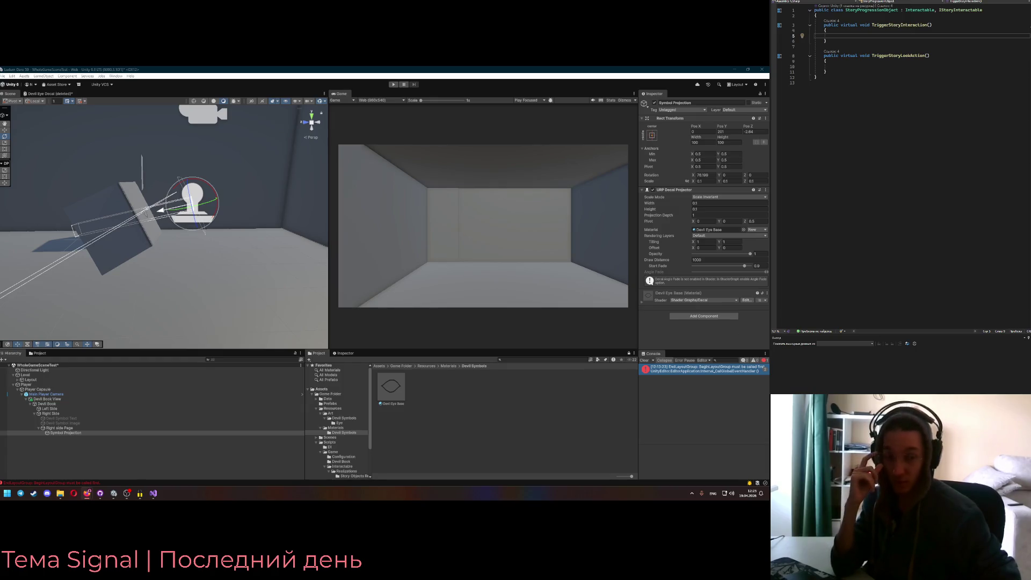
key("alt+Tab")
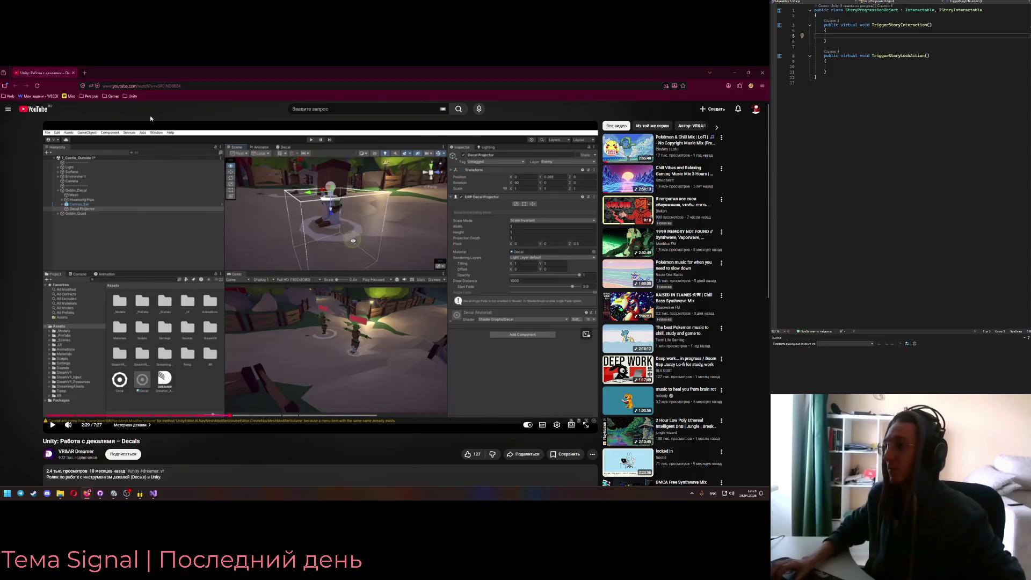
Resume the decals tutorial and skip ahead through 2:58, 3:13, 3:32, 4:09, 4:58, then back to 4:43
left_click(212, 244)
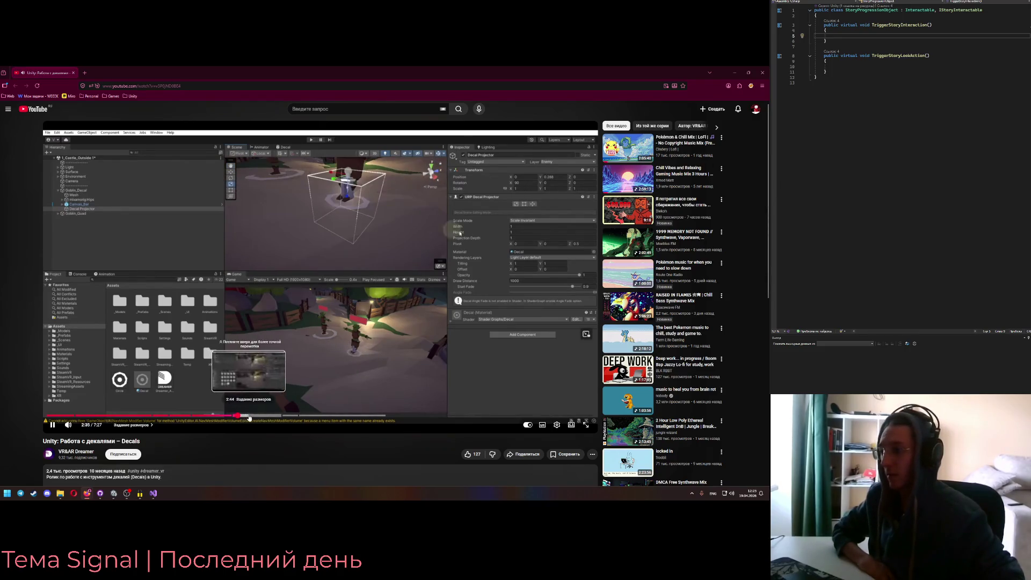
left_click(264, 416)
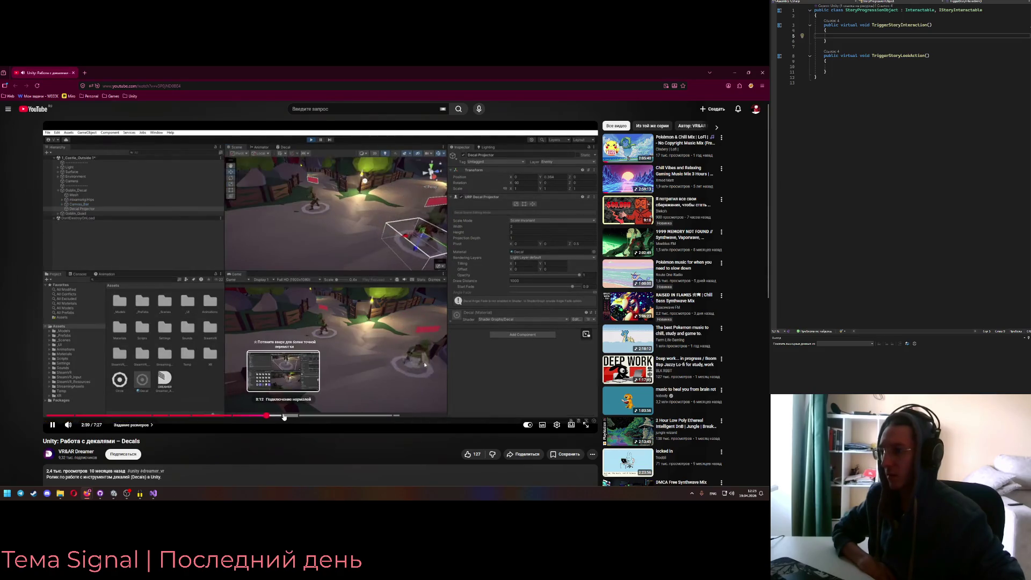
left_click(284, 417)
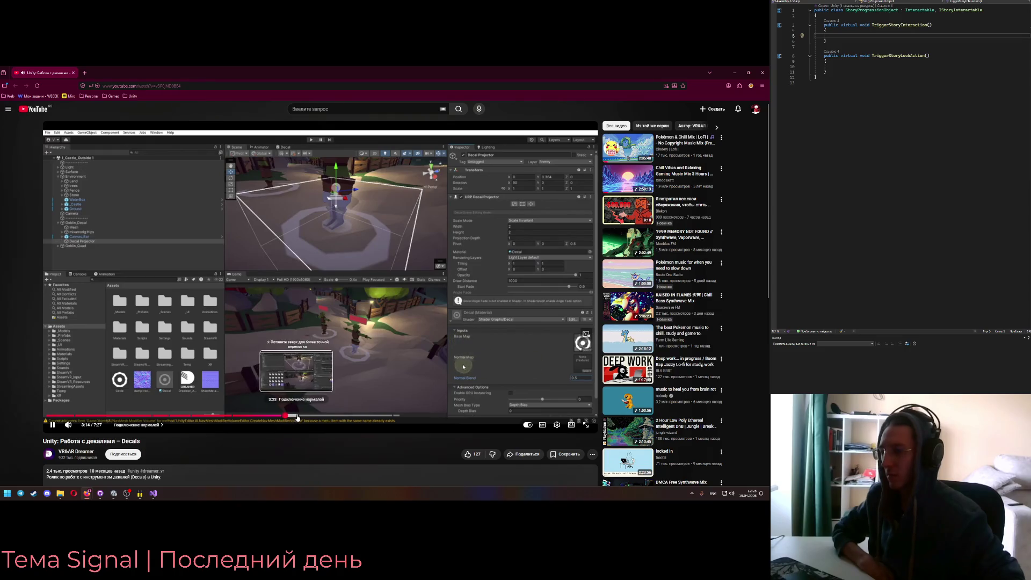
left_click(307, 417)
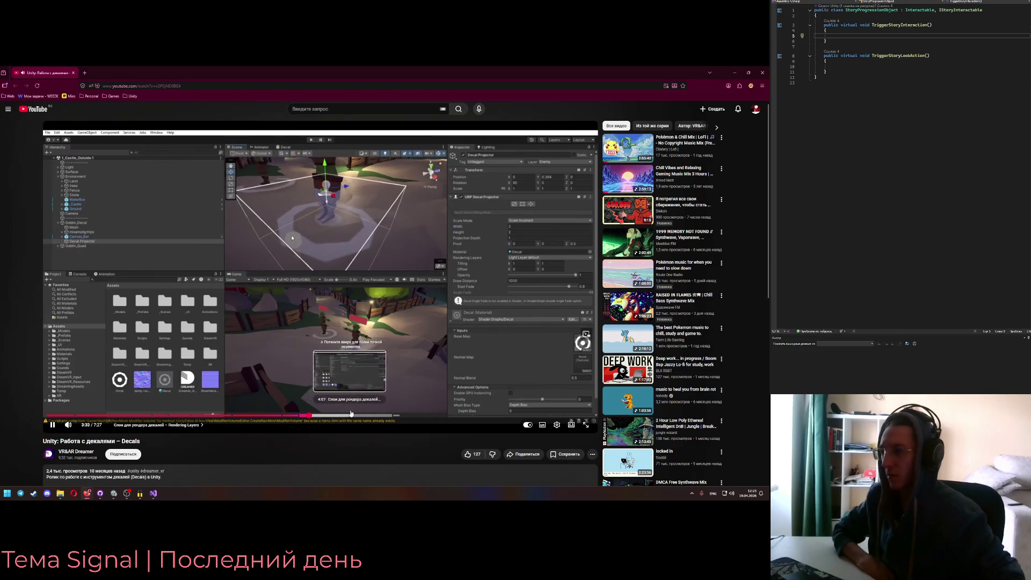
left_click(353, 416)
left_click(409, 416)
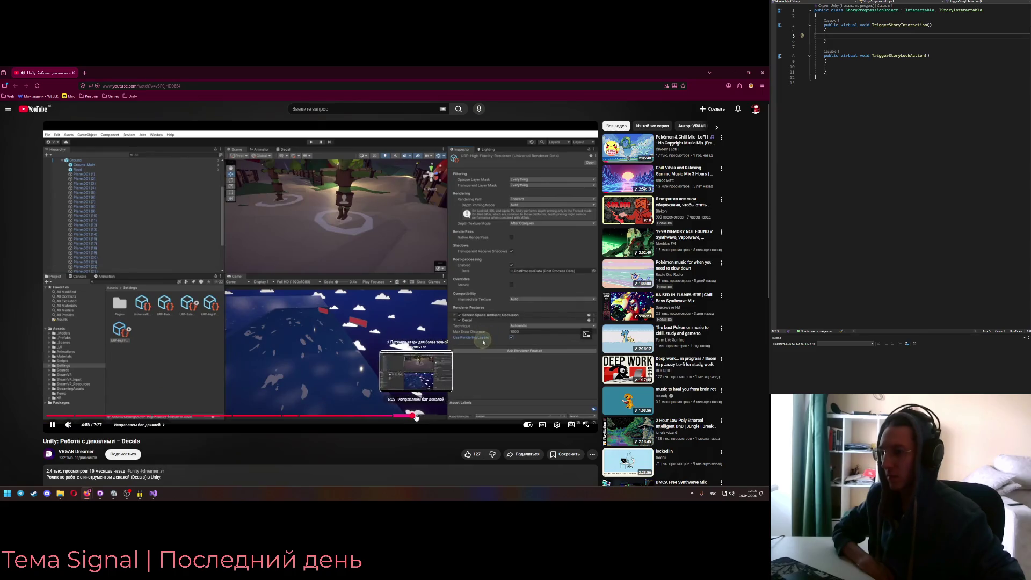
left_click(394, 416)
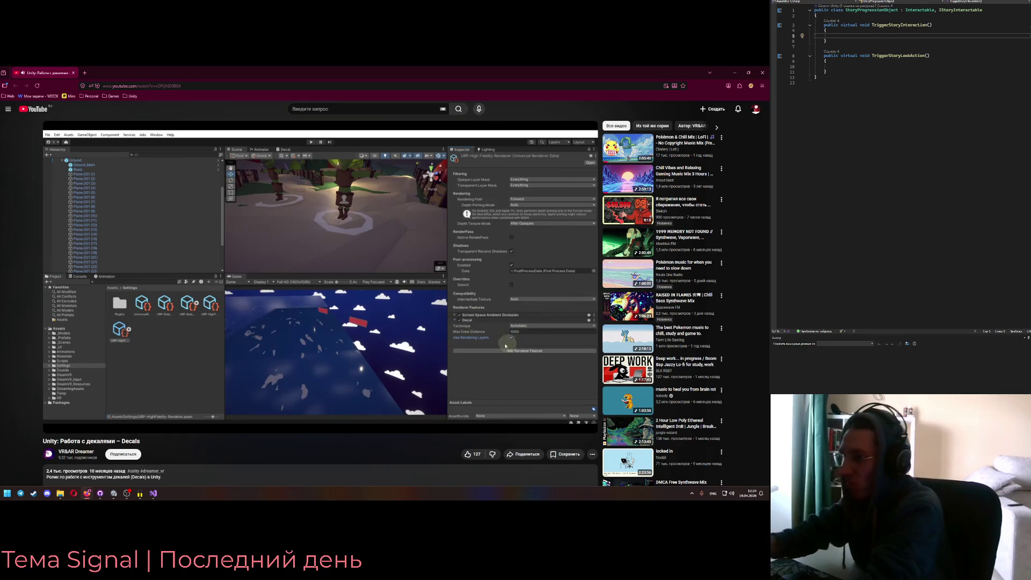
Pause the tutorial and close its browser tab
mouse_move(440, 410)
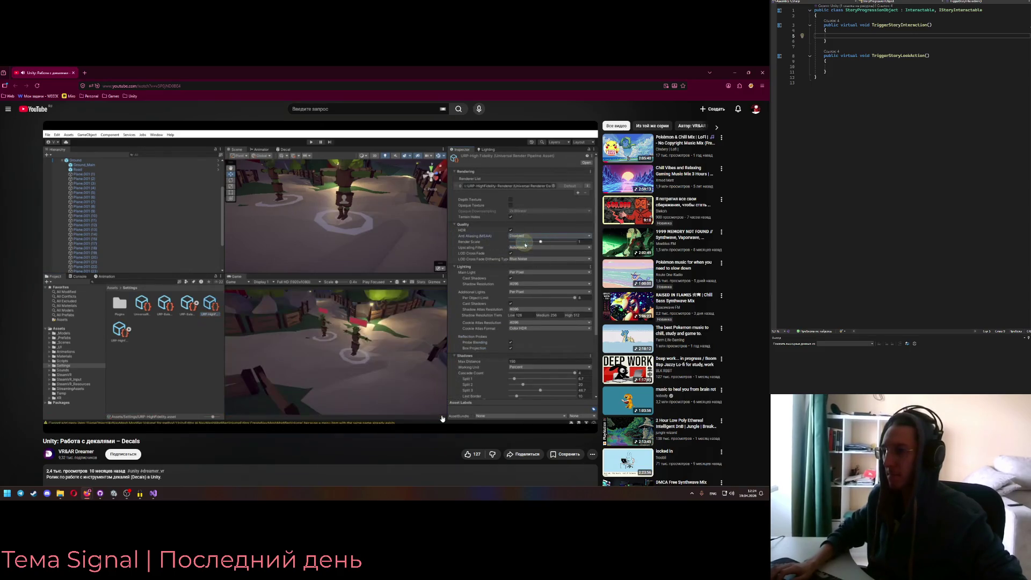
key("space")
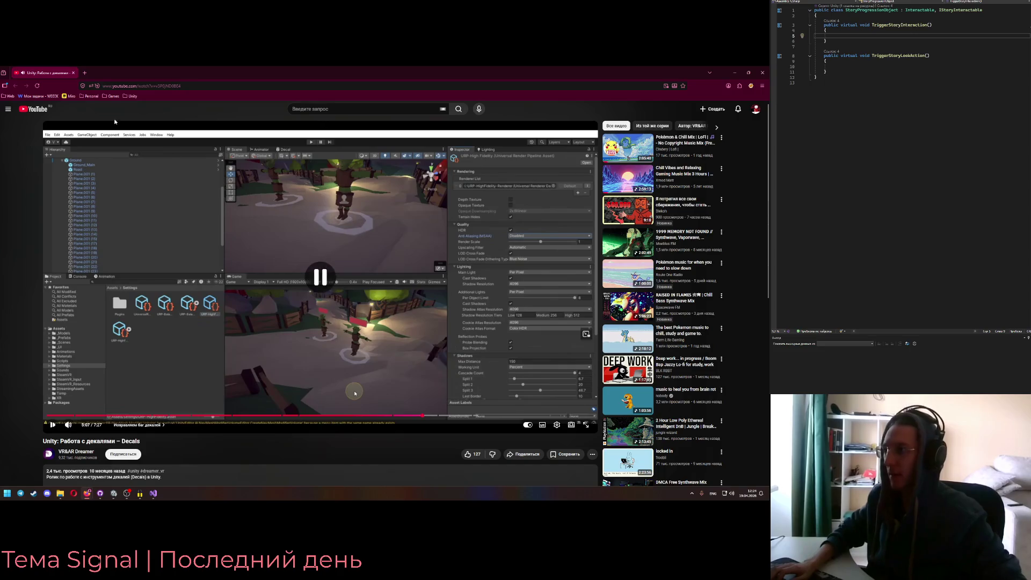
left_click(73, 73)
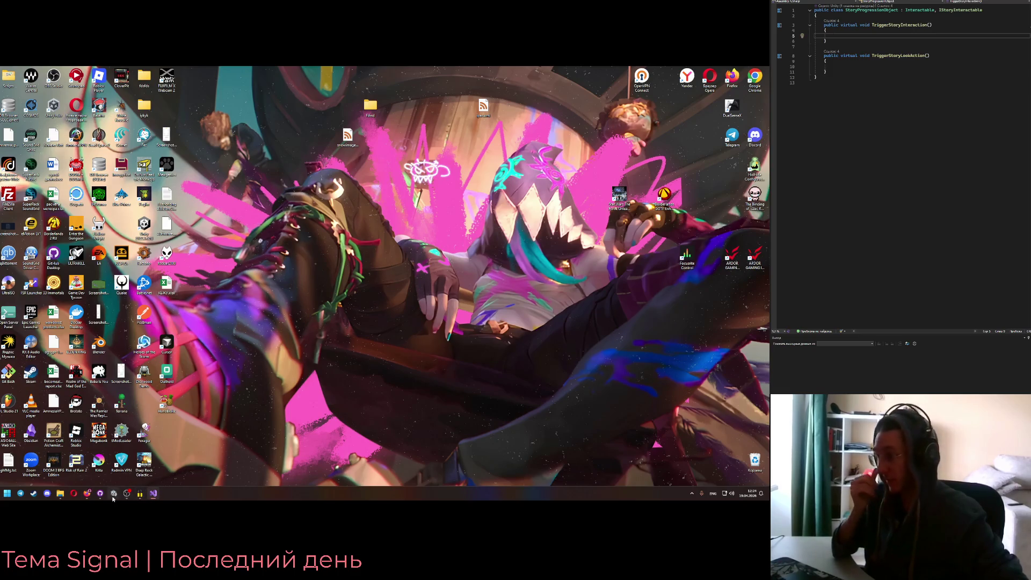
Back in Unity, tilt the Symbol Projection decal slightly around its X axis
left_click(114, 493)
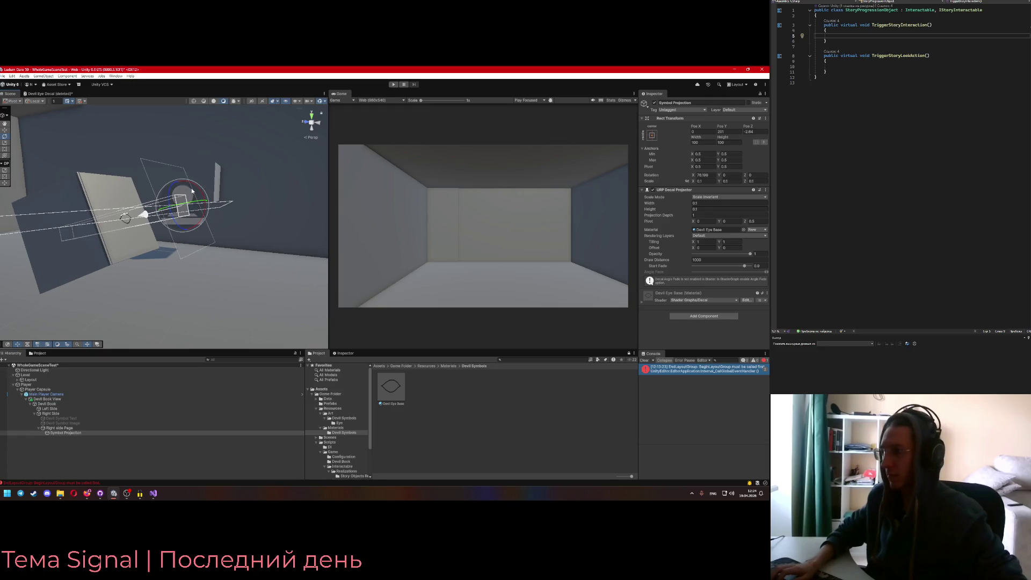
left_click_drag(162, 212, 197, 183)
left_click(70, 432)
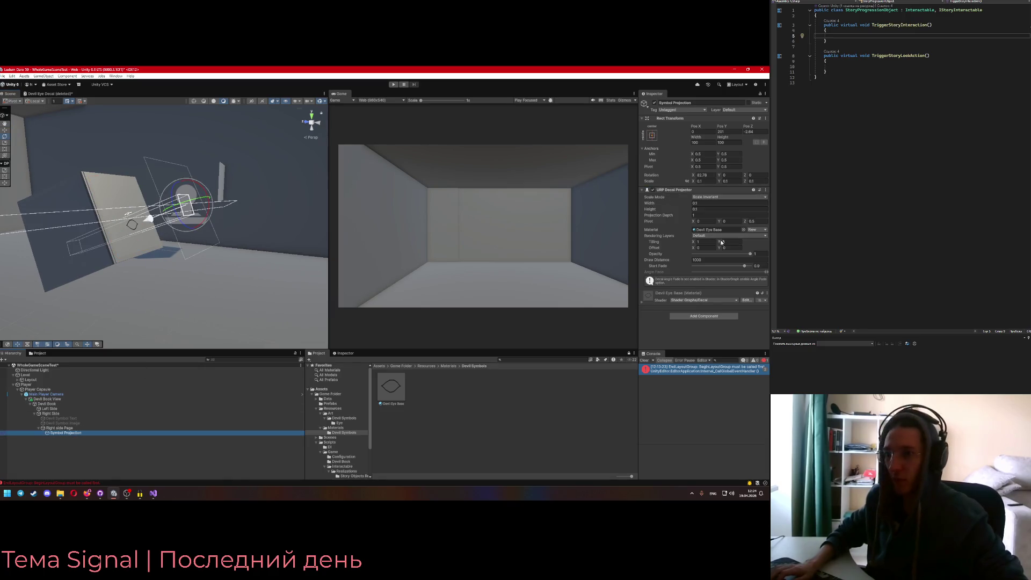
Set the Symbol Projection decal's Width and Height to 0.2
left_click(709, 204)
type("0.2")
key("Return")
type("0.2")
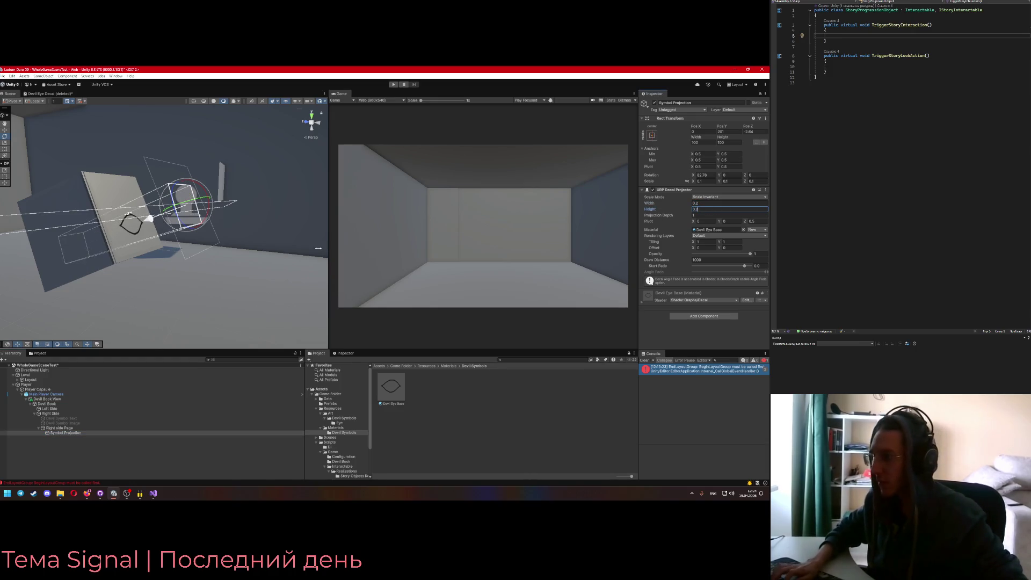
key("Return")
Move the decal up on the wall panel and reselect it
key("w")
left_click_drag(181, 186, 181, 174)
right_click(216, 264)
left_click(242, 301)
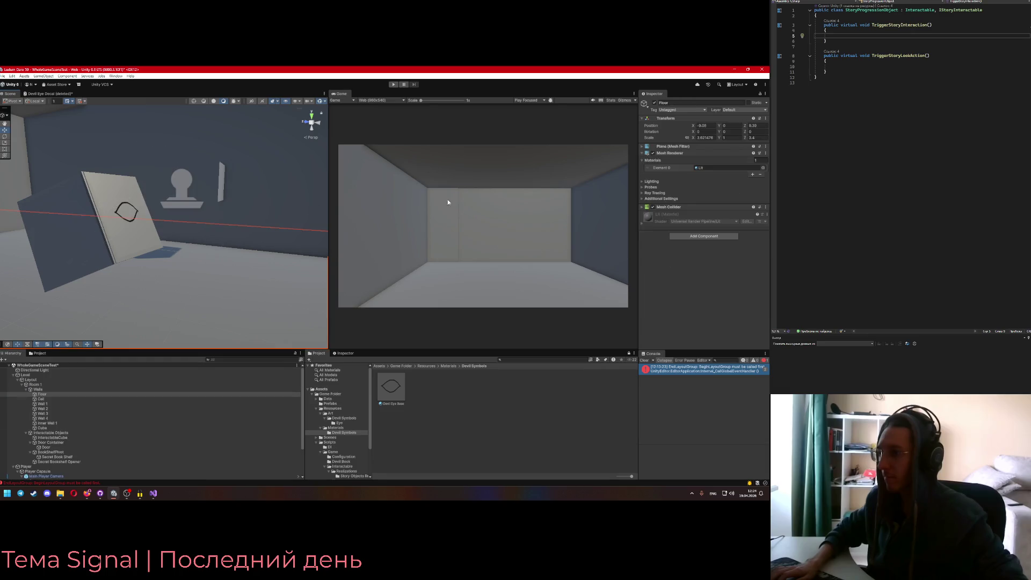
left_click(154, 209)
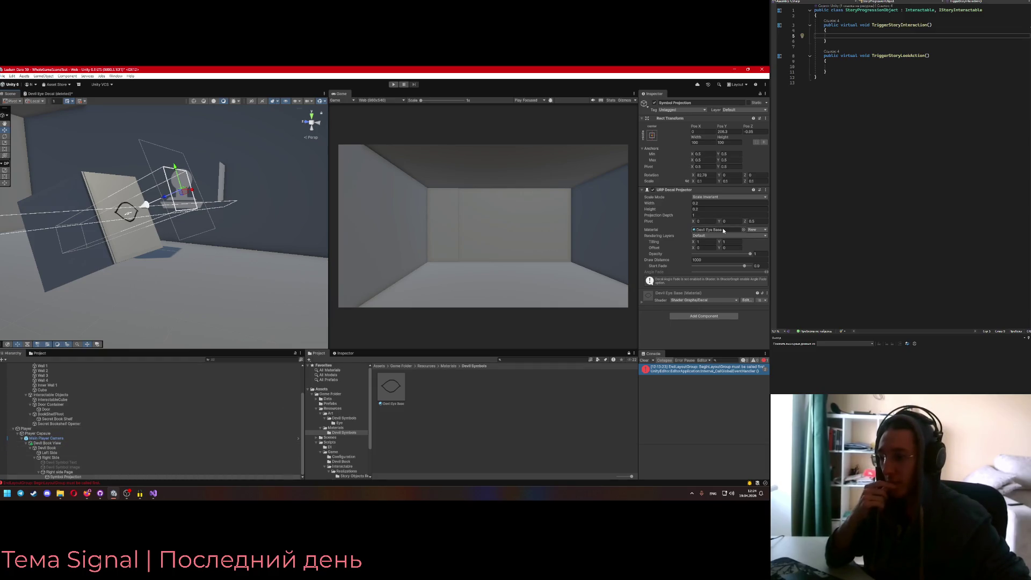
left_click(153, 493)
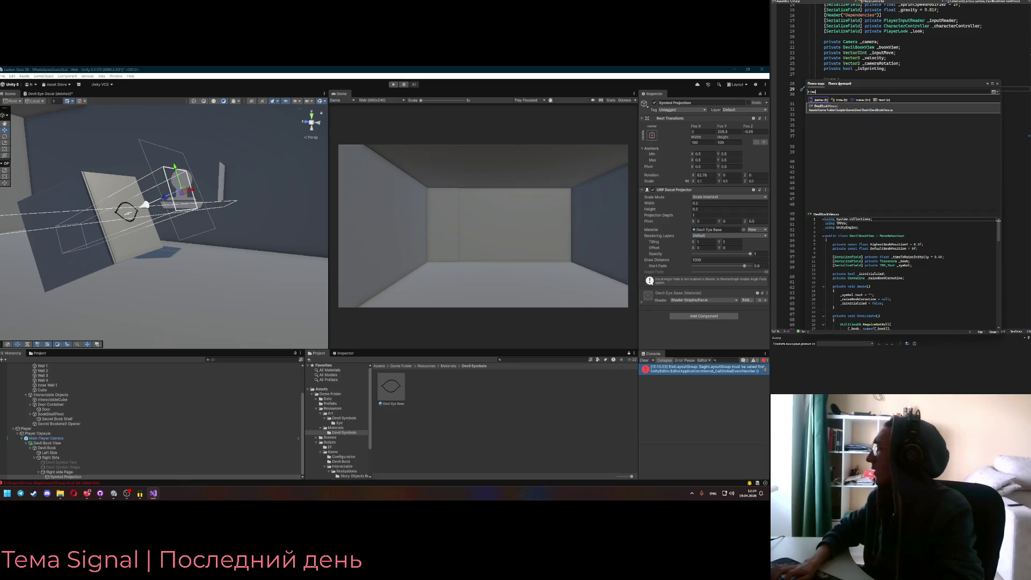
Change the TMP_Text symbol field into a DecalProjector named _symbolBaseProjector
left_click(929, 68)
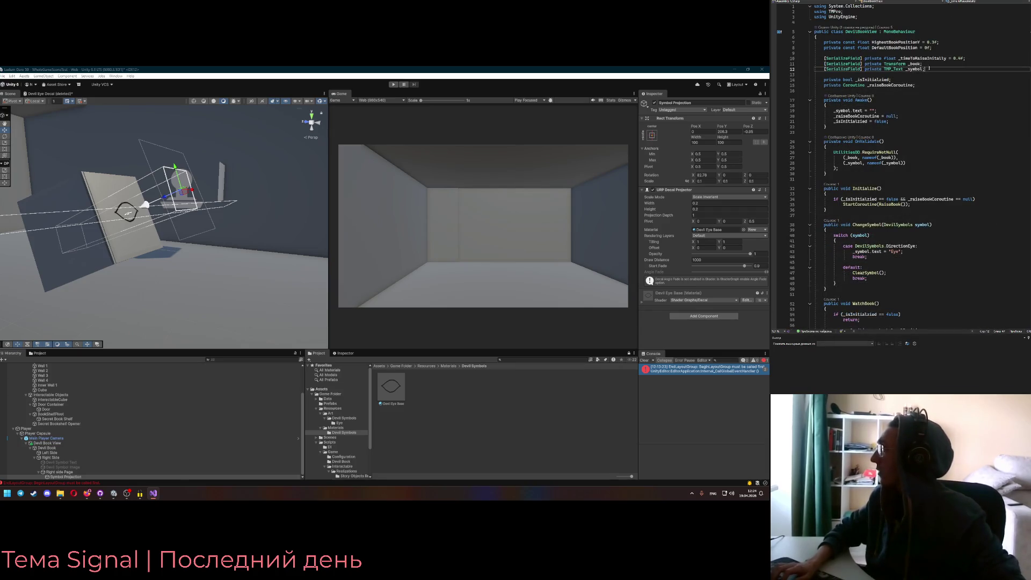
left_click(825, 69)
type("Decal_M")
key("BackSpace")
key("BackSpace")
type("P")
key("Tab")
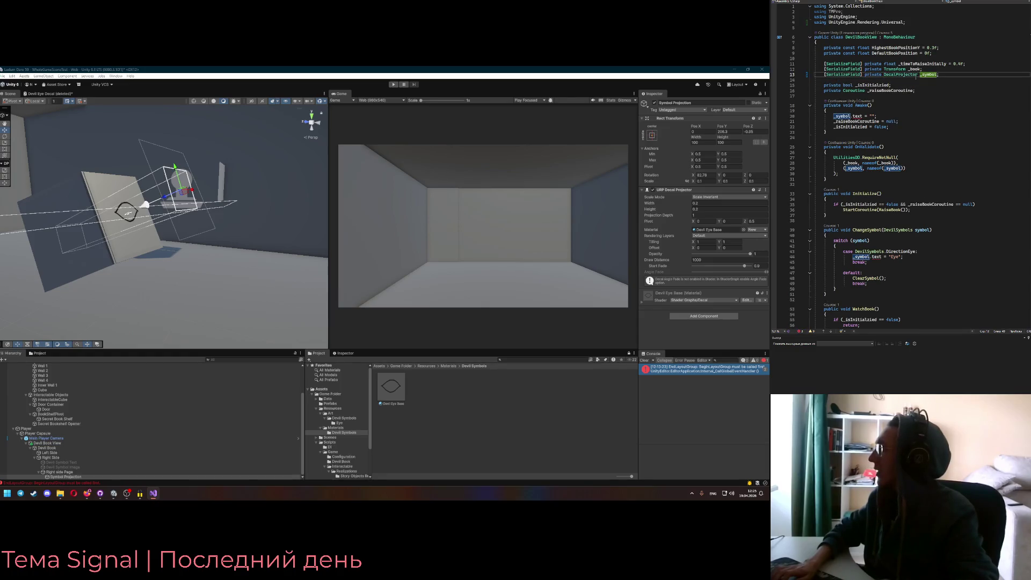
type("Projector")
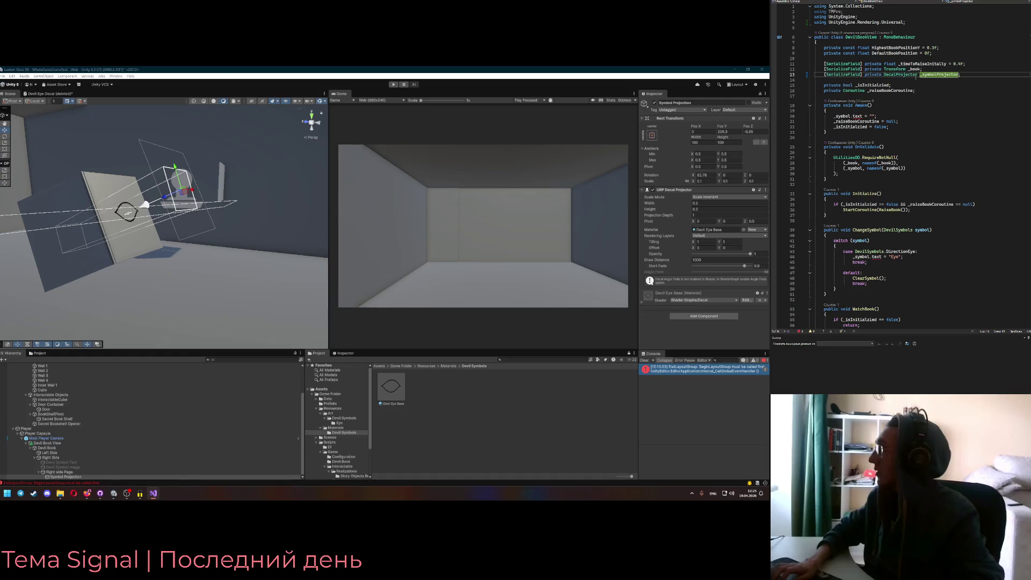
type("Base")
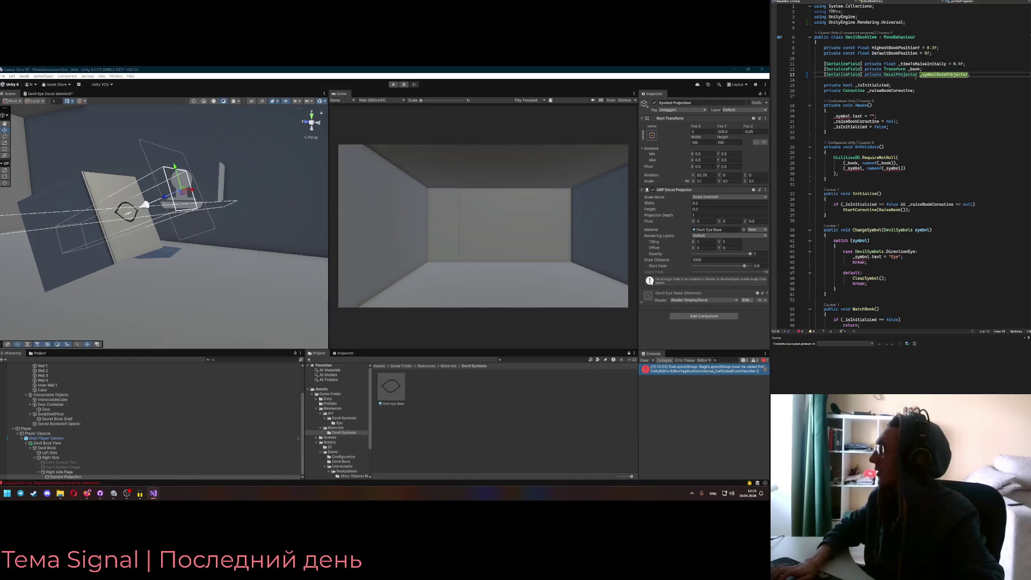
Duplicate the field line as a second DecalProjector, _symbolEditableProjector
key("End")
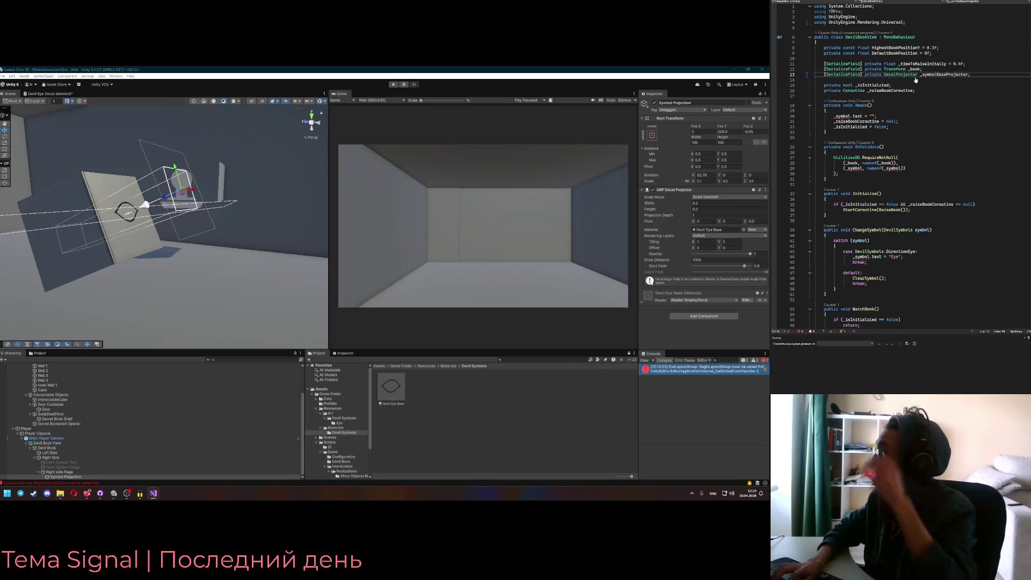
key("ctrl+d")
left_click(949, 79)
key("BackSpace")
key("BackSpace")
key("BackSpace")
type("EditableProjector;")
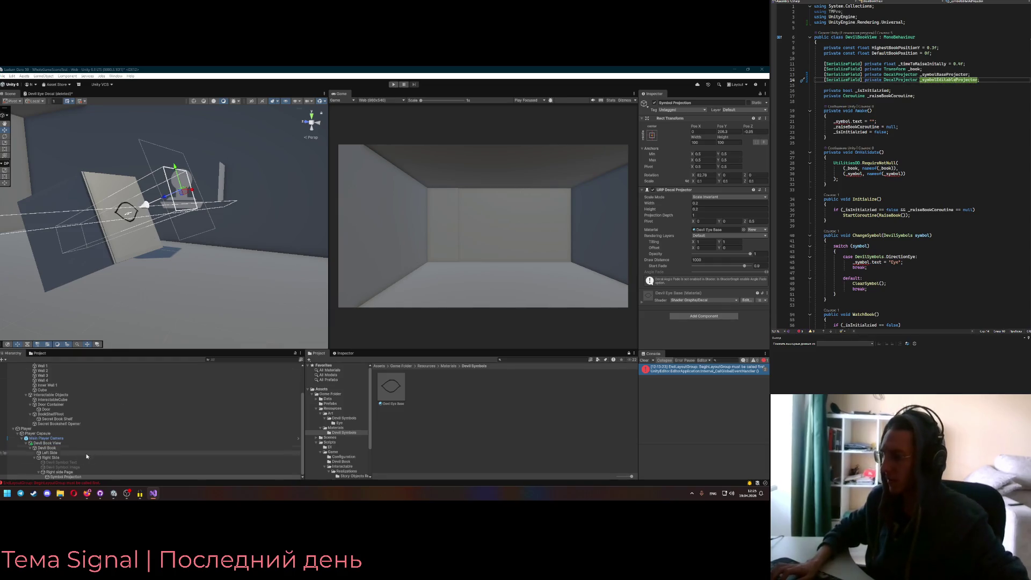
In Unity, rename the decal object to Symbol Base Projection and duplicate it
left_click(74, 476)
left_click(684, 107)
left_click(701, 113)
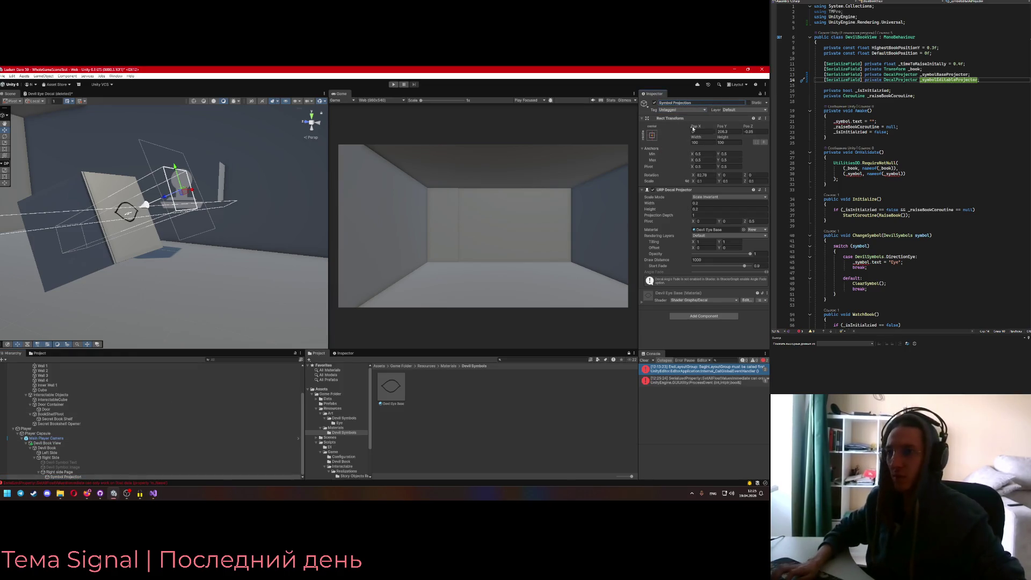
type("Base")
key("Return")
key("ctrl+d")
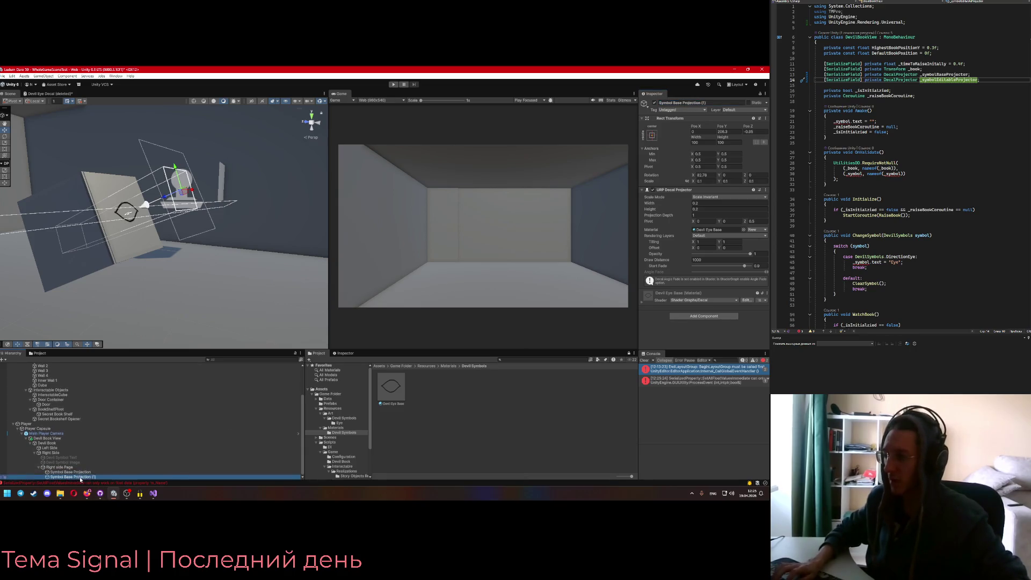
Rename the duplicated projector to Symbol Editable Projection
left_click(696, 104)
type("Symbol")
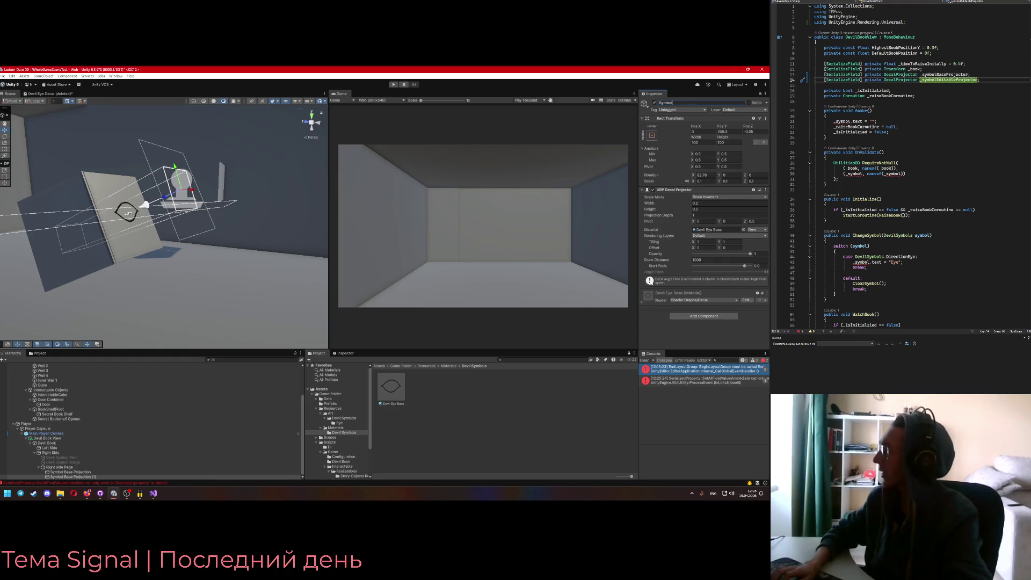
type(" Edit")
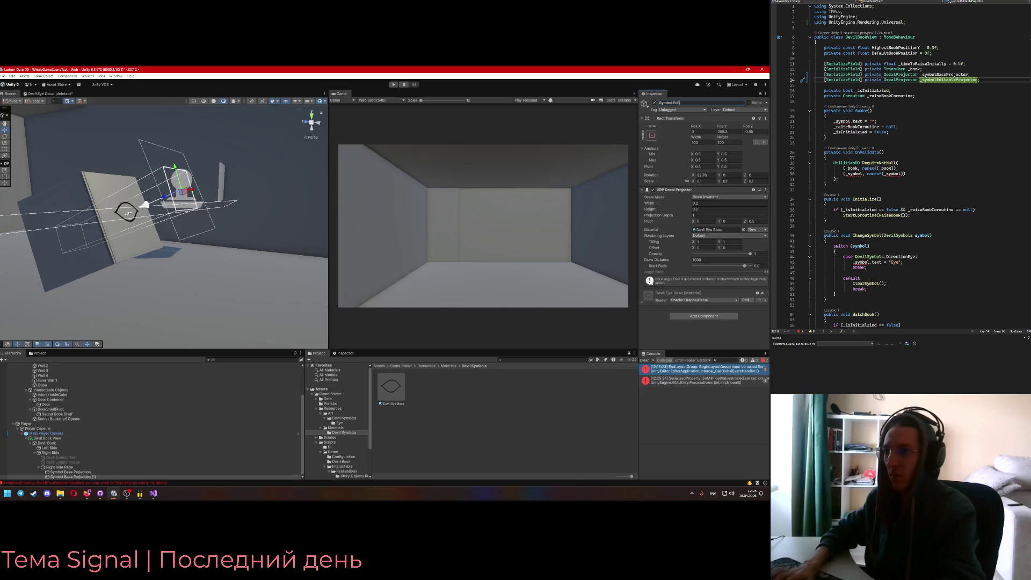
type("able Project")
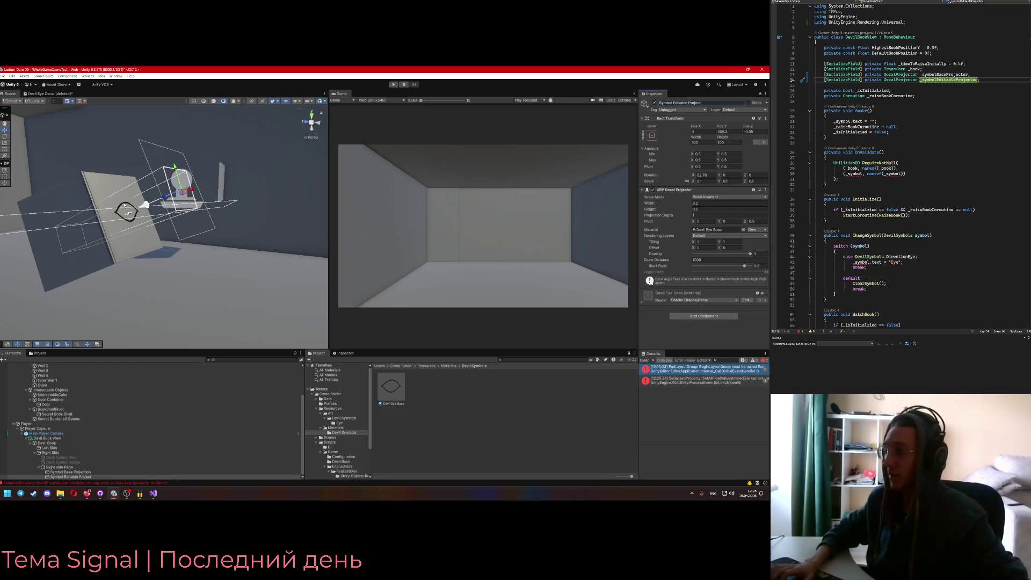
Create a new material in Devil Symbols and rename it 'Devil Eye Pulpil'
right_click(438, 403)
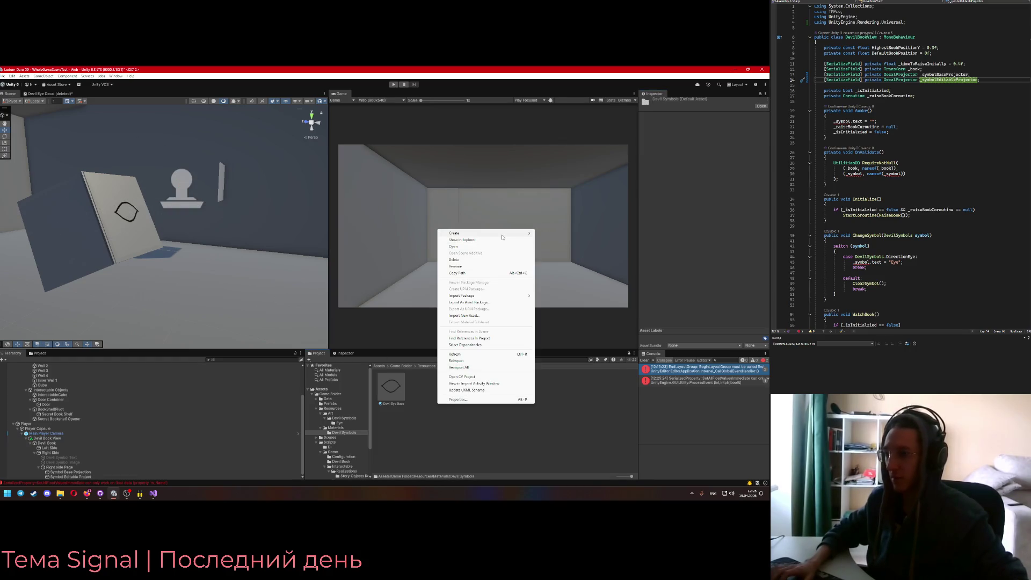
mouse_move(483, 233)
mouse_move(564, 283)
left_click(606, 284)
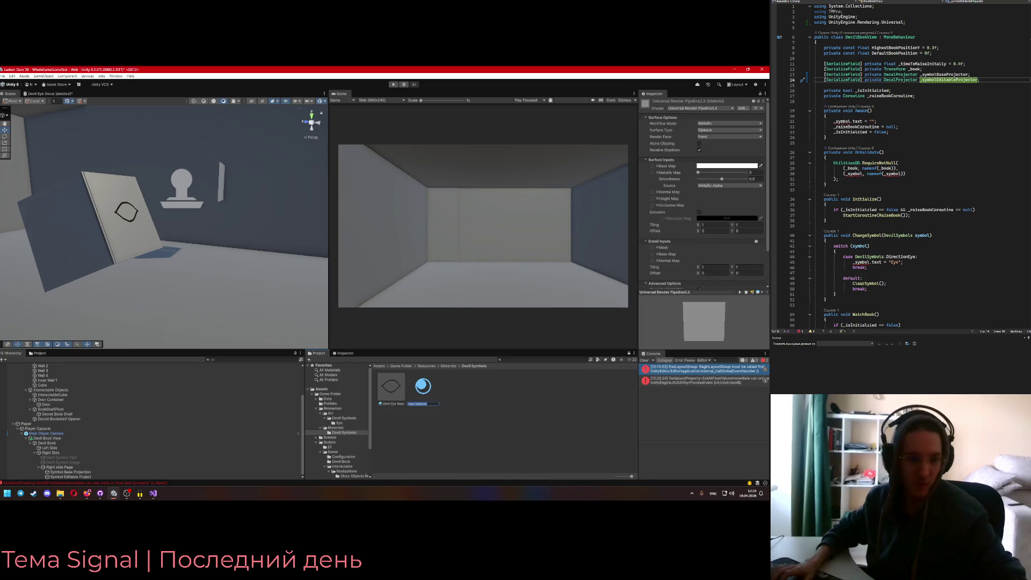
key("alt+Tab")
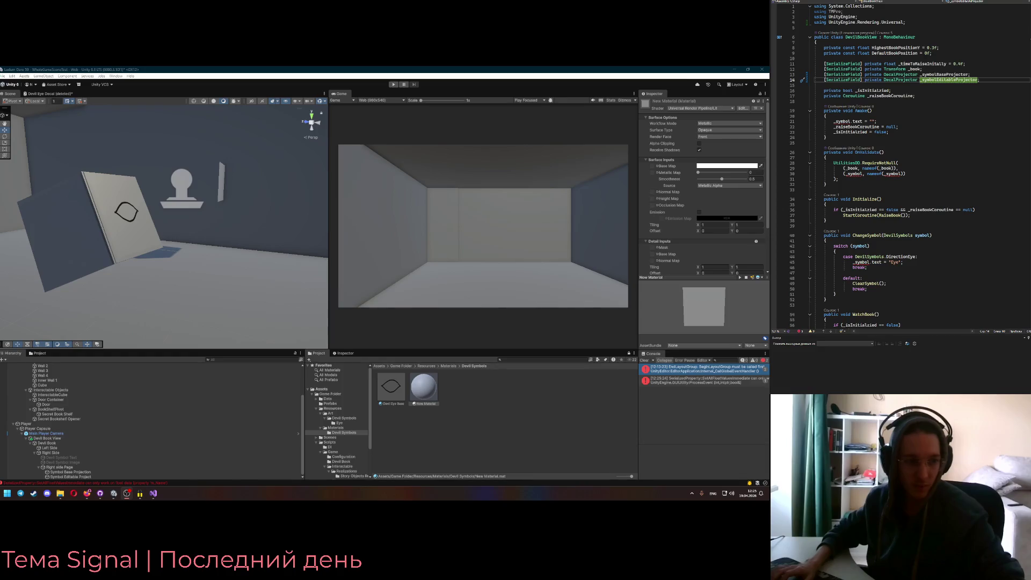
right_click(435, 384)
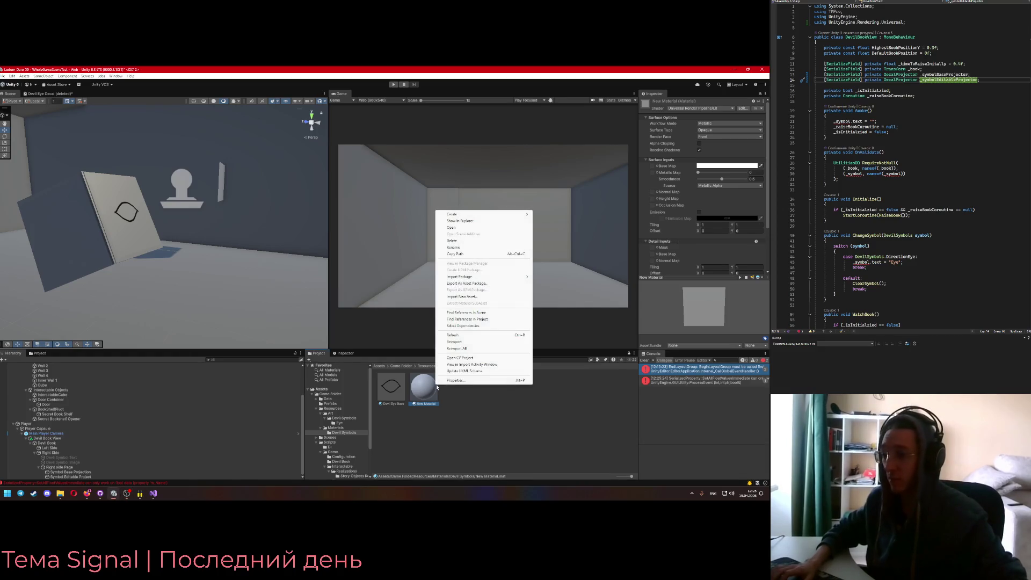
left_click(692, 124)
right_click(425, 396)
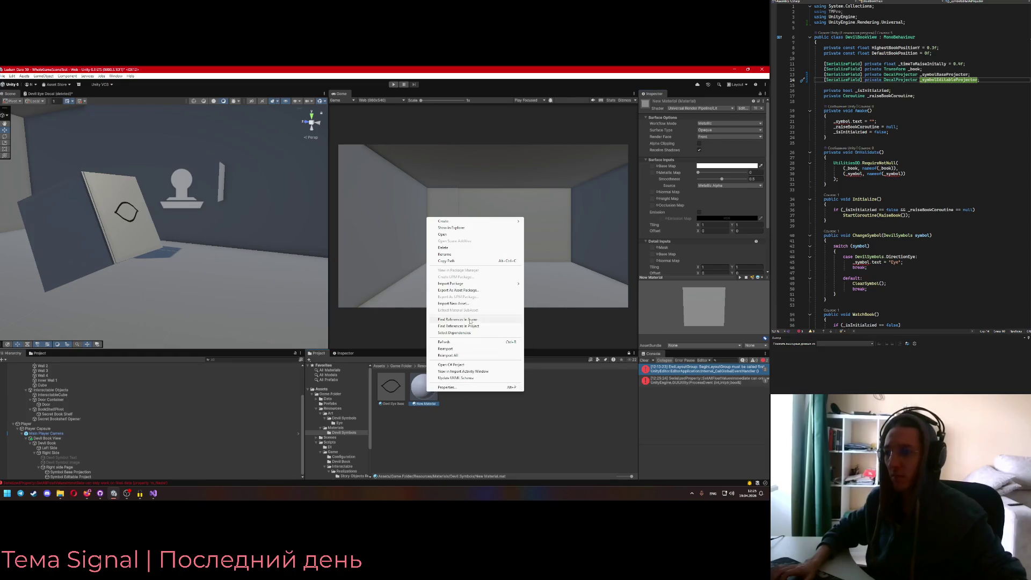
left_click(457, 258)
type("Devil E")
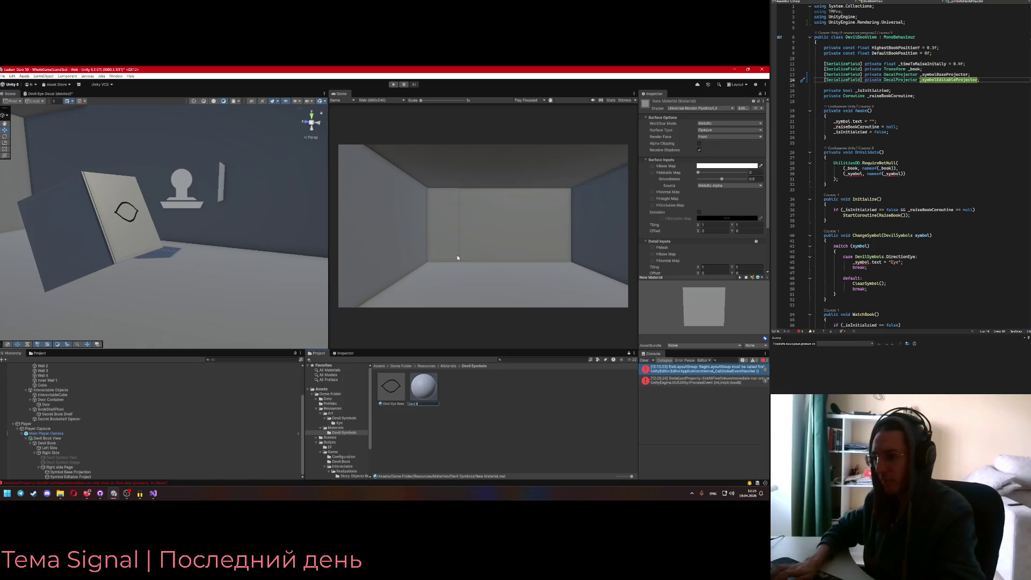
type("ye Pulpil")
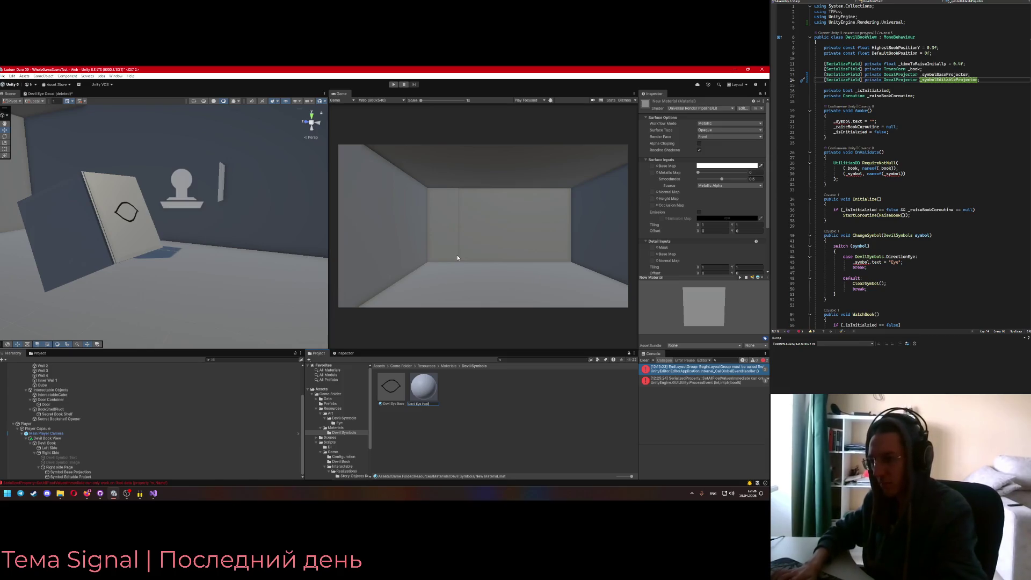
Confirm the name Devil Eye Pupil and switch the material's shader to Shader Graphs/Decal
key("Return")
left_click(684, 109)
type("Decal")
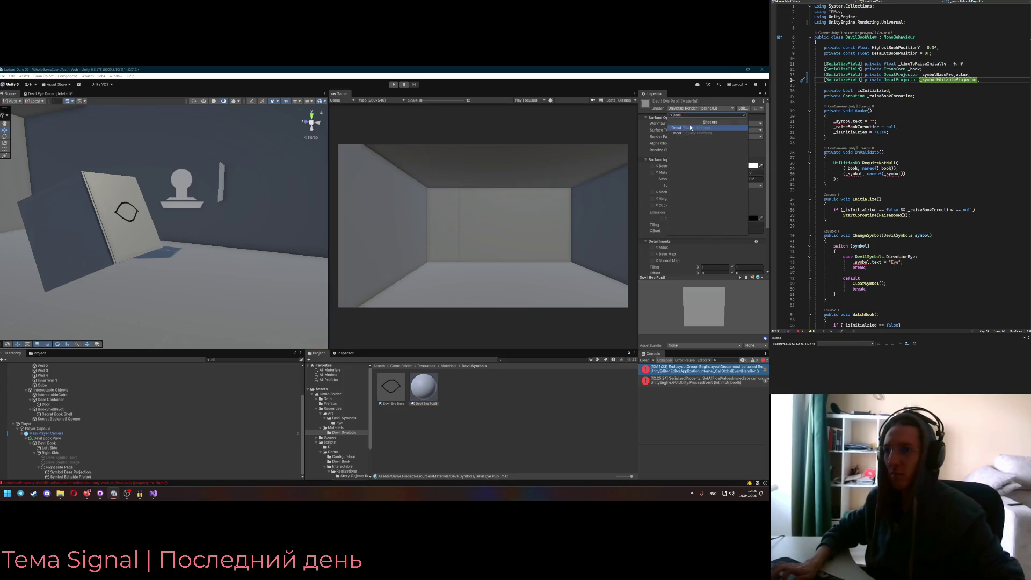
left_click(682, 129)
Drag the Eye pupil texture from Resources/Art/Devil Symbols/Eye into the material's Base Map
left_click(759, 150)
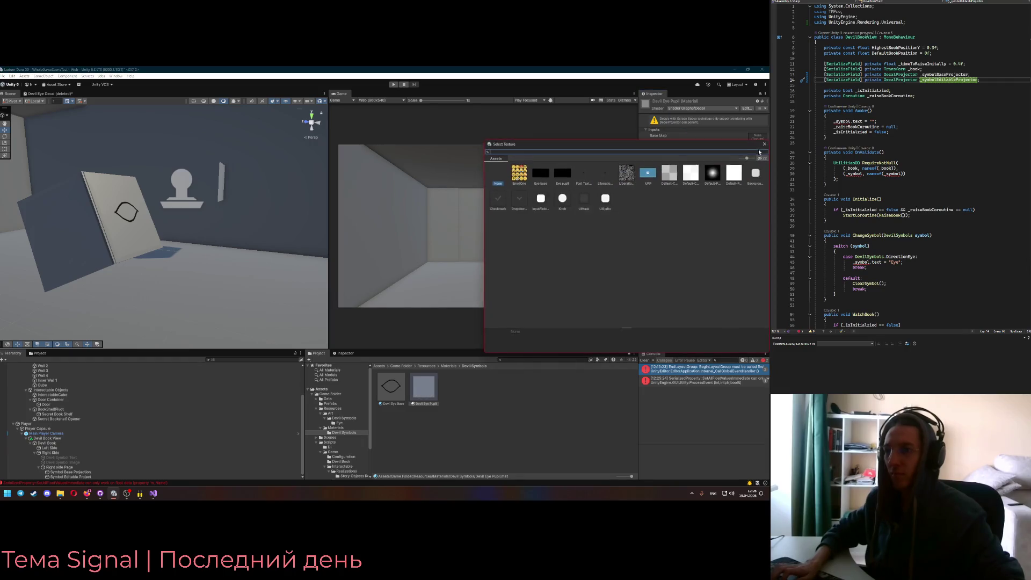
type("dev")
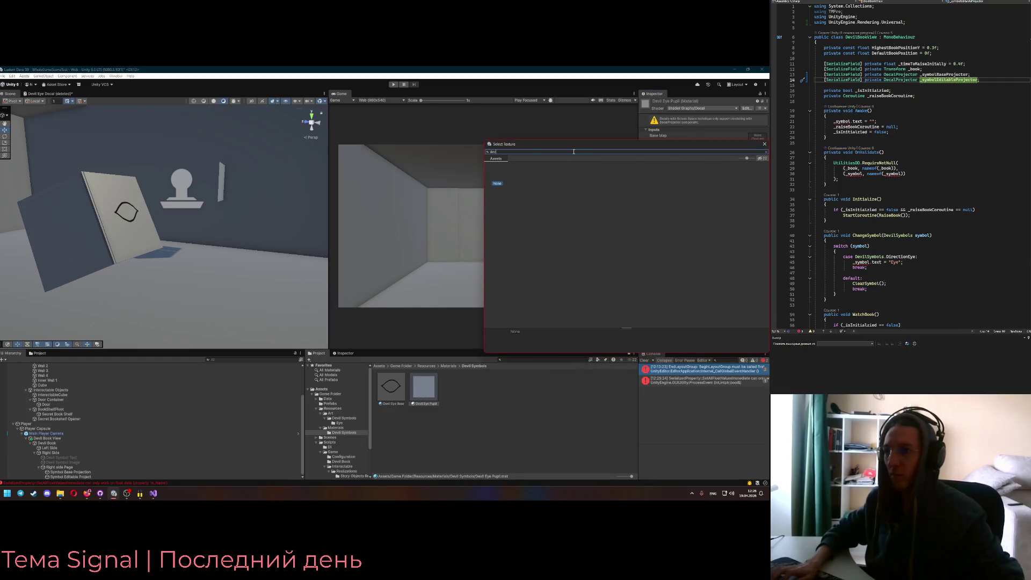
key("BackSpace")
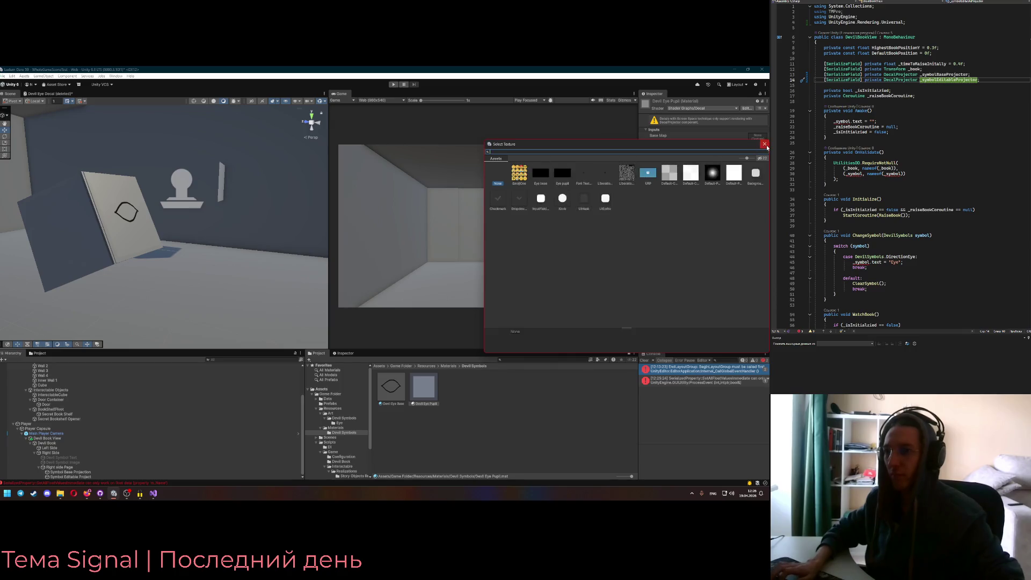
left_click(438, 340)
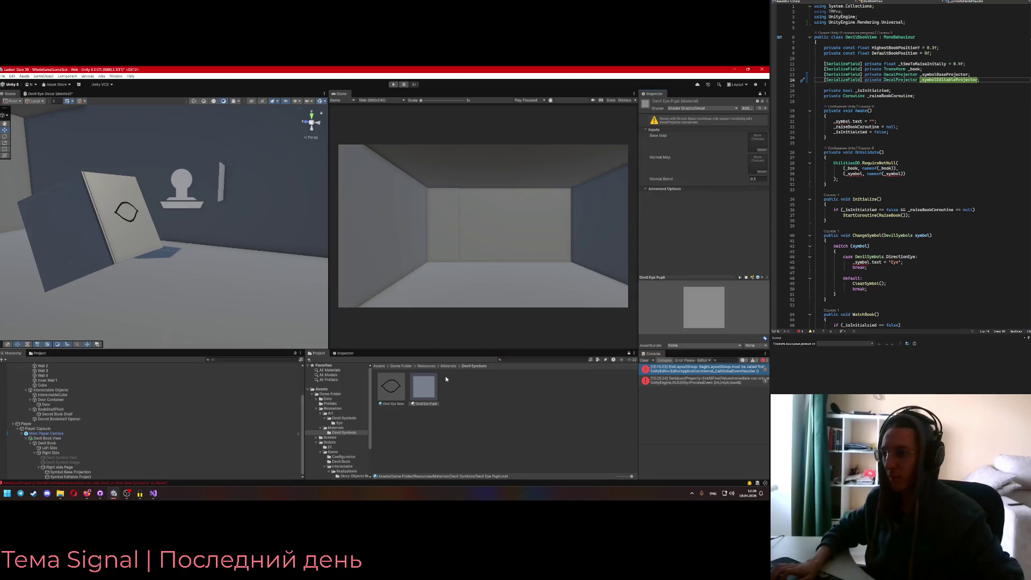
left_click(426, 366)
double_click(391, 386)
double_click(391, 386)
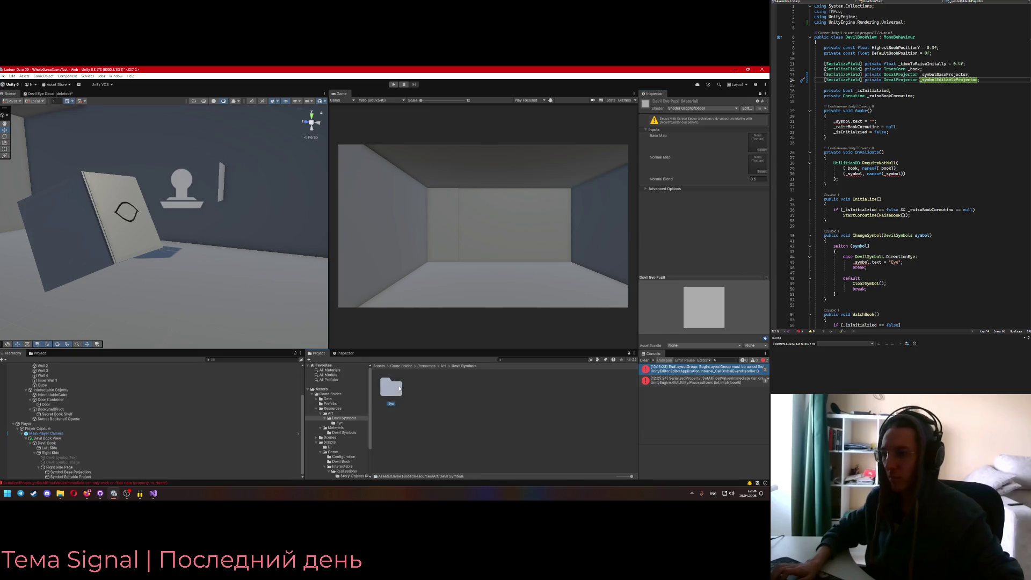
double_click(391, 386)
left_click_drag(420, 388, 762, 145)
key("f")
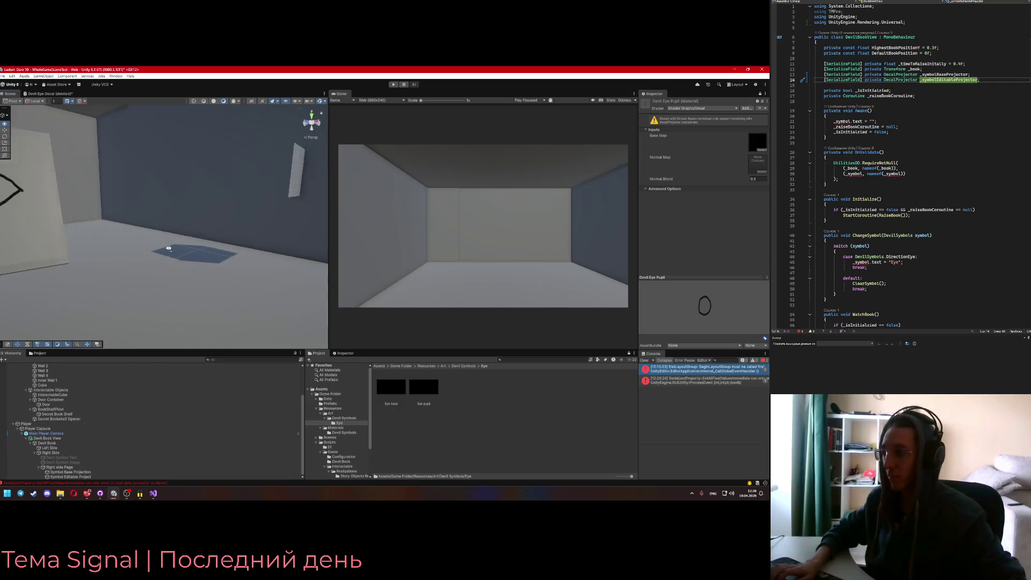
left_click(75, 477)
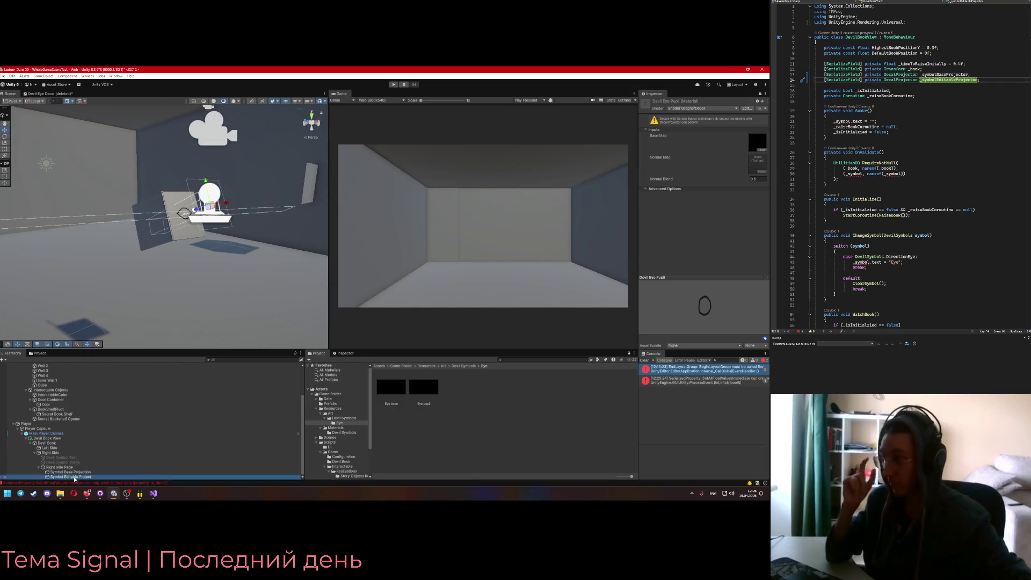
Read both Console errors in detail, select Symbol Base Projection, and go back to Visual Studio
left_click(688, 371)
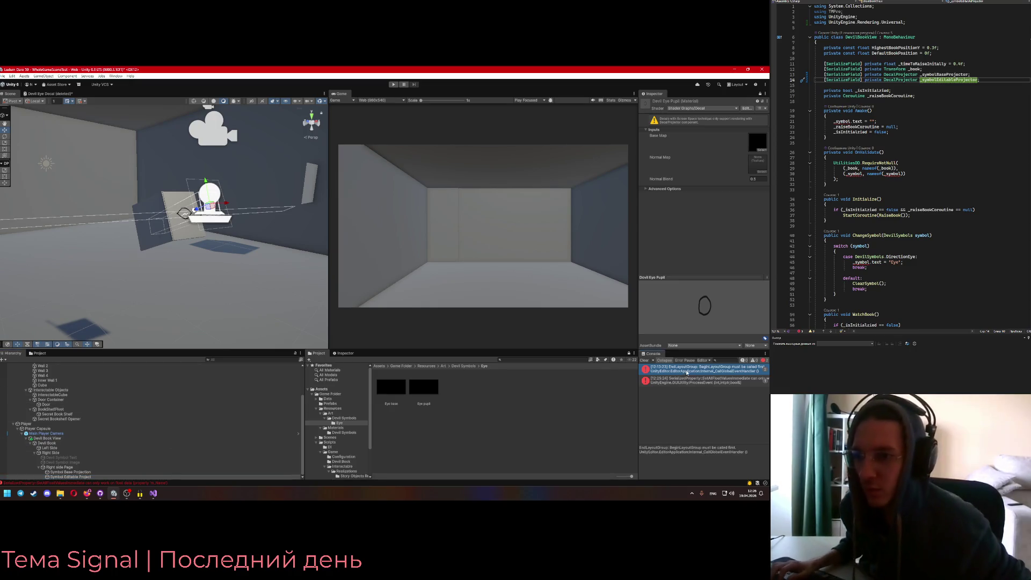
left_click(696, 381)
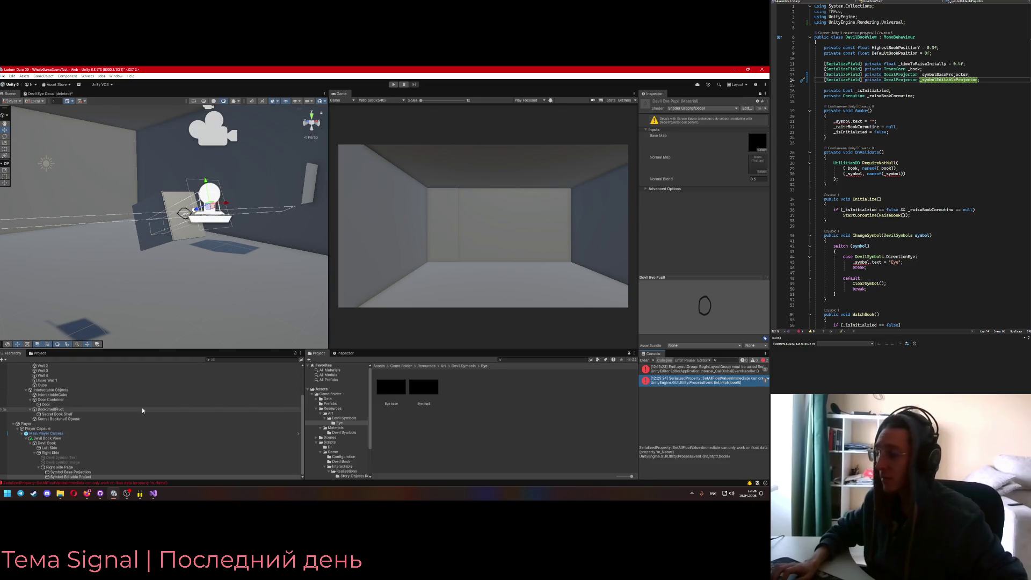
left_click(86, 473)
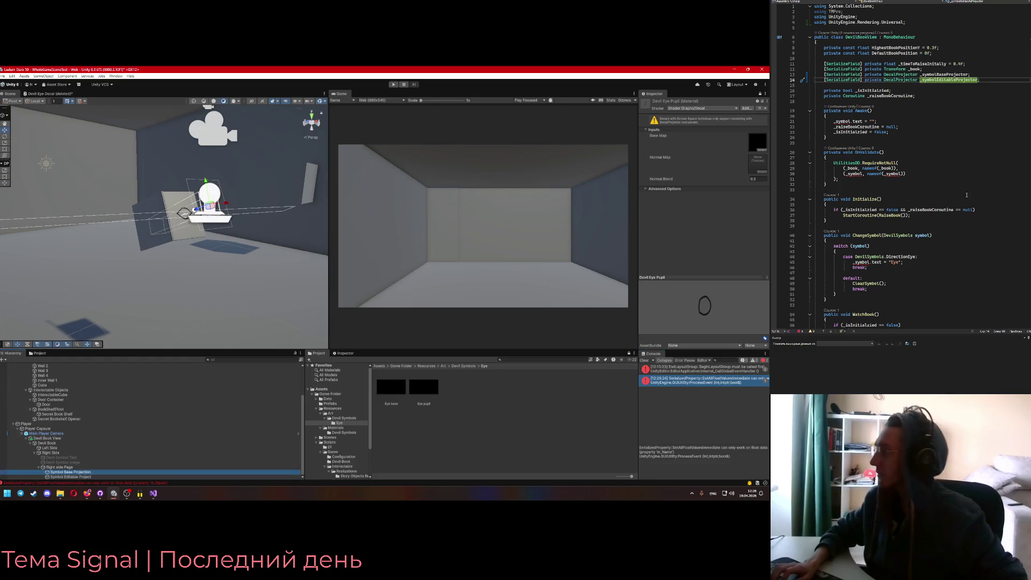
left_click(888, 116)
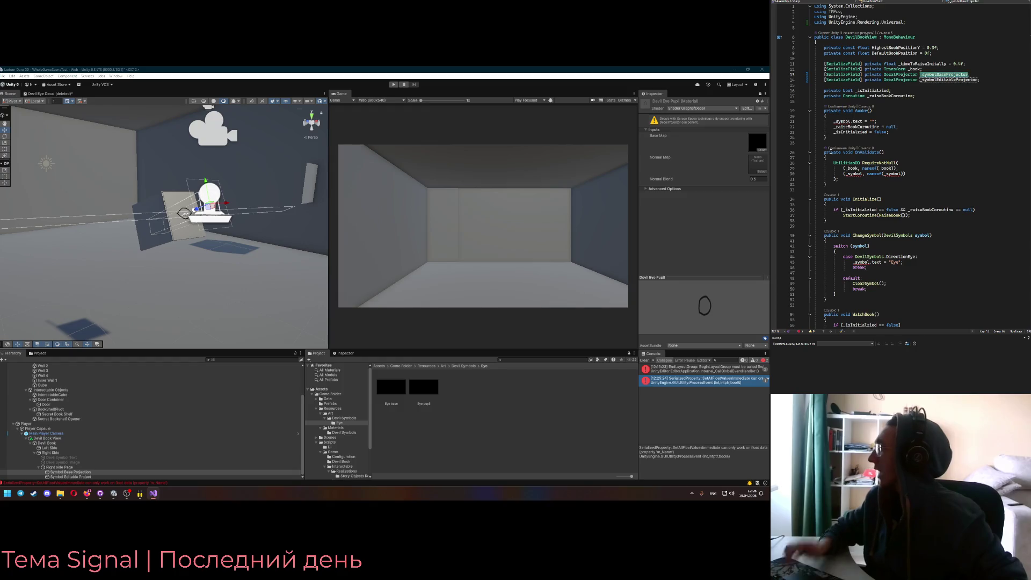
Remove the symbol-text clearing line and null-check _symbolBaseProjector and _symbolEditableProjector in RequireNotNull
key("Down")
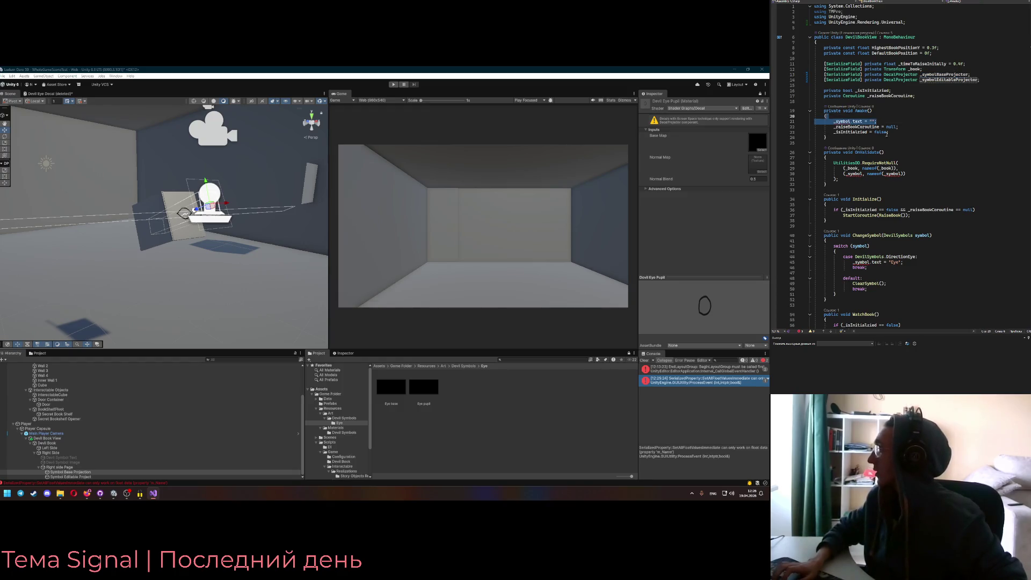
key("ctrl+x")
left_click(944, 75)
left_click(852, 168)
type("BaseProjector")
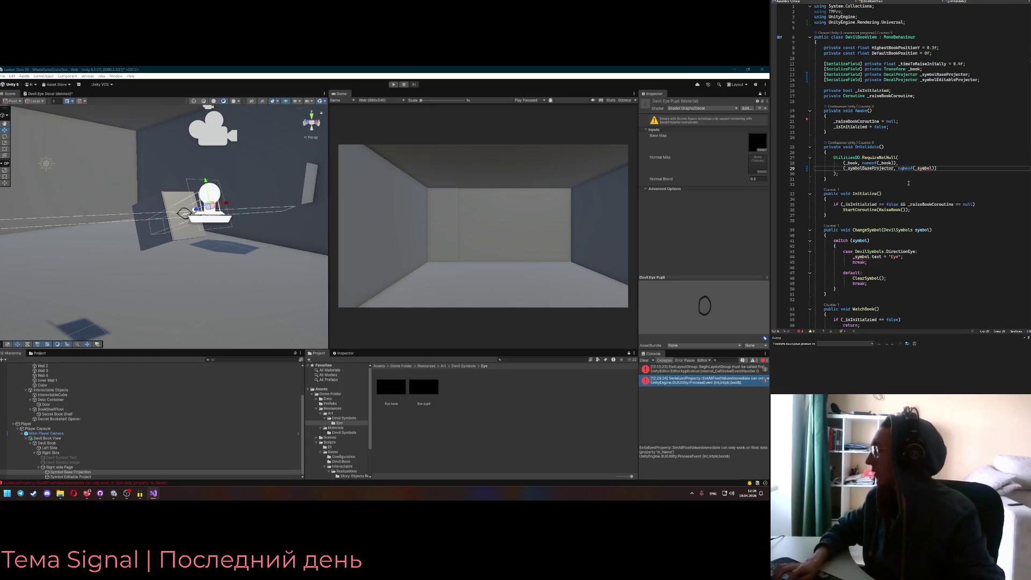
left_click(917, 168)
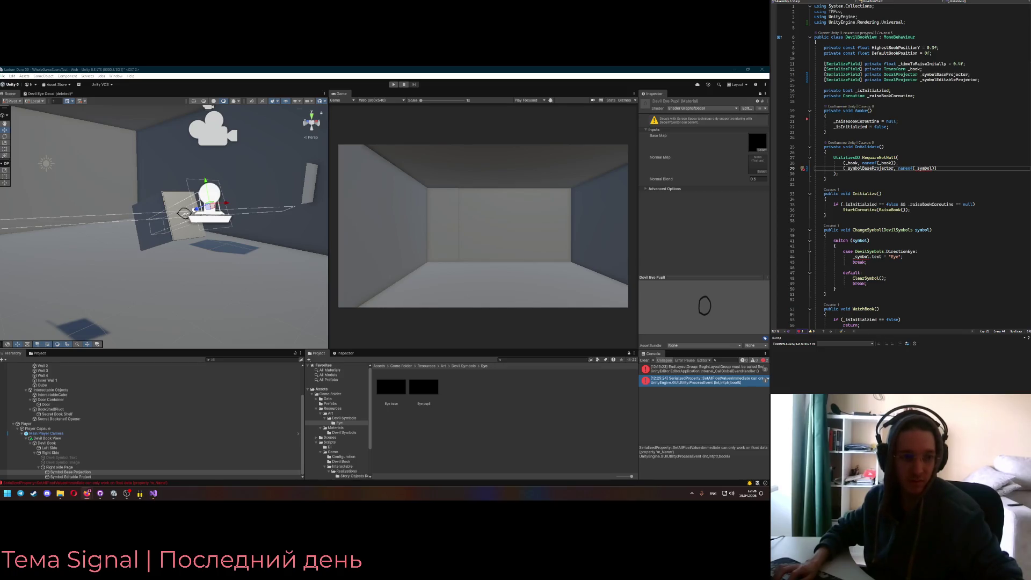
type("BaseProjector")
left_click(973, 168)
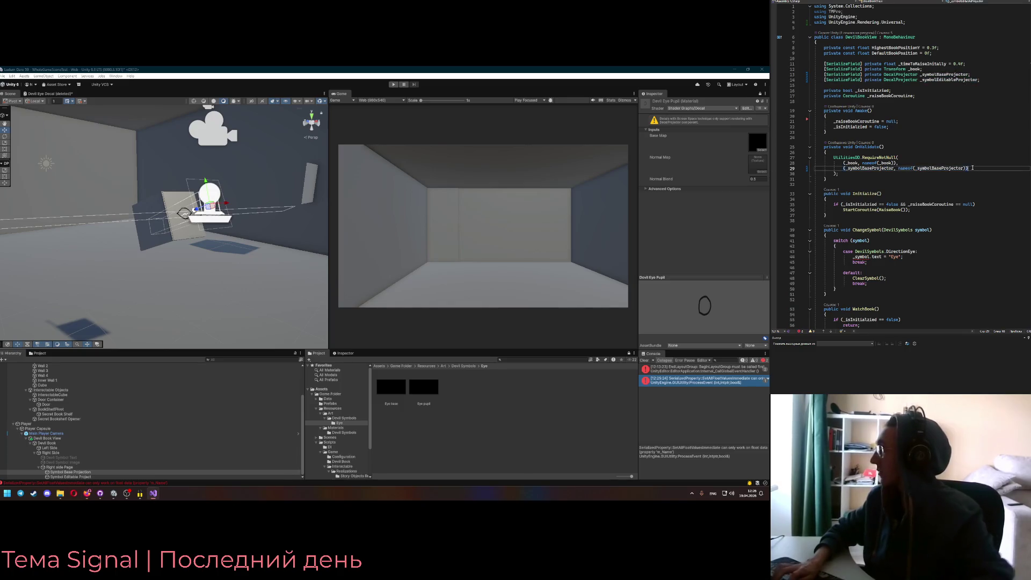
type(",")
key("Return")
type("(_symbolEditableProjector, nameof(_symbolEditableProjector))")
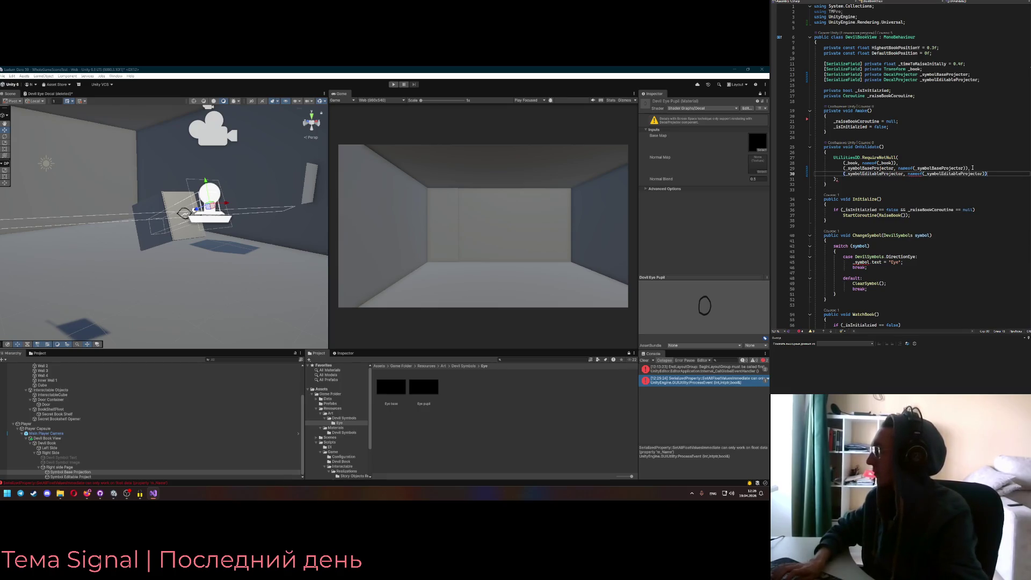
Delete the line setting the symbol text to Eye, leaving ClearSymbol empty
scroll(971, 167, "down", 5)
left_click(902, 187)
key("shift+Up")
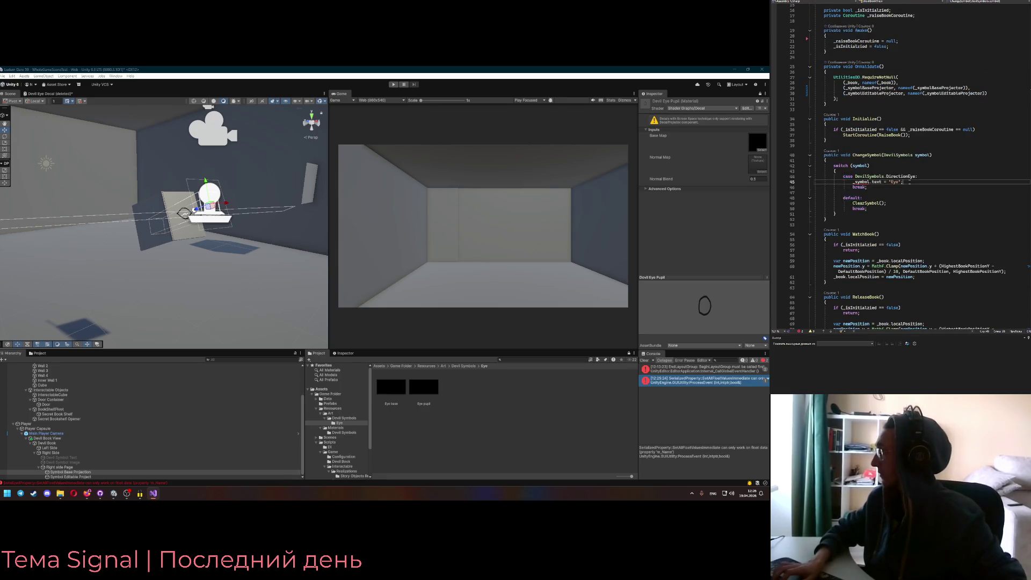
key("BackSpace")
scroll(912, 185, "down", 15)
left_click(888, 218)
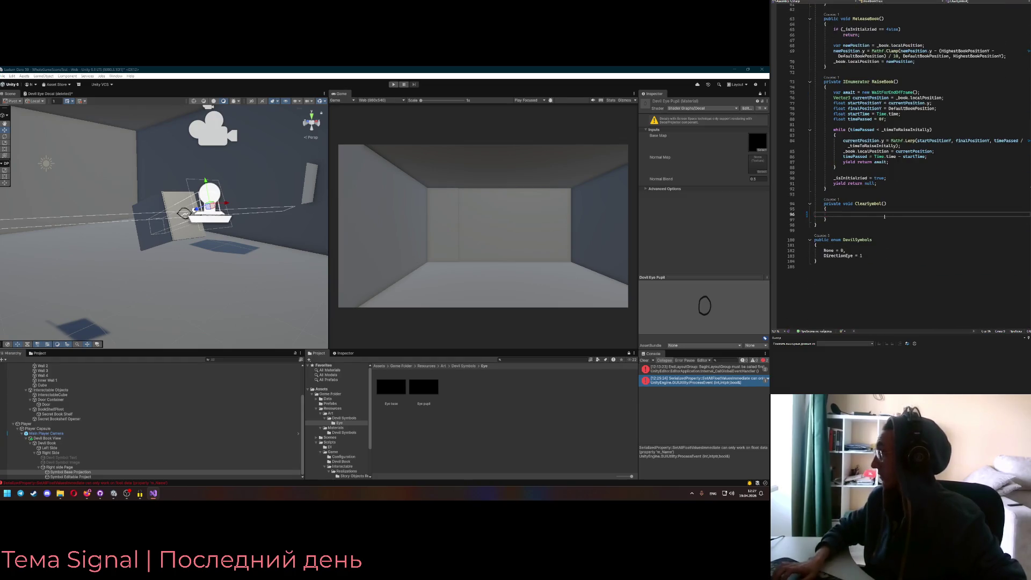
scroll(921, 215, "up", 6)
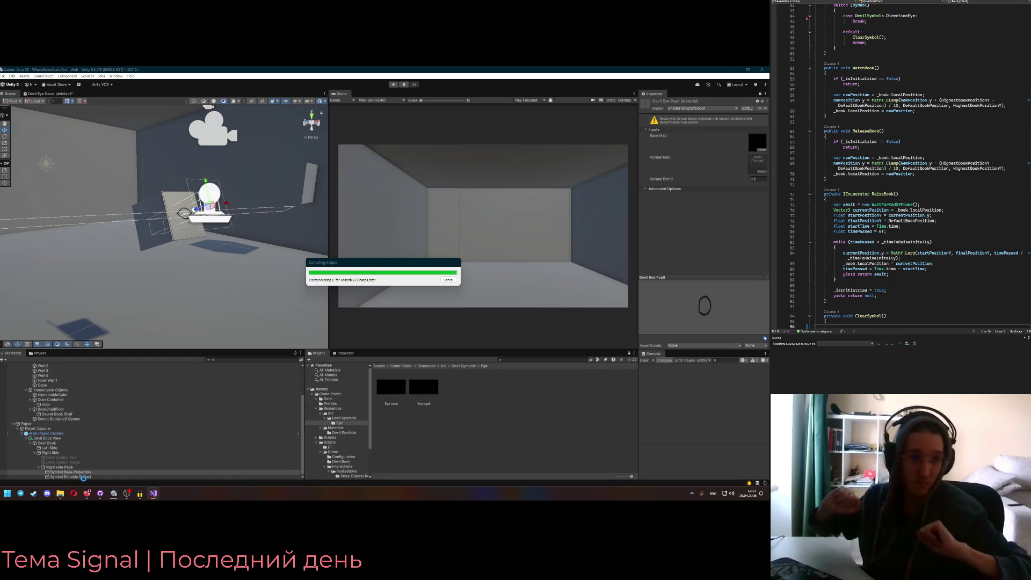
left_click(83, 475)
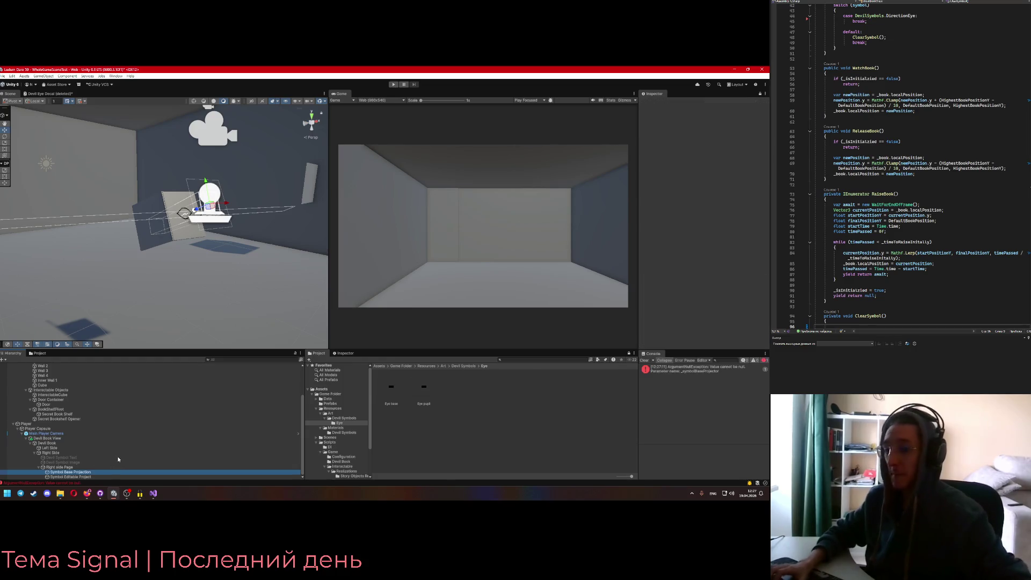
Assign the Devil Eye Pupil material to Symbol Editable Projection and orbit to view the eye on the wall
key("Down")
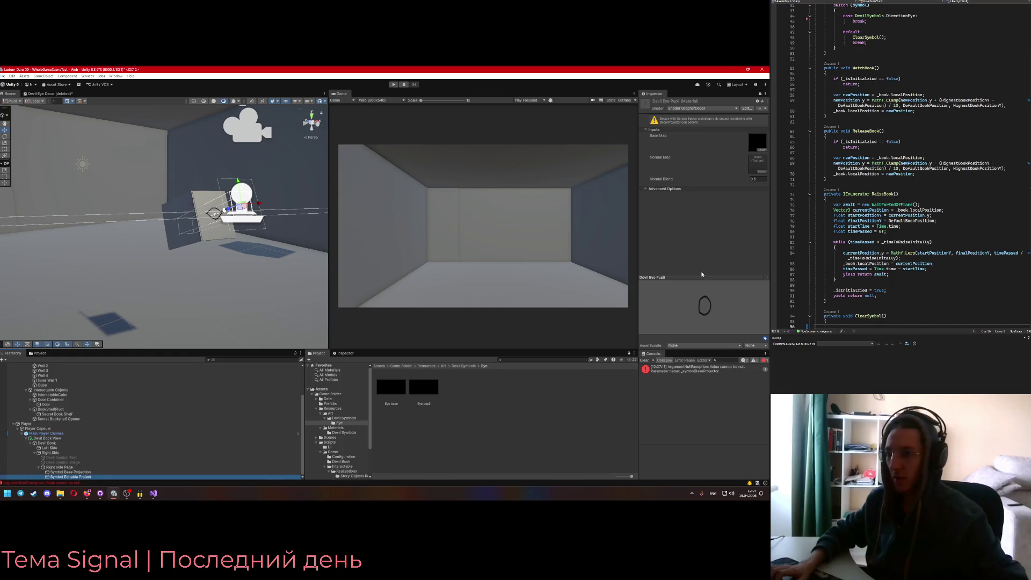
mouse_move(246, 274)
left_mouse_down()
mouse_move(260, 269)
mouse_move(211, 323)
left_mouse_up()
left_click(69, 472)
left_click(758, 101)
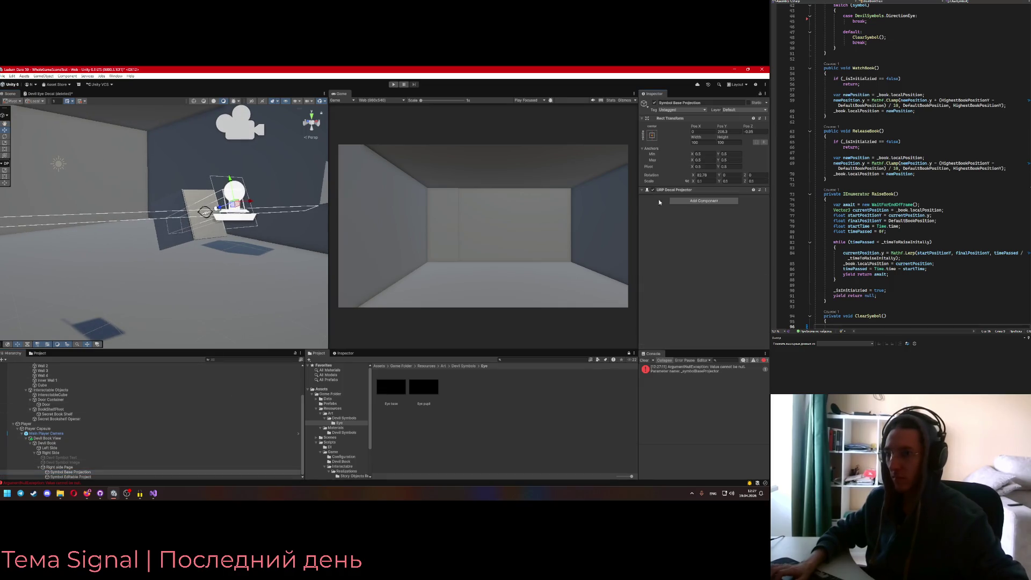
left_click(90, 478)
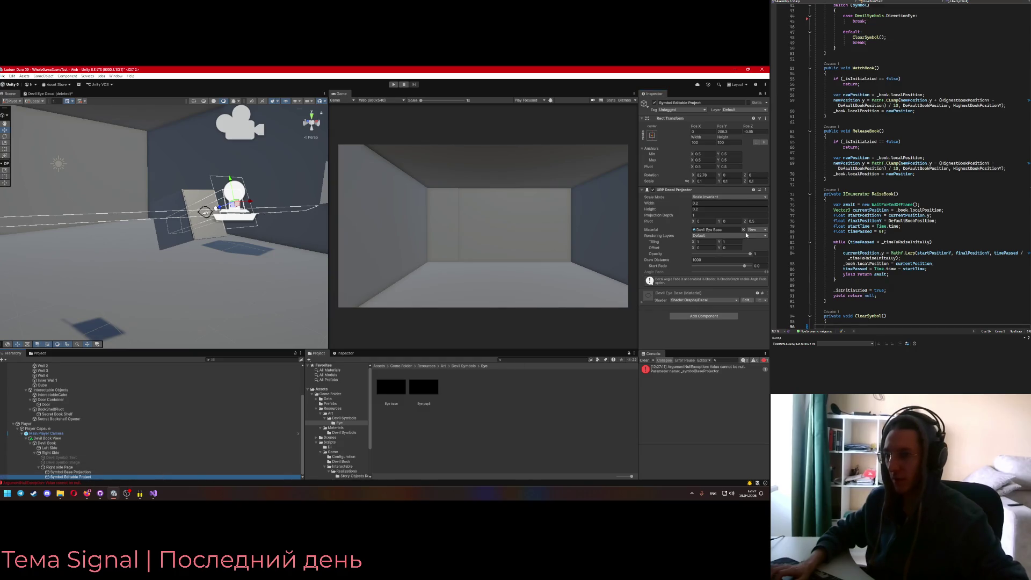
left_click(743, 230)
double_click(519, 223)
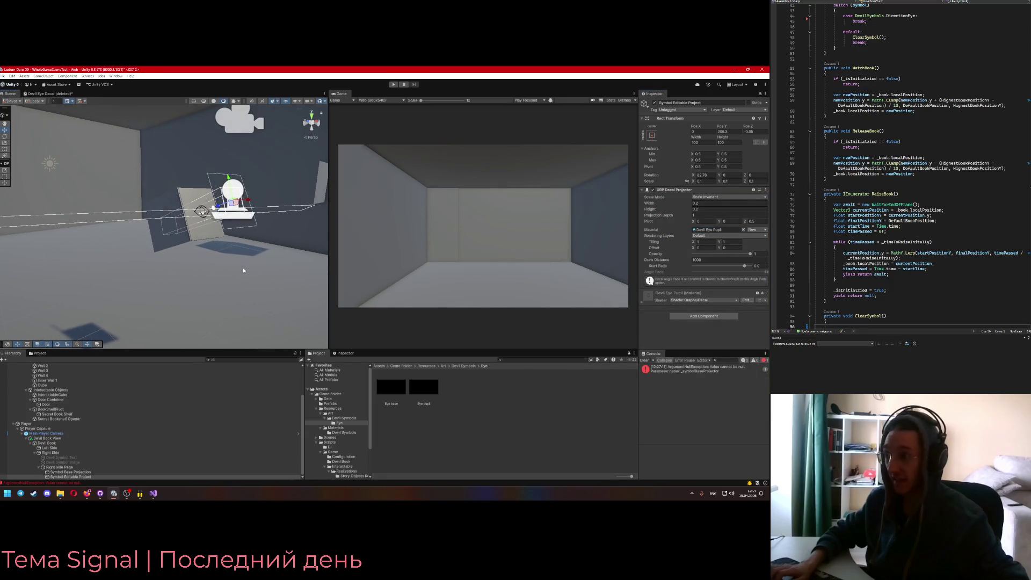
mouse_move(227, 271)
left_mouse_down()
mouse_move(193, 267)
mouse_move(225, 262)
left_mouse_up()
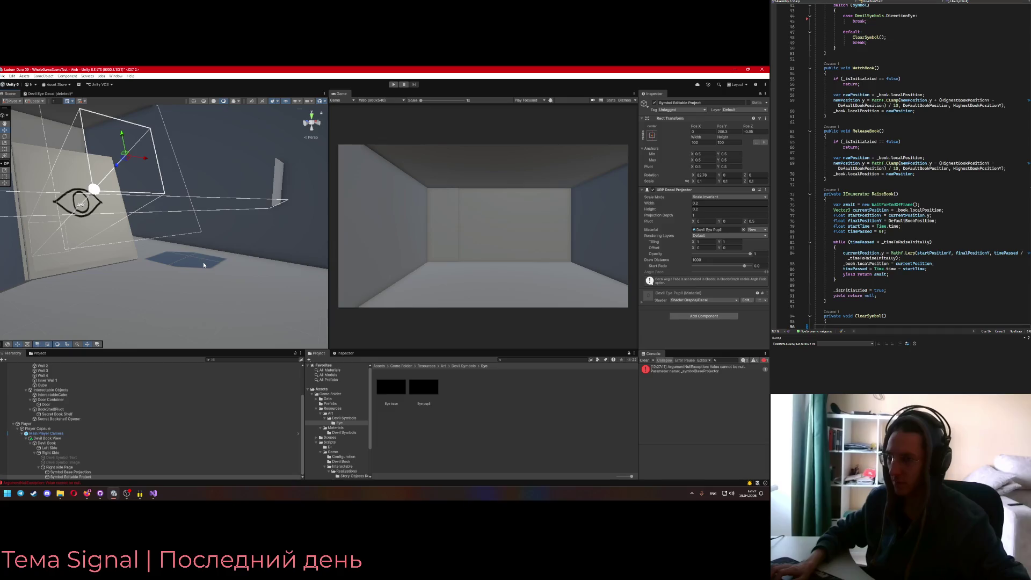
left_click(69, 472)
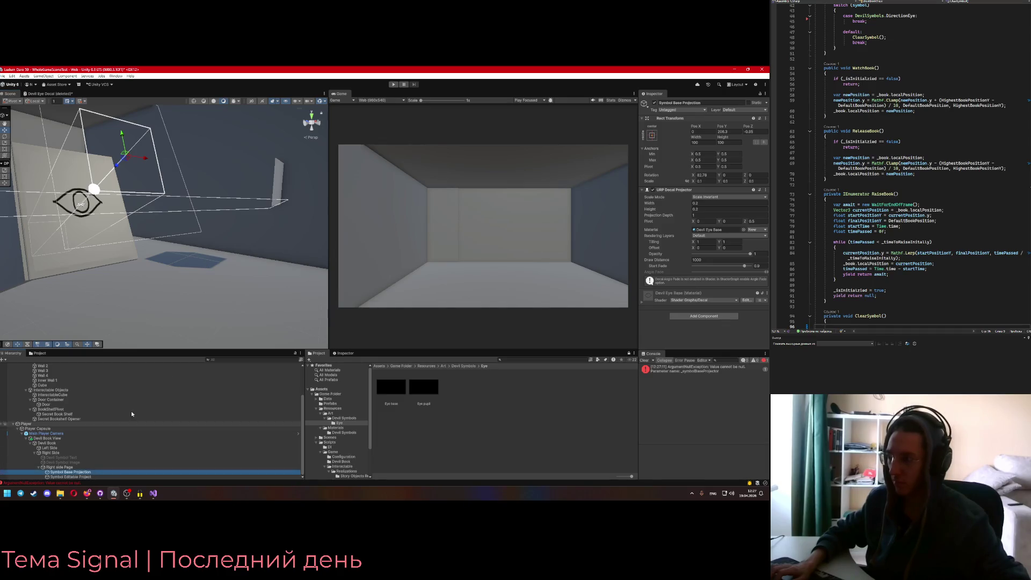
left_click_drag(164, 316, 174, 314)
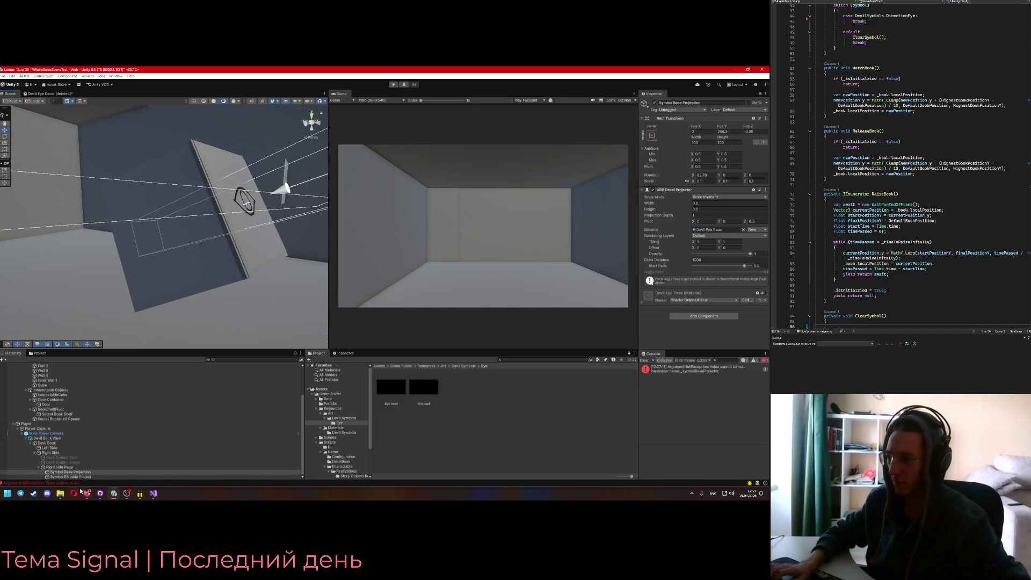
mouse_move(63, 494)
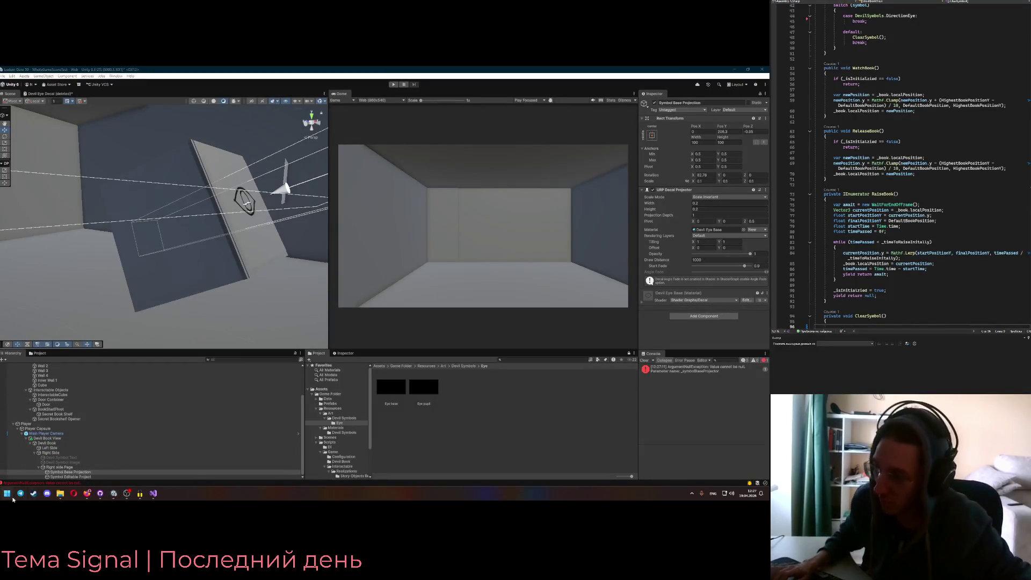
Launch Krita and open the recent Eye drawing
left_click(7, 494)
left_click(269, 257)
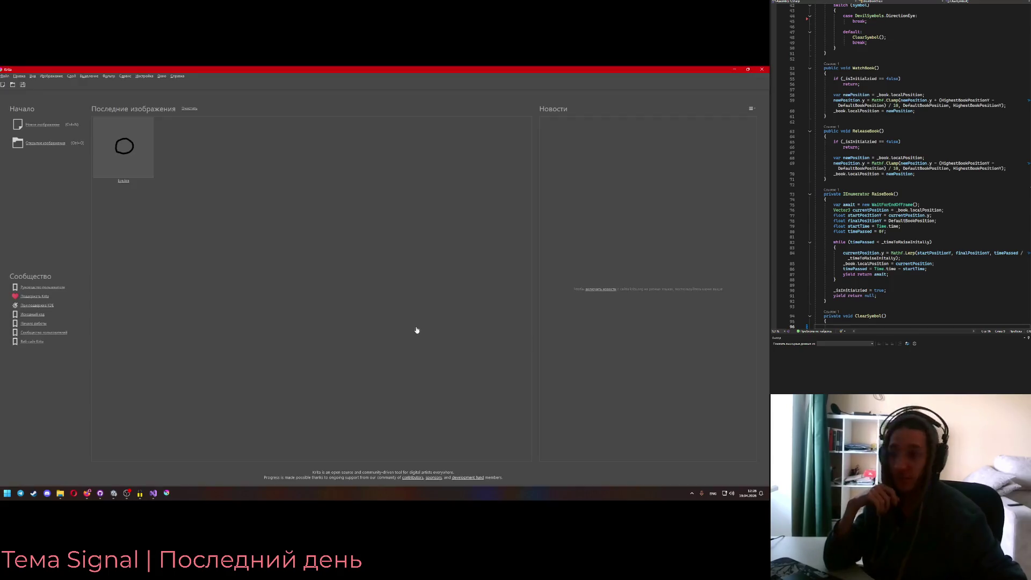
left_click(131, 151)
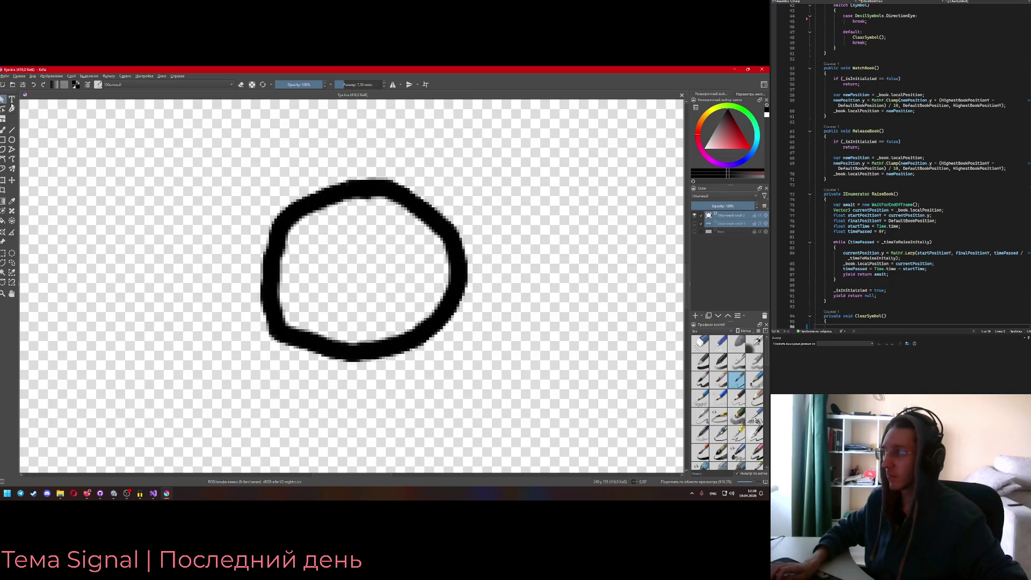
left_click(332, 260)
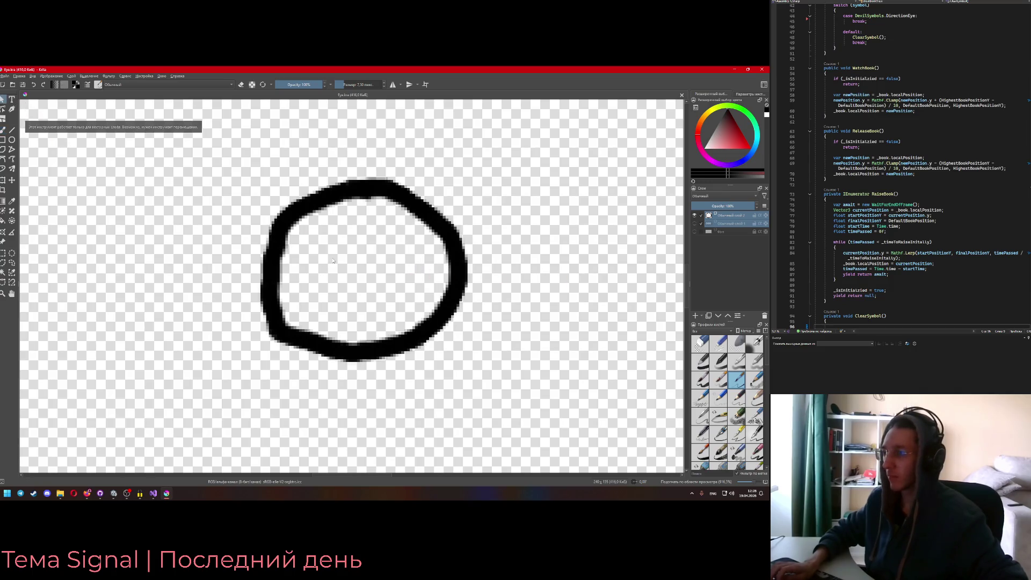
Make the hidden eye outline layer visible around the pupil circle
right_click(422, 262)
left_click(390, 249)
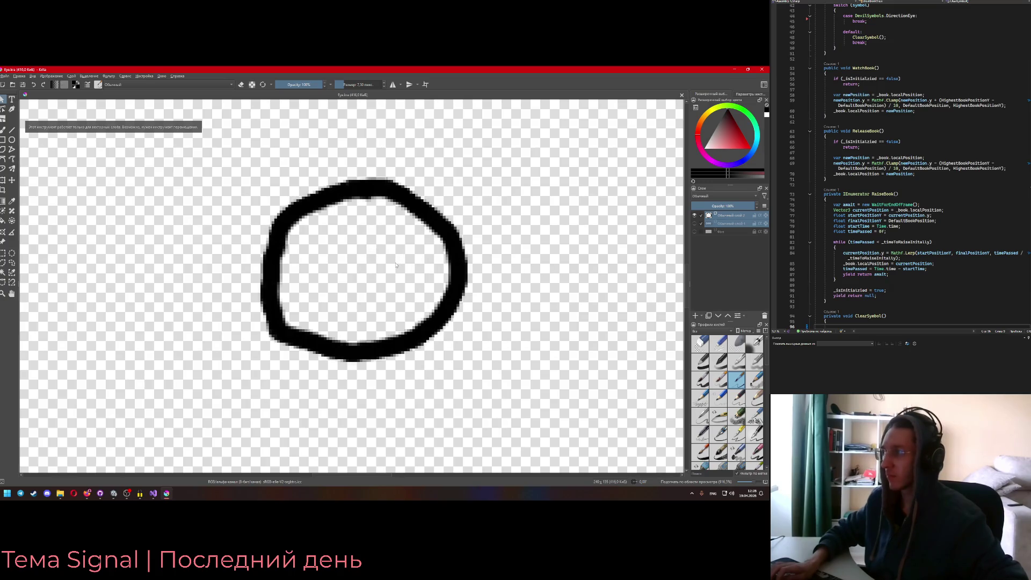
scroll(395, 265, "down", 3)
left_click(694, 223)
scroll(454, 288, "down", 1)
Frame the eye decal in Unity's Scene view and compare it with the Krita drawing
left_click(167, 493)
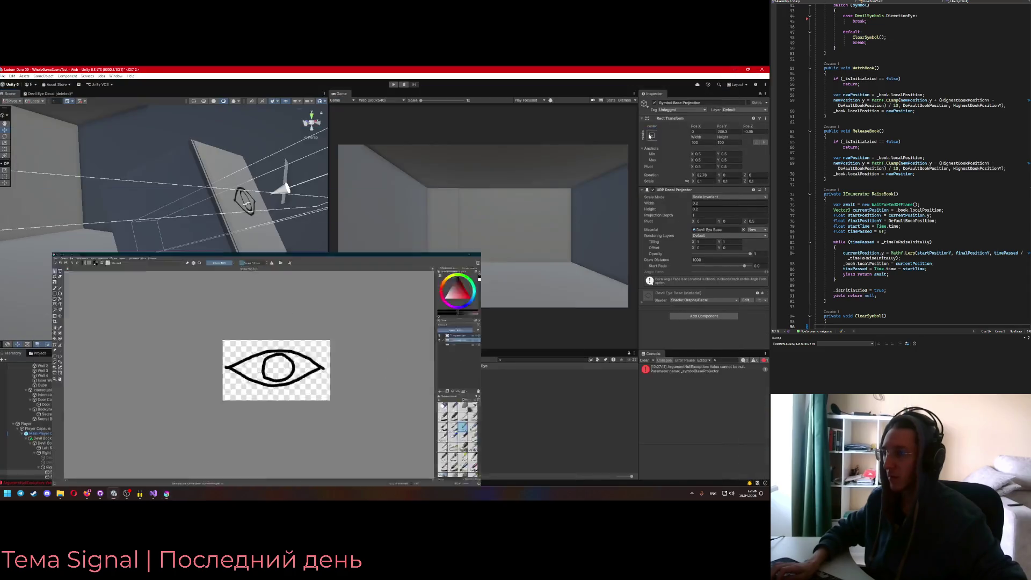
key("f")
left_click_drag(194, 216, 164, 209)
key("alt+Tab")
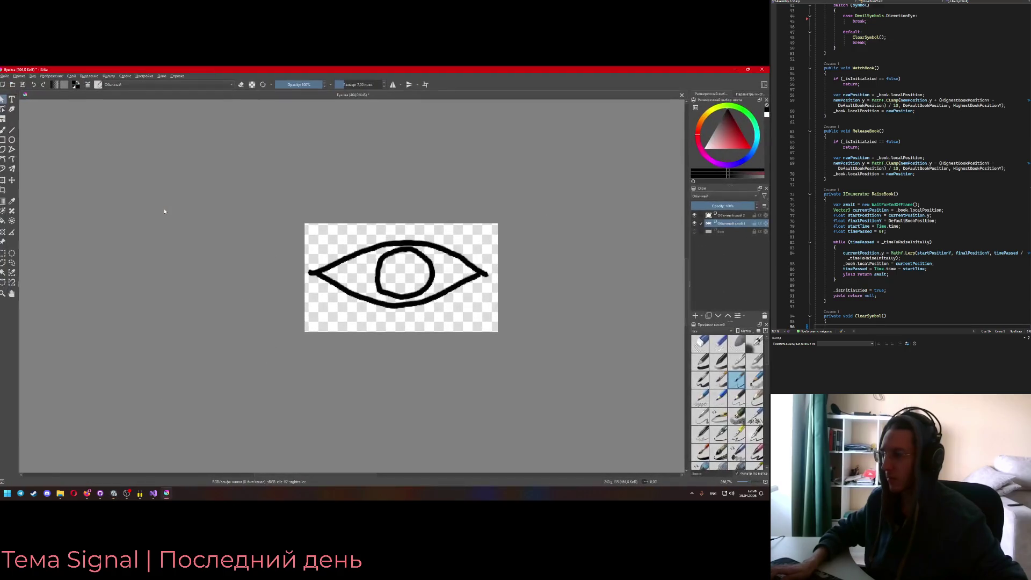
key("alt+Tab")
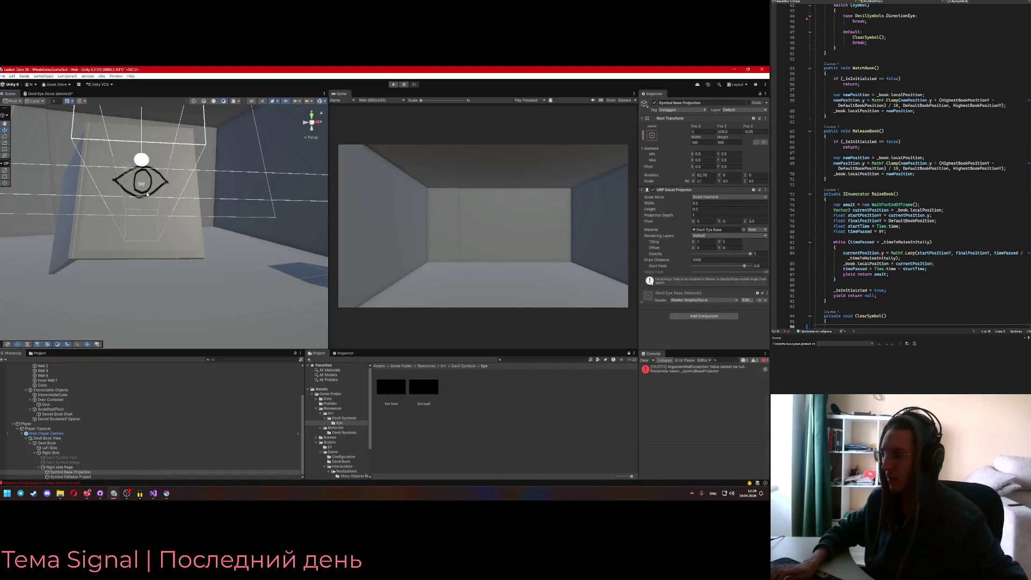
Set the Symbol Base Projection decal's Width and Height to 0.1, leaving its depth unchanged
left_click(85, 472)
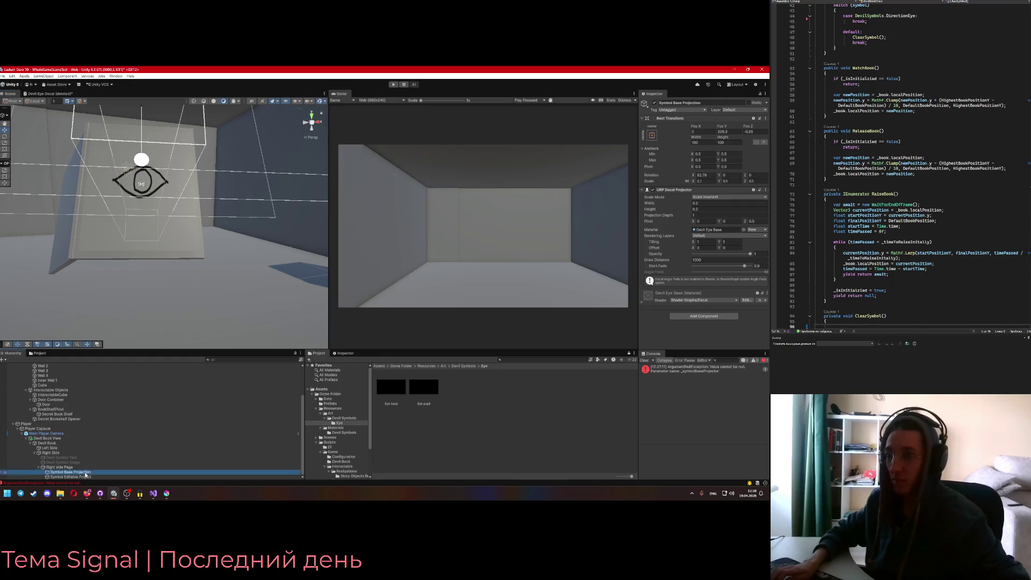
double_click(701, 203)
type("1")
double_click(707, 208)
type("1")
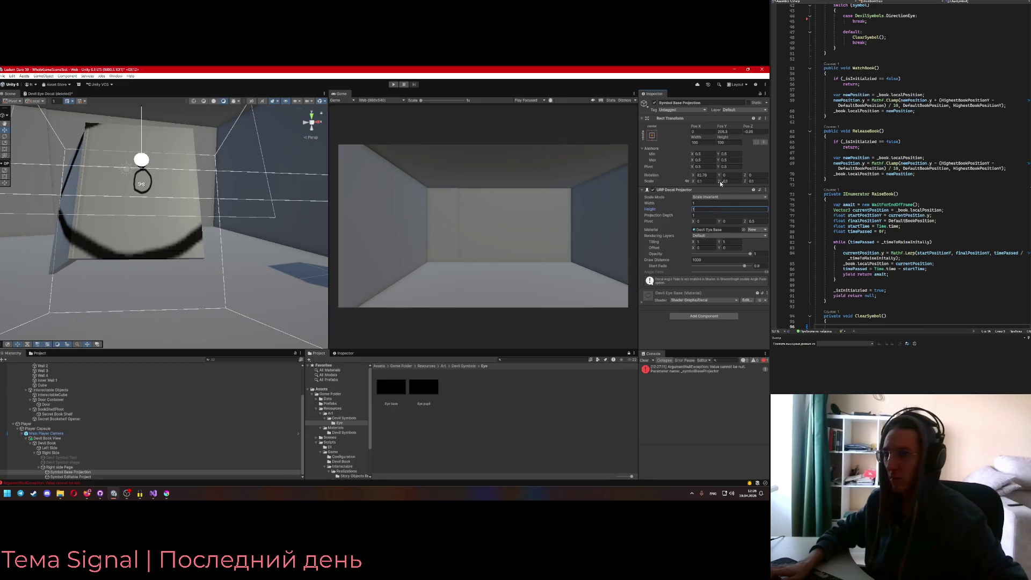
double_click(711, 203)
type("0.1")
double_click(707, 209)
type("0.1")
double_click(702, 215)
type("0.1")
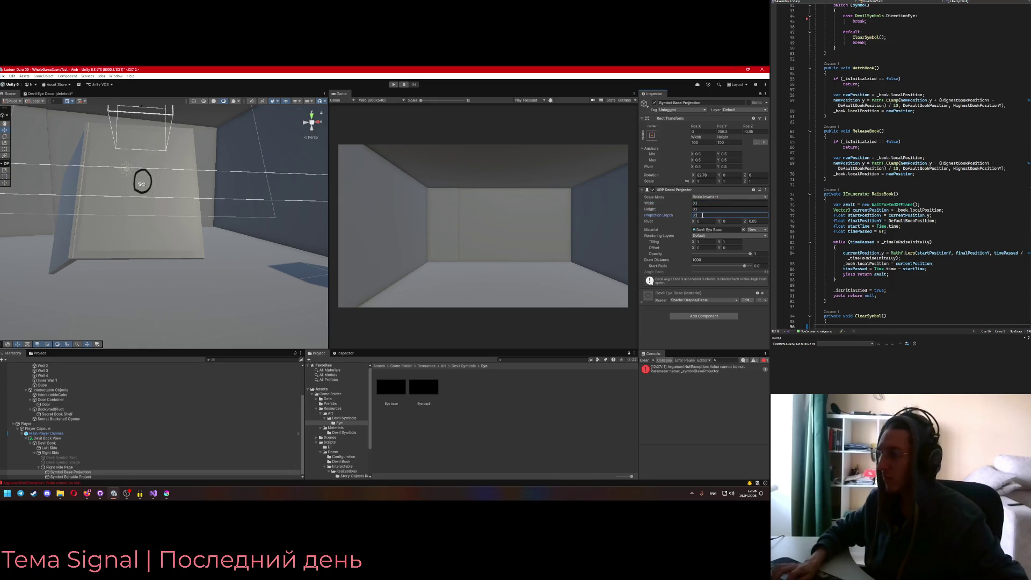
key("ctrl+z")
mouse_move(224, 202)
left_mouse_down()
mouse_move(197, 245)
mouse_move(262, 251)
left_mouse_up()
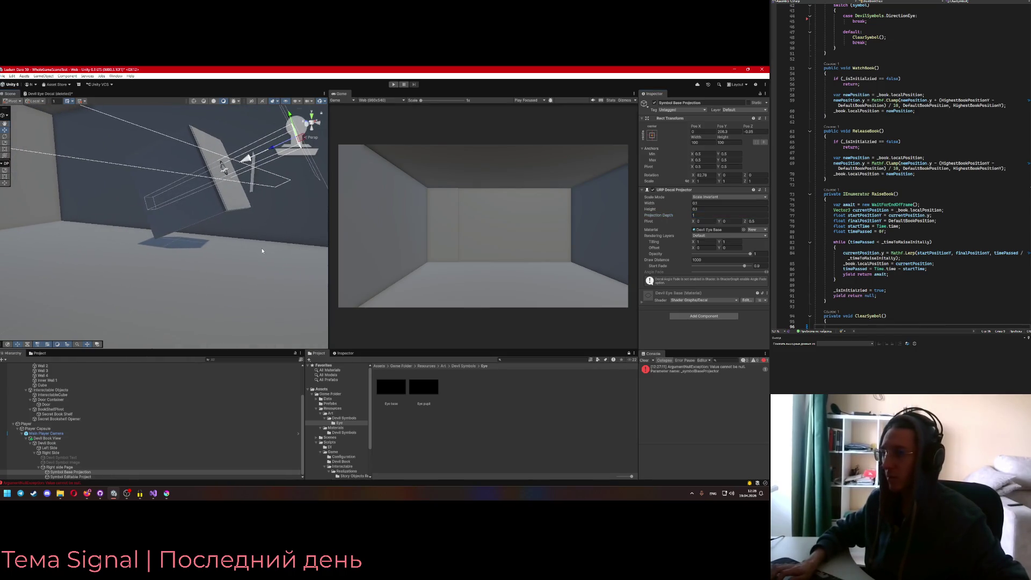
Size the editable pupil projector to 0.1 by 0.1 with Scale Y 1
left_click(80, 476)
type("0.1")
key("Tab")
type("0.1")
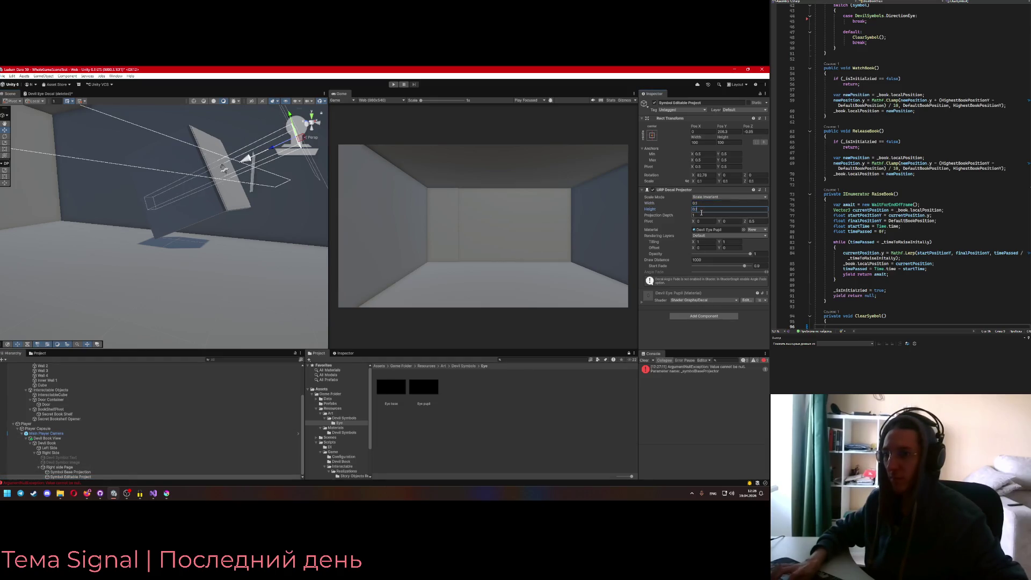
left_click(729, 181)
type("1")
key("Tab")
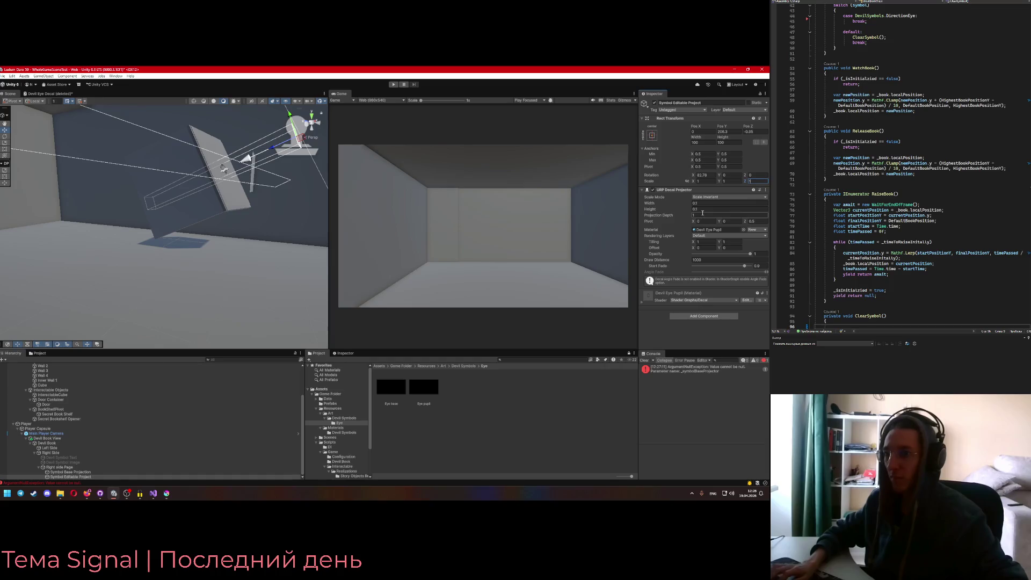
mouse_move(215, 205)
left_mouse_down()
mouse_move(194, 226)
mouse_move(210, 223)
left_mouse_up()
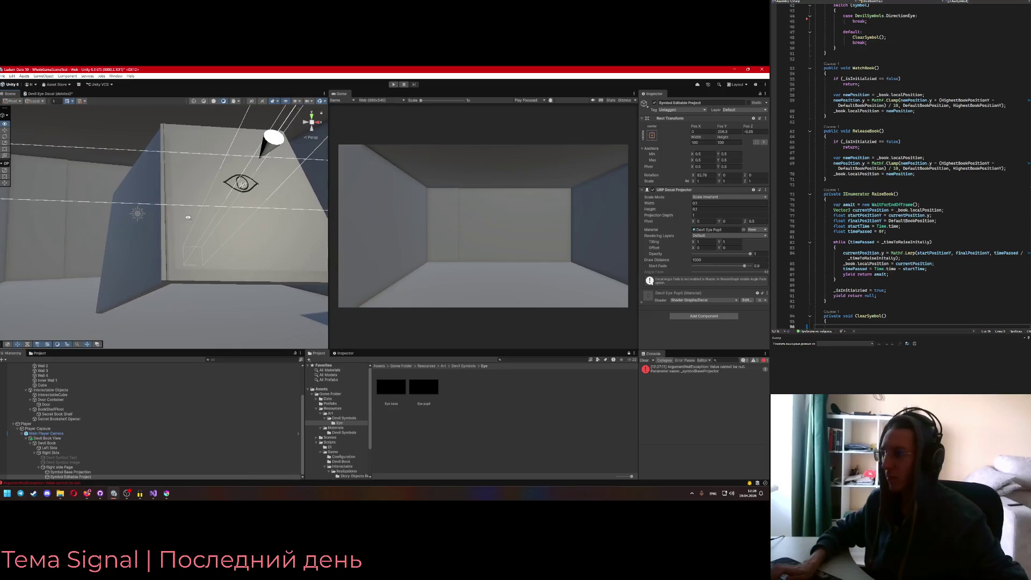
Adjust the pupil decal's opacity while checking the eye drawing, then return to the code
key("alt+Tab")
key("alt+Tab")
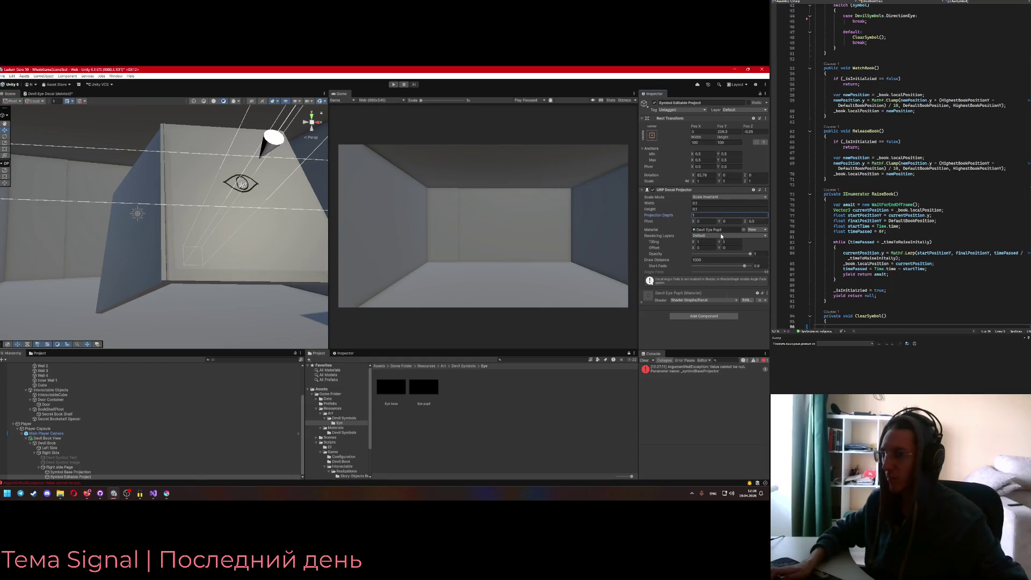
left_click_drag(749, 256, 698, 255)
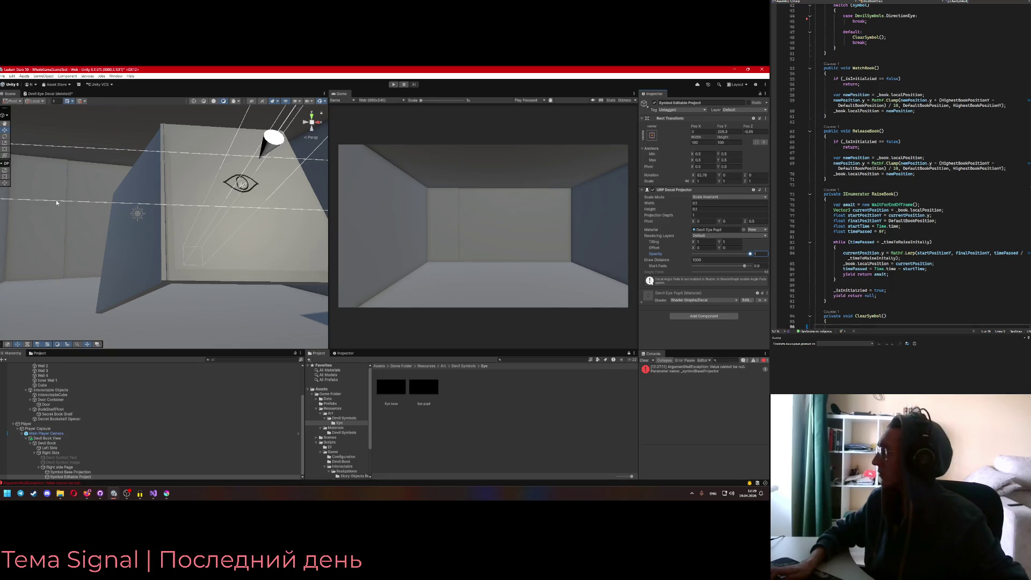
scroll(874, 209, "down", 6)
left_click(874, 217)
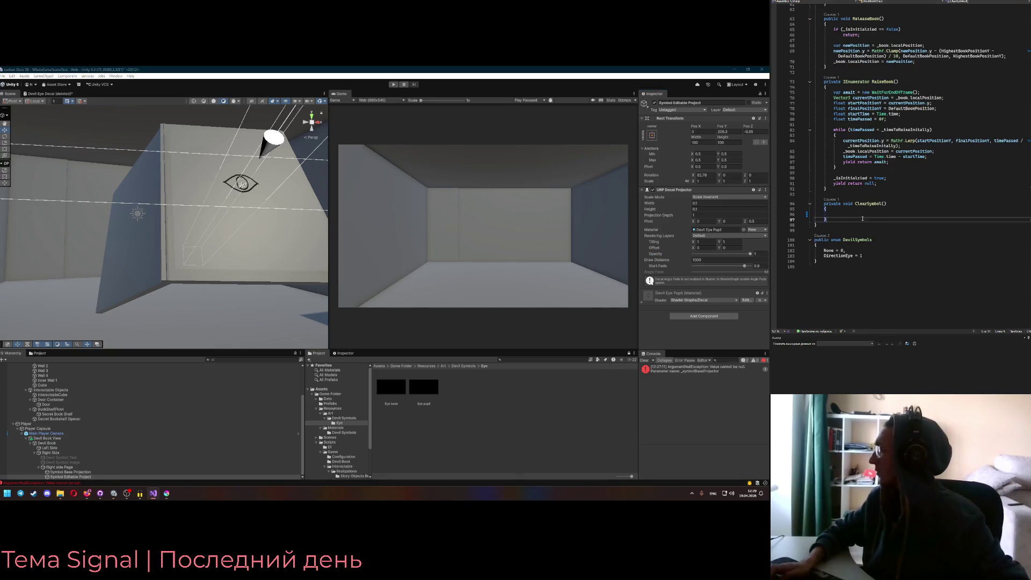
scroll(876, 214, "up", 3)
scroll(884, 215, "up", 15)
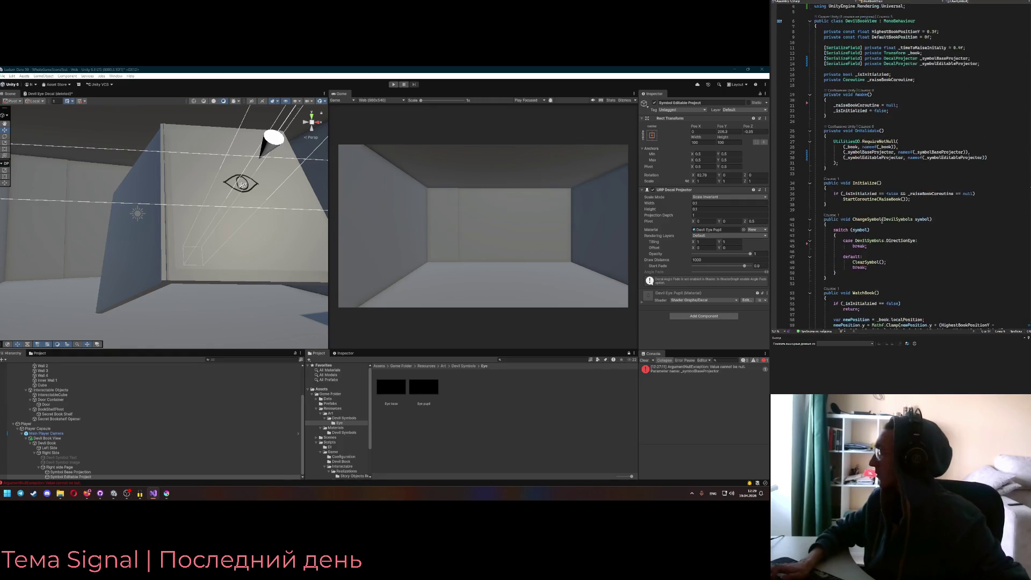
Review where _symbolBaseProjector is used in the DevilBookView script
double_click(945, 74)
scroll(946, 74, "down", 3)
scroll(913, 161, "down", 15)
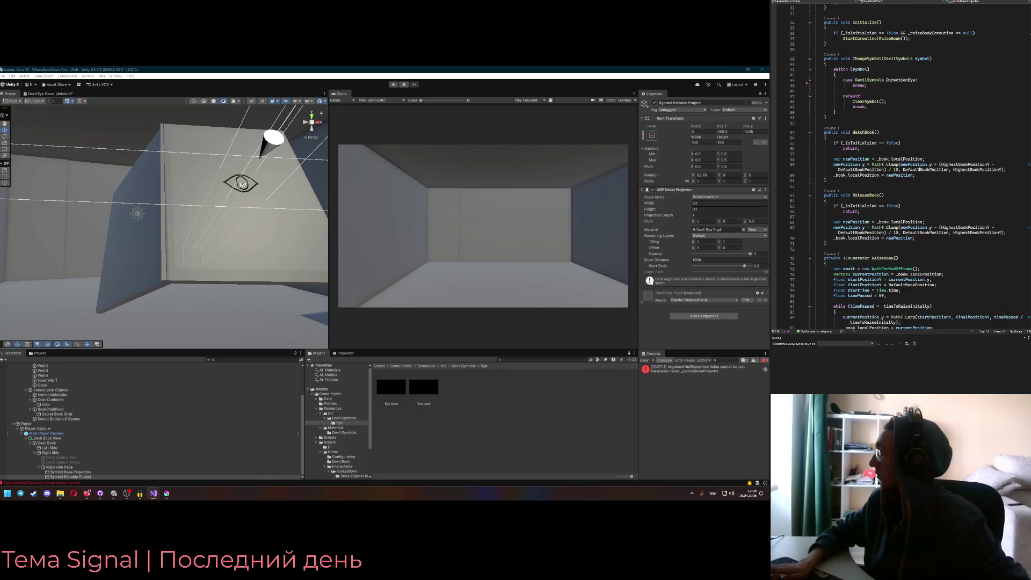
left_click(878, 231)
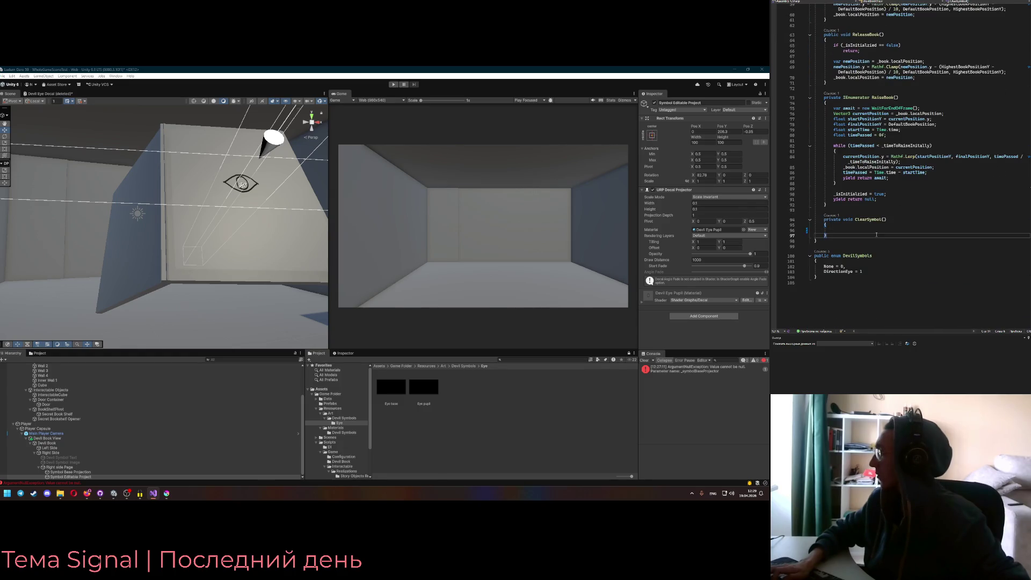
scroll(878, 233, "up", 6)
scroll(883, 240, "down", 6)
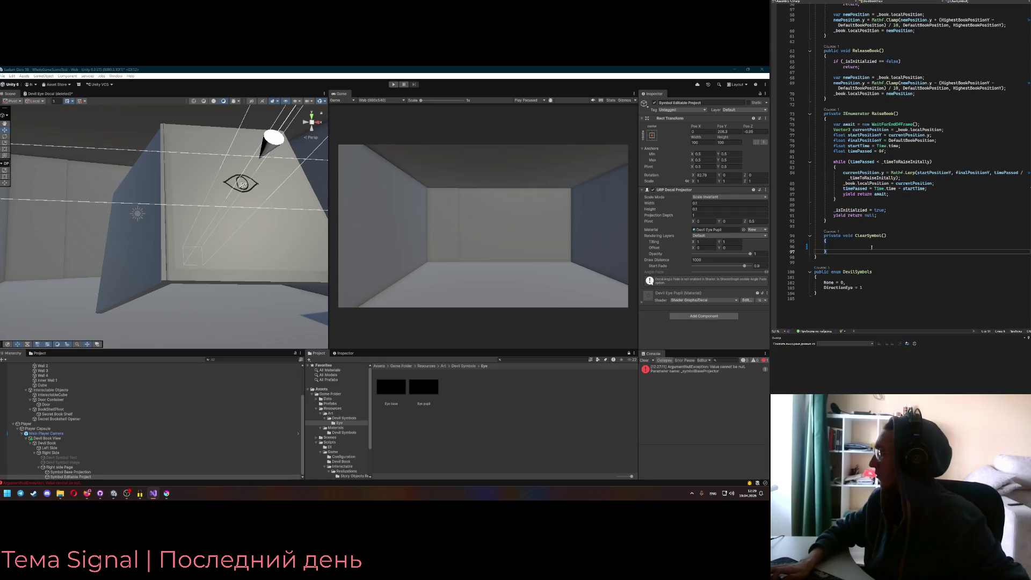
scroll(869, 246, "up", 6)
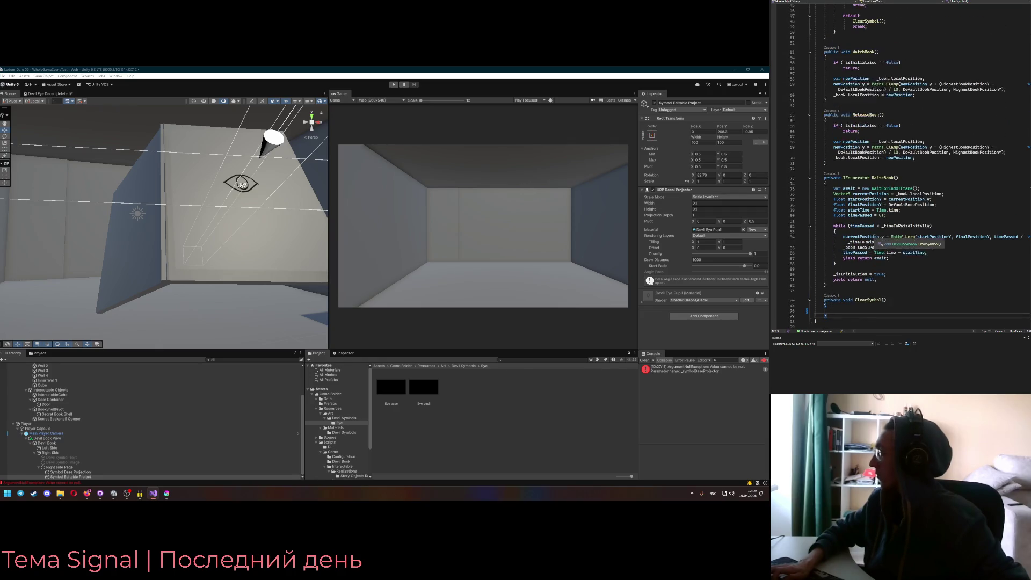
scroll(886, 219, "up", 2)
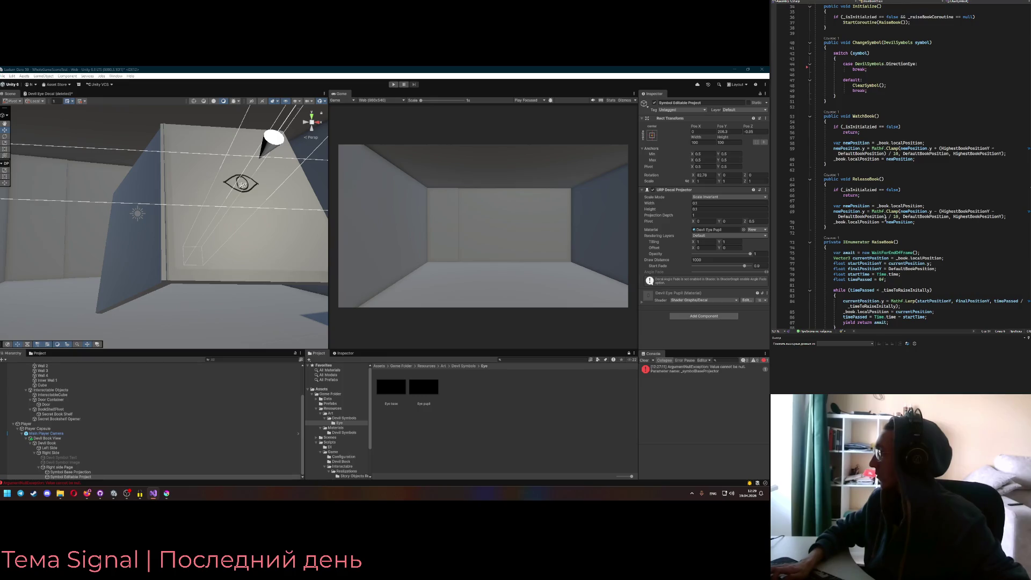
scroll(886, 220, "up", 5)
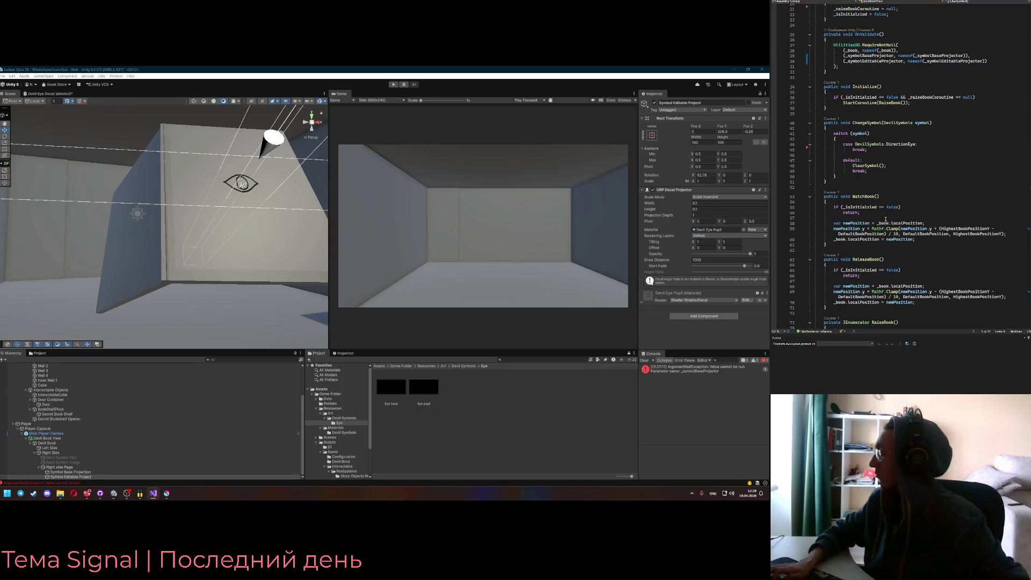
scroll(886, 220, "up", 7)
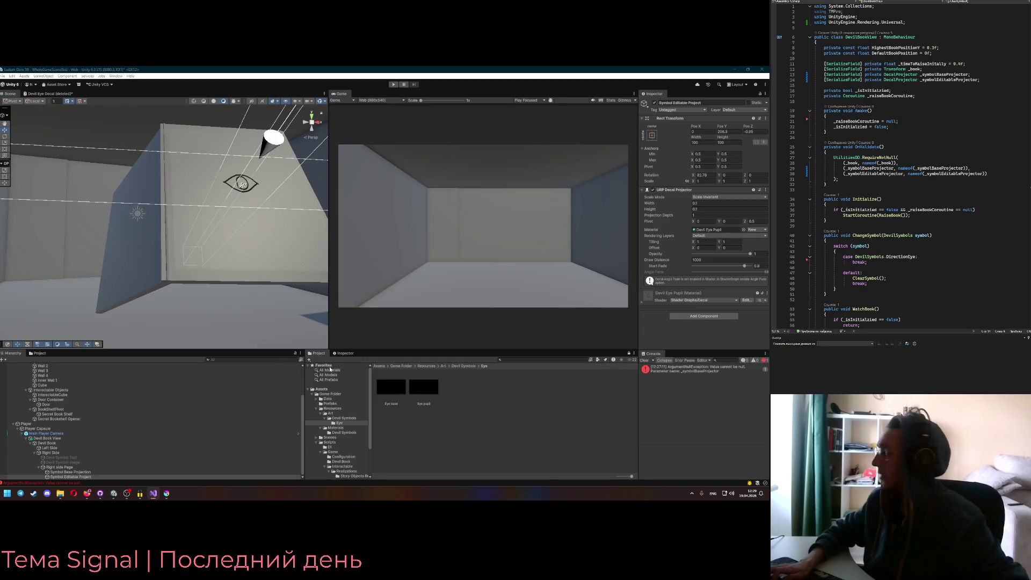
mouse_move(227, 292)
left_mouse_down()
mouse_move(239, 273)
mouse_move(215, 280)
left_mouse_up()
Delete the two DecalProjector field lines and select their null-checks in OnValidate
left_click(430, 368)
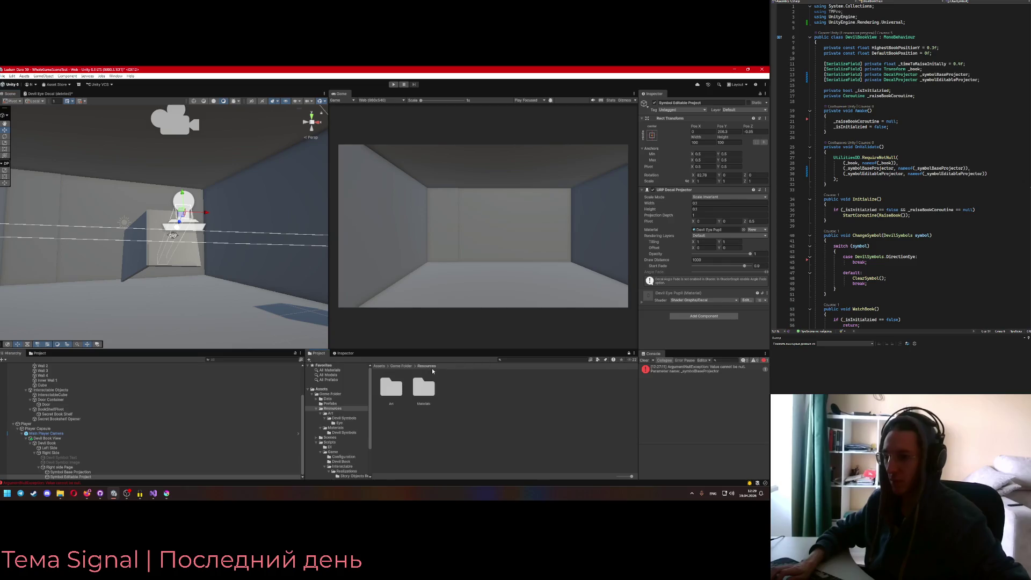
left_click(992, 81)
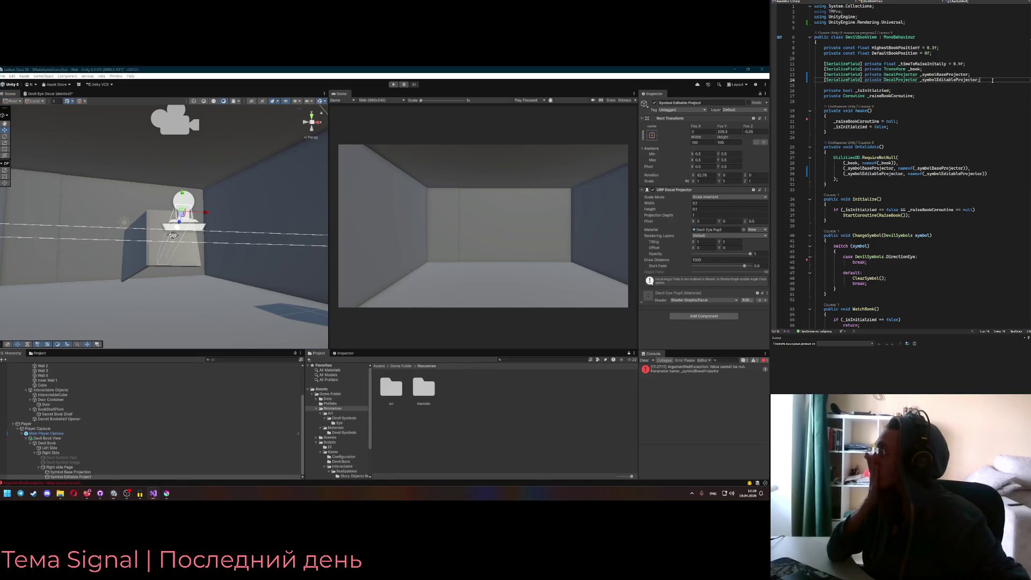
key("shift+Up")
key("shift+Up")
key("Delete")
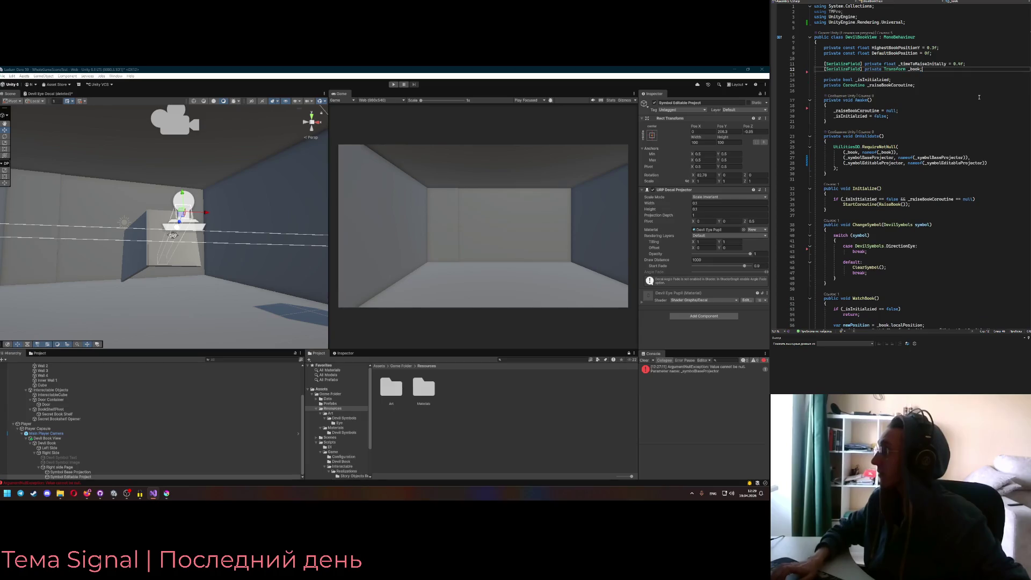
left_click(999, 162)
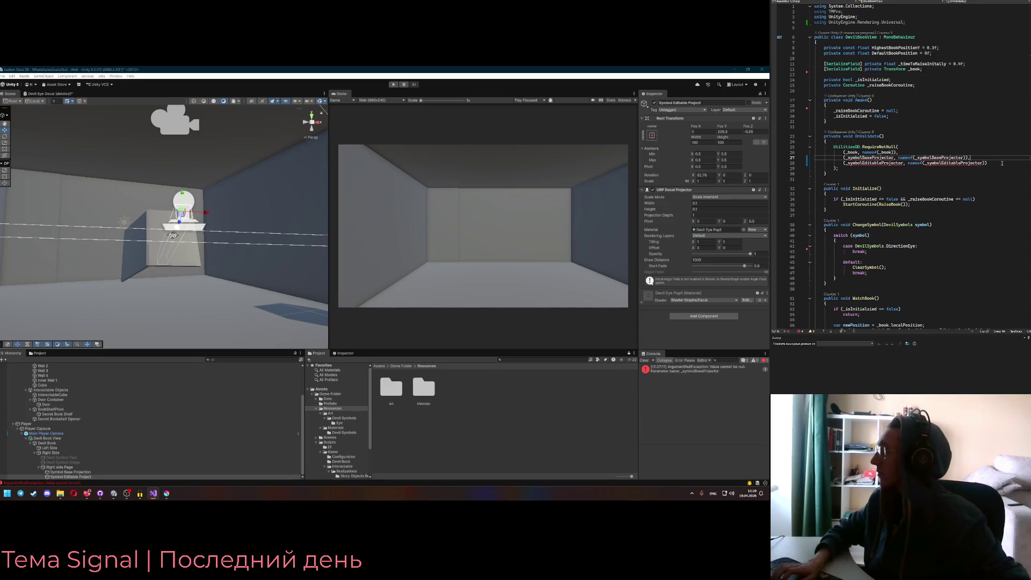
key("shift+Up")
key("shift+Up")
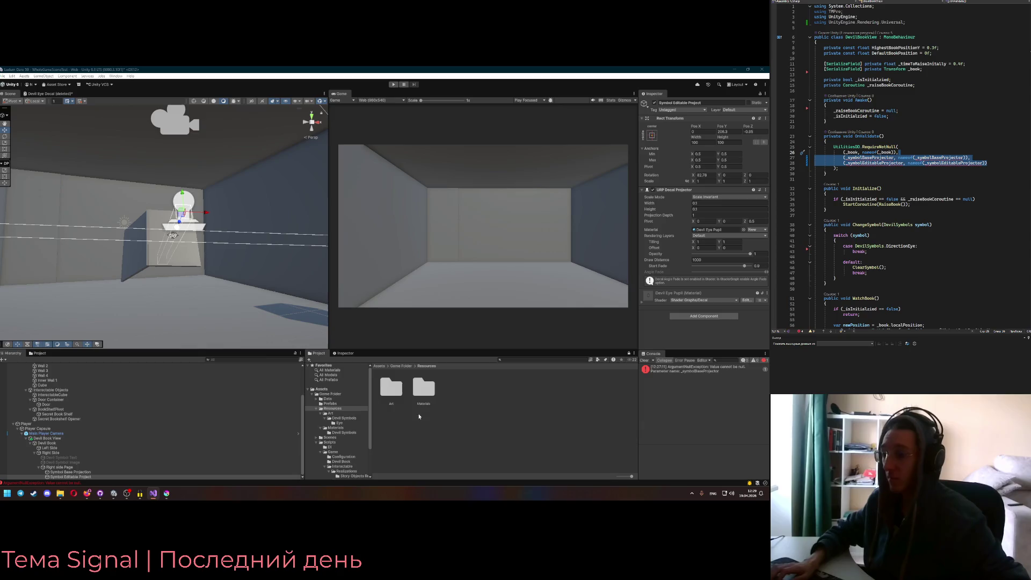
Browse the Project window to Game Folder > Scripts > Game > Devil Book
left_click(406, 366)
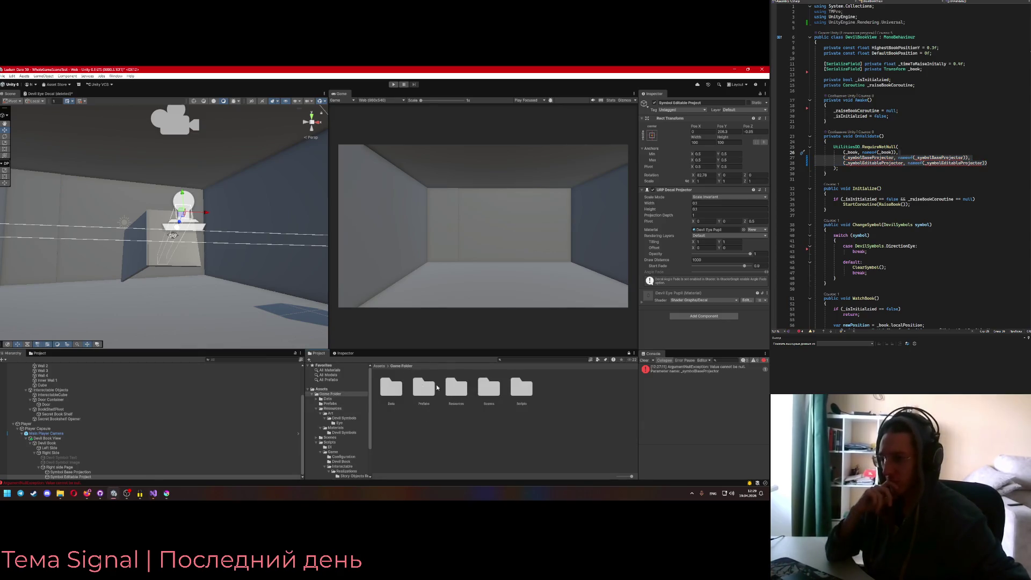
double_click(522, 388)
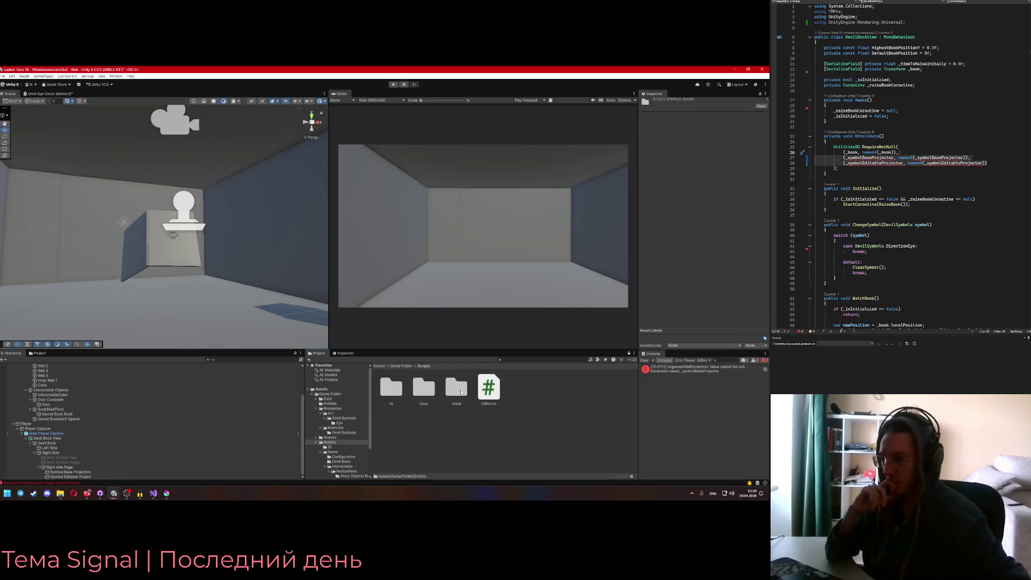
double_click(428, 394)
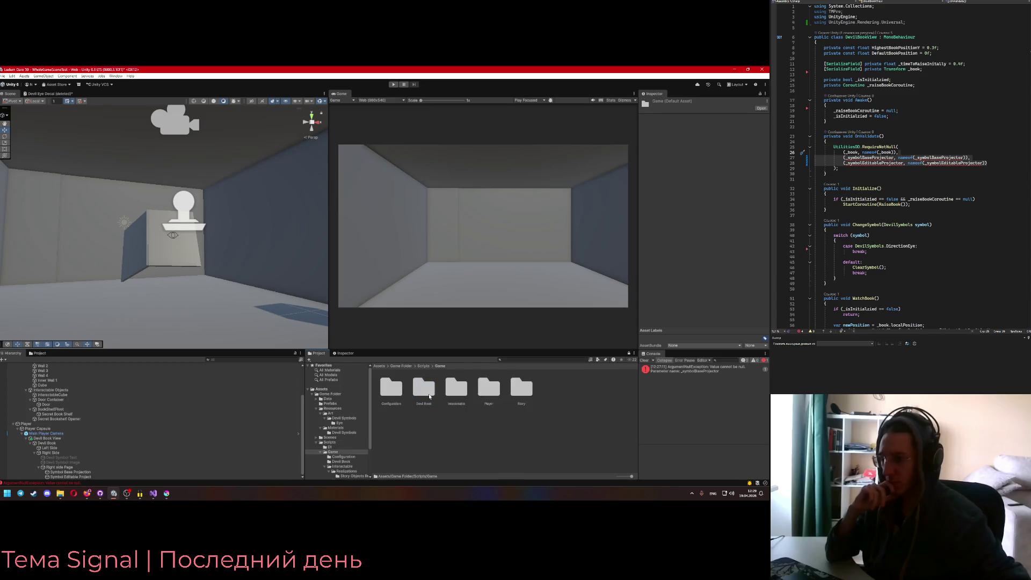
double_click(424, 389)
right_click(449, 414)
Create an empty C# script named DevilSymbolView in the Devil Book folder
mouse_move(522, 243)
left_click(556, 243)
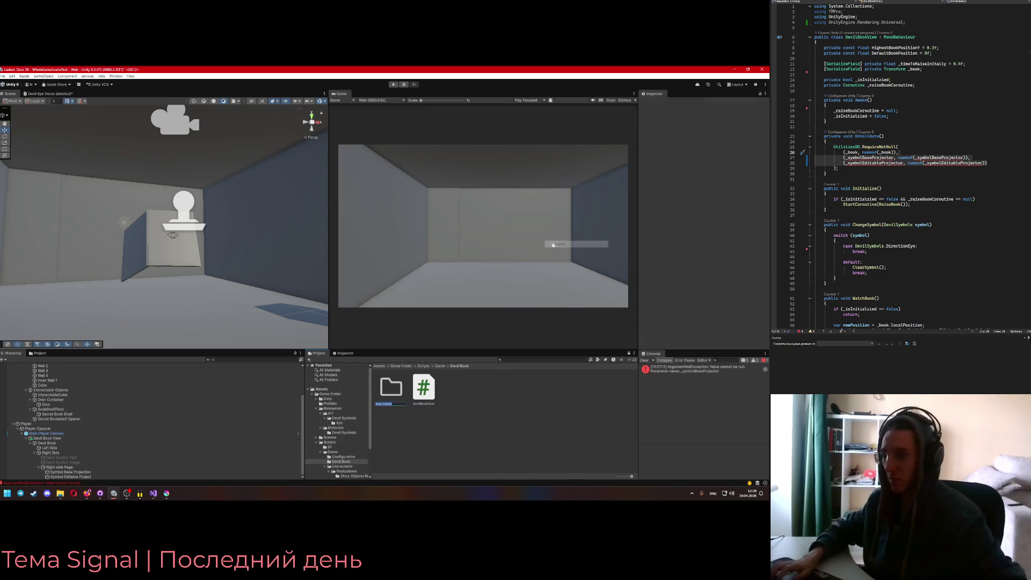
key("Delete")
key("Return")
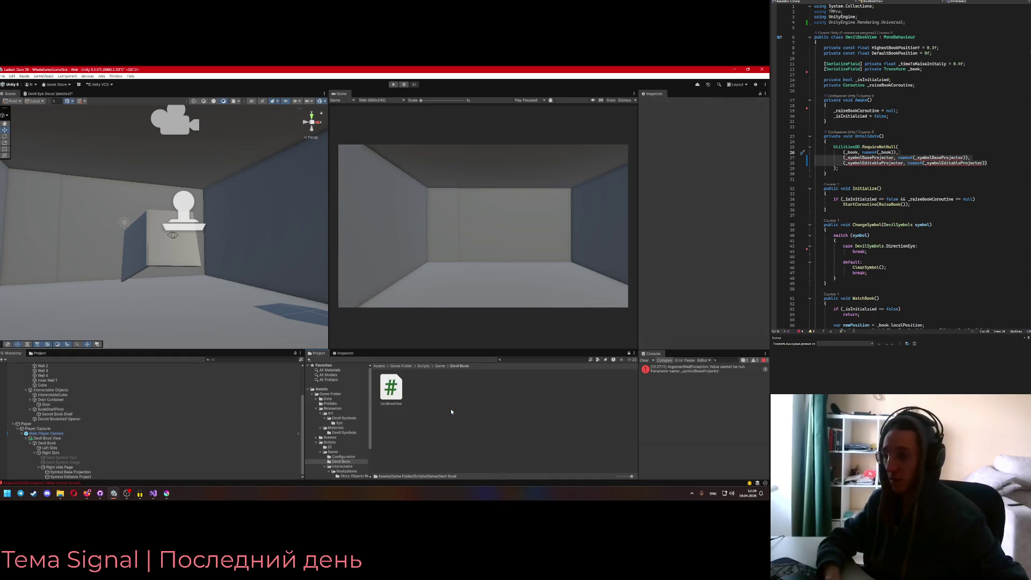
right_click(449, 414)
mouse_move(536, 243)
mouse_move(585, 305)
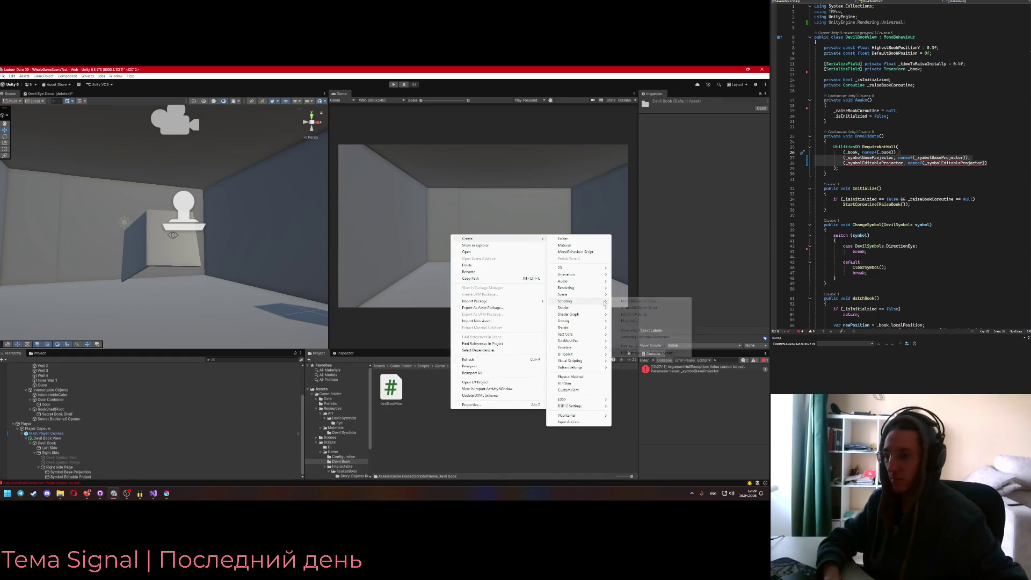
left_click(636, 316)
type("DevilSymbolVie")
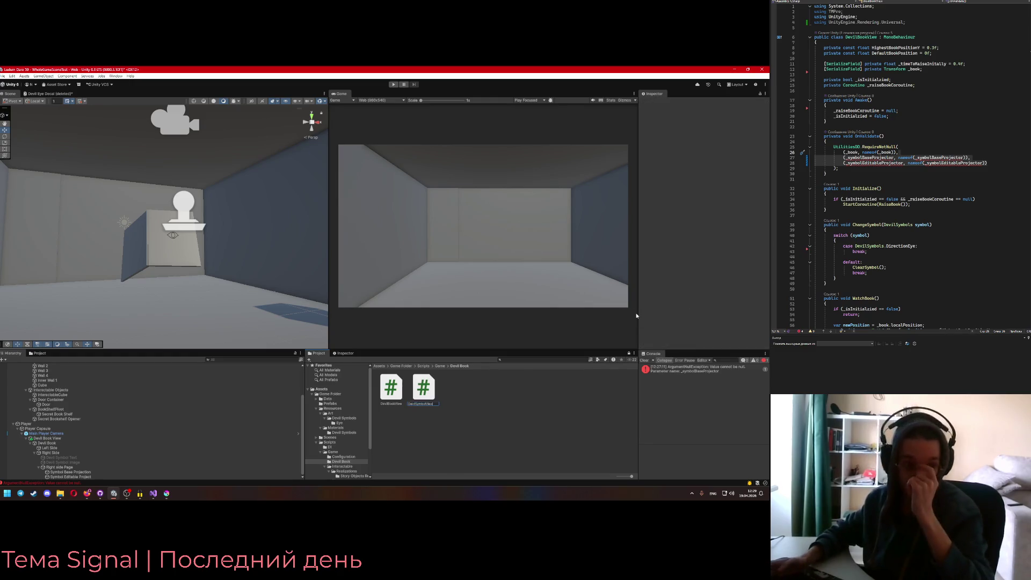
type("w")
key("Return")
key("Return")
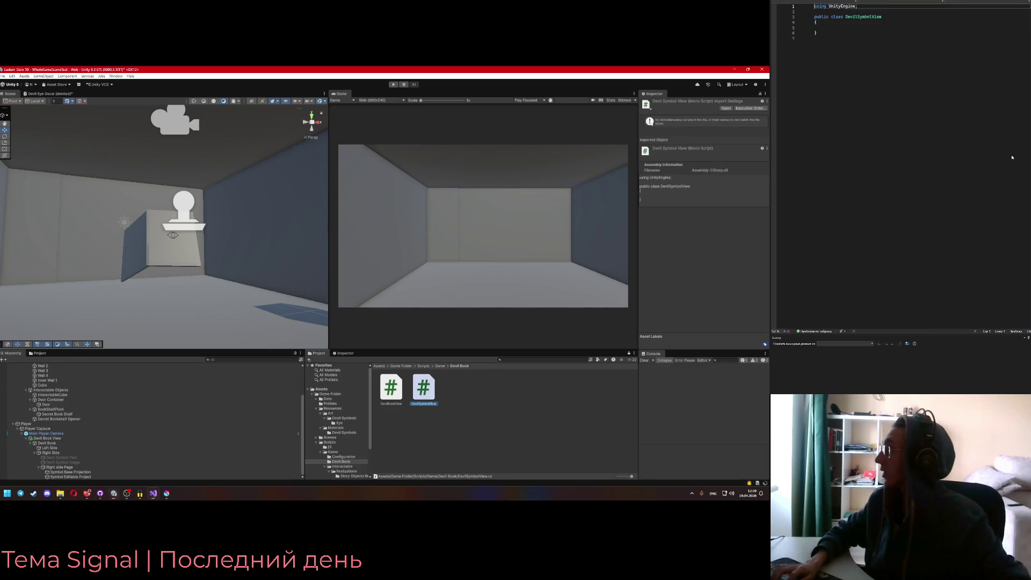
Paste the DecalProjector fields into DevilSymbolView and remove their null-checks from DevilBookView
left_click(851, 33)
type("[SerializeField] private DecalProjector _symbolBaseProjector; [SerializeField] private DecalProjector _symbolEditableProjector;")
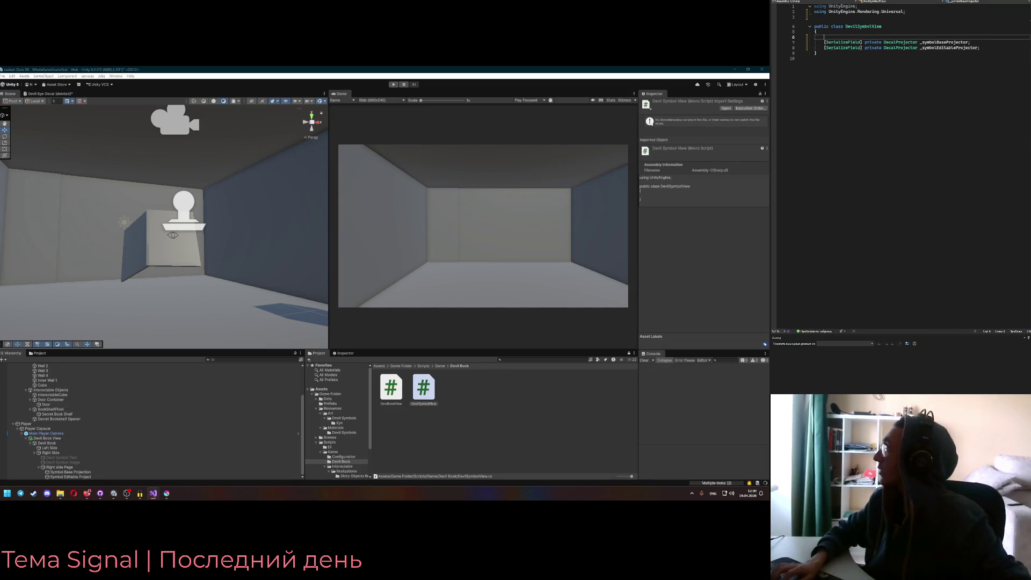
key("BackSpace")
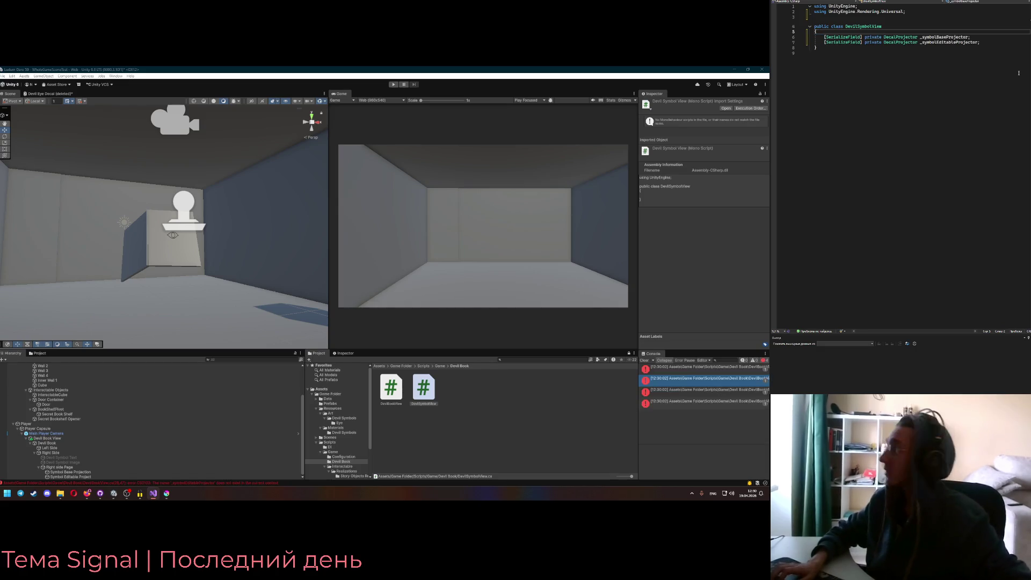
key("ctrl+Tab")
left_click_drag(858, 173, 842, 135)
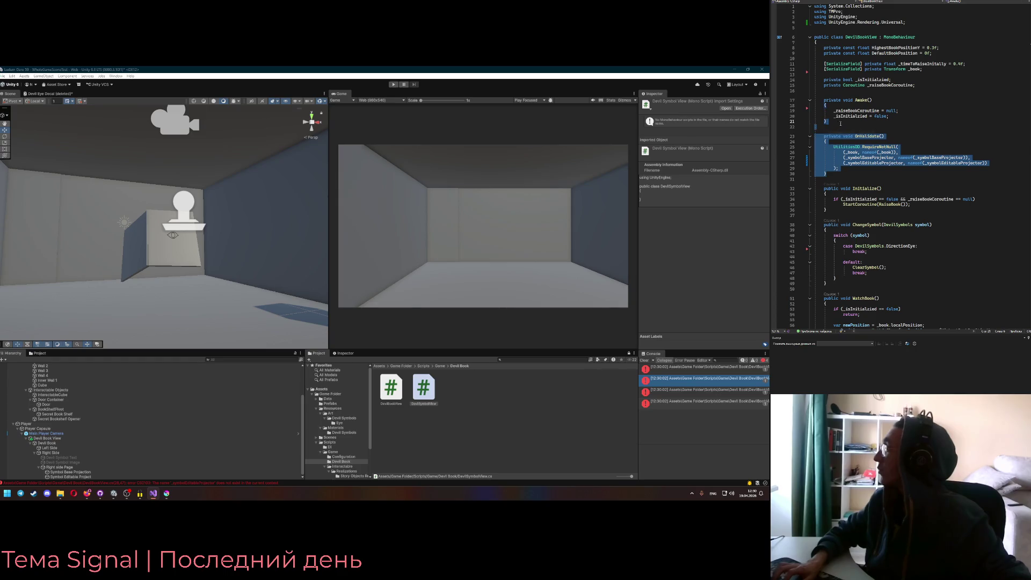
left_click(841, 123)
left_click_drag(988, 163, 896, 153)
key("BackSpace")
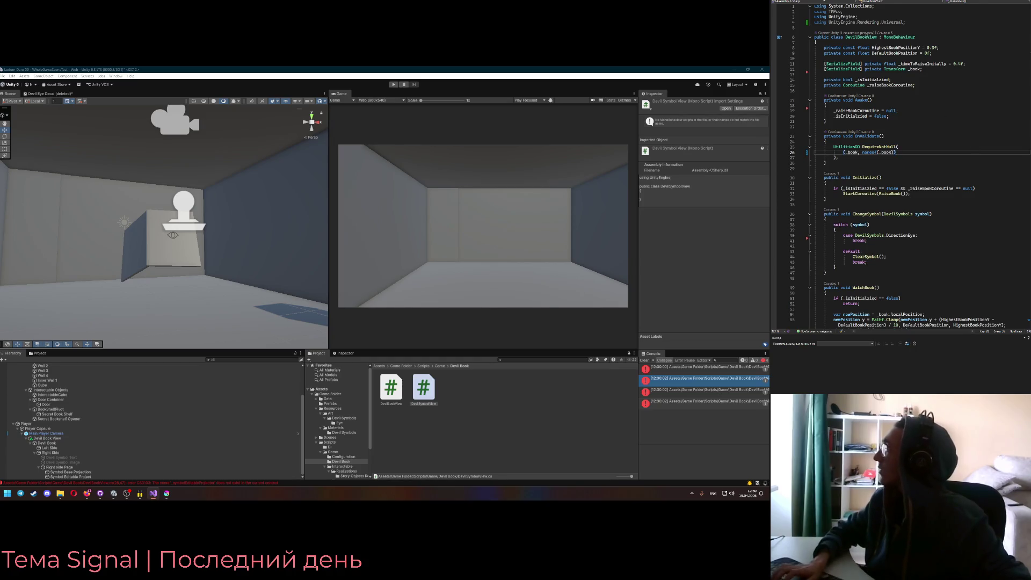
key("ctrl+Tab")
Drop the _book null check from DevilSymbolView and make the class inherit : MonoBehaviour
left_click(902, 72)
key("ctrl+x")
left_click(910, 60)
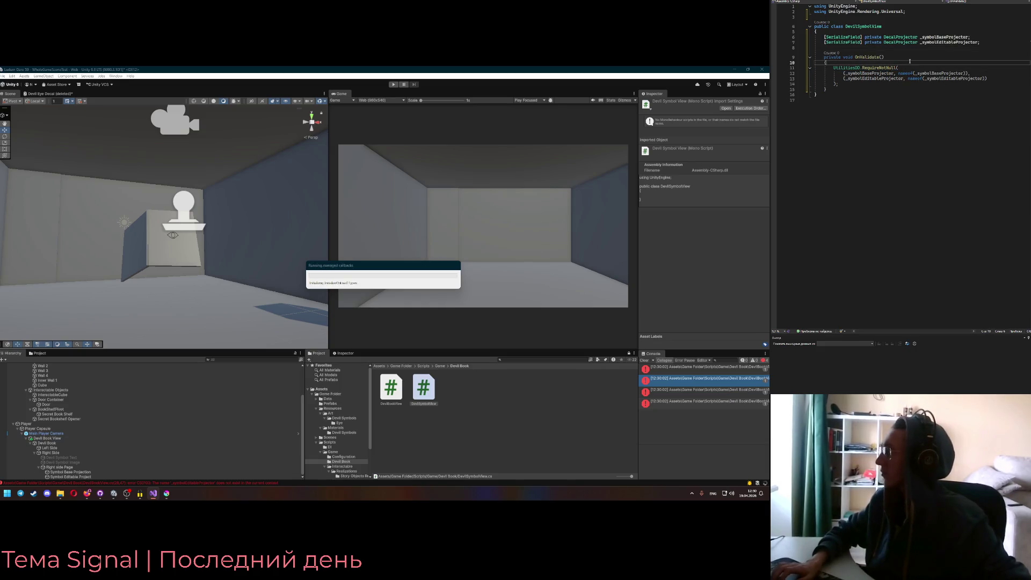
left_click(855, 28)
key("End")
type(": MonoBehaviour")
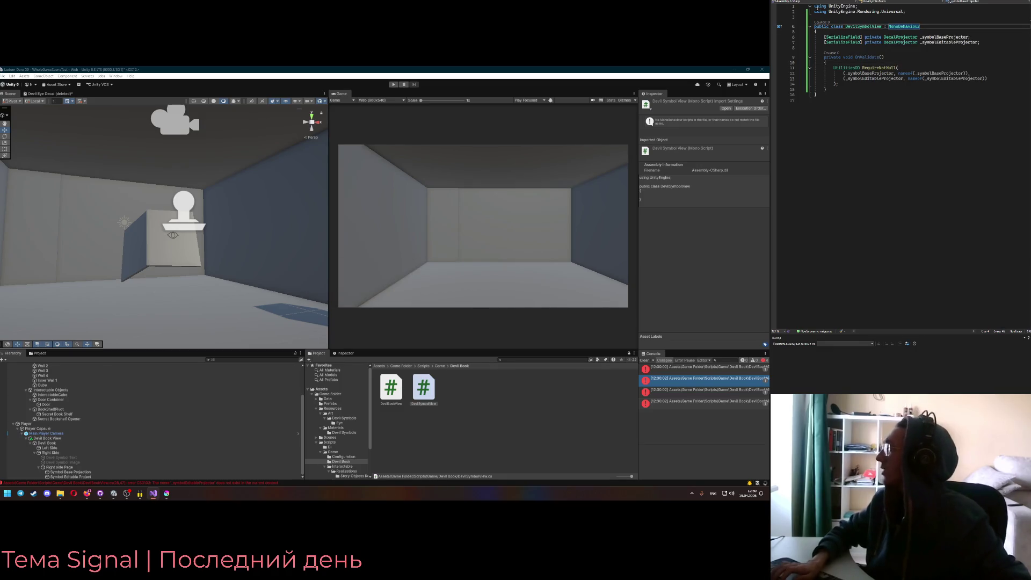
left_click(867, 26)
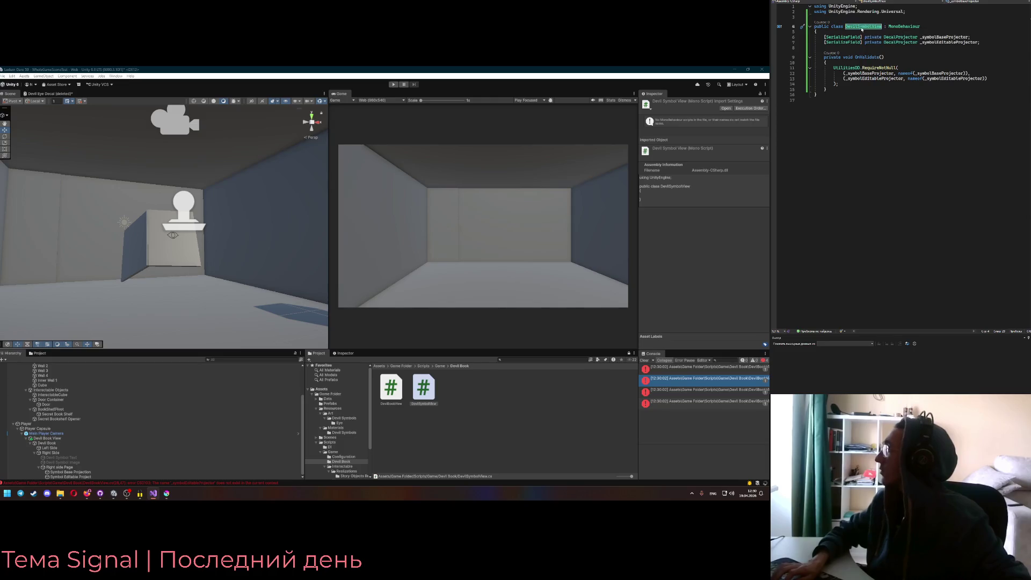
Add a '[SerializeField] private DevilSymbolView _symbolView;' field after _book in DevilBookView
key("ctrl+Tab")
left_click(917, 37)
left_click(935, 69)
key("Return")
type("[SerializeField]")
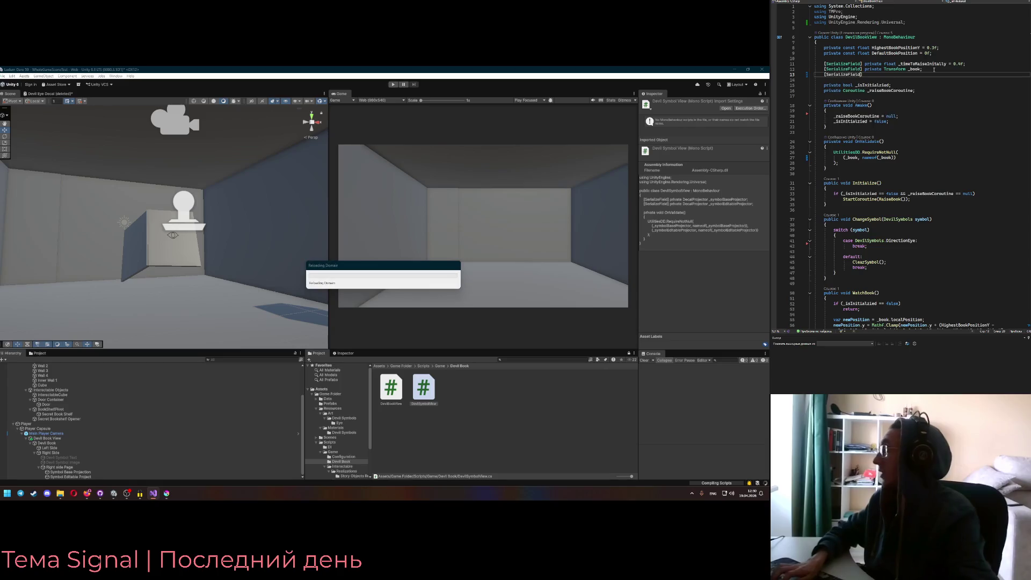
type(" private DevilSymbolView")
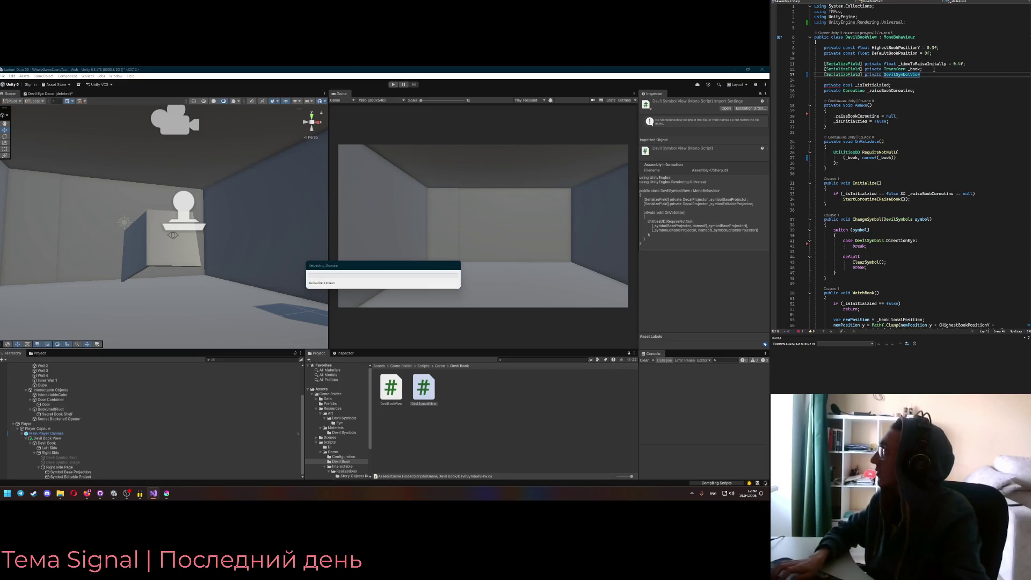
type(" _symbol")
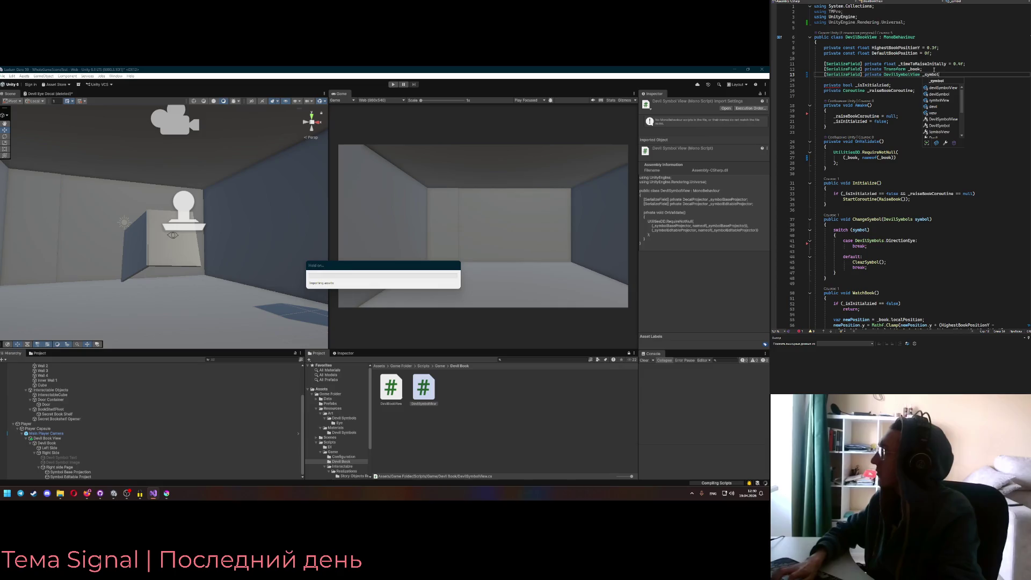
type("View;")
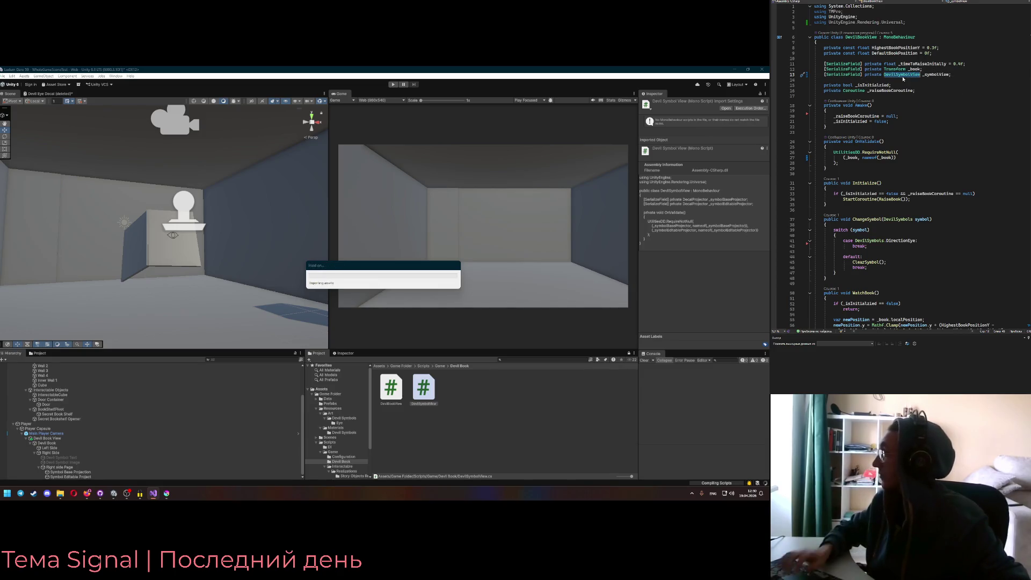
Add (_symbolView, nameof(_symbolView)) to the OnValidate null checks after _book
left_click(824, 133)
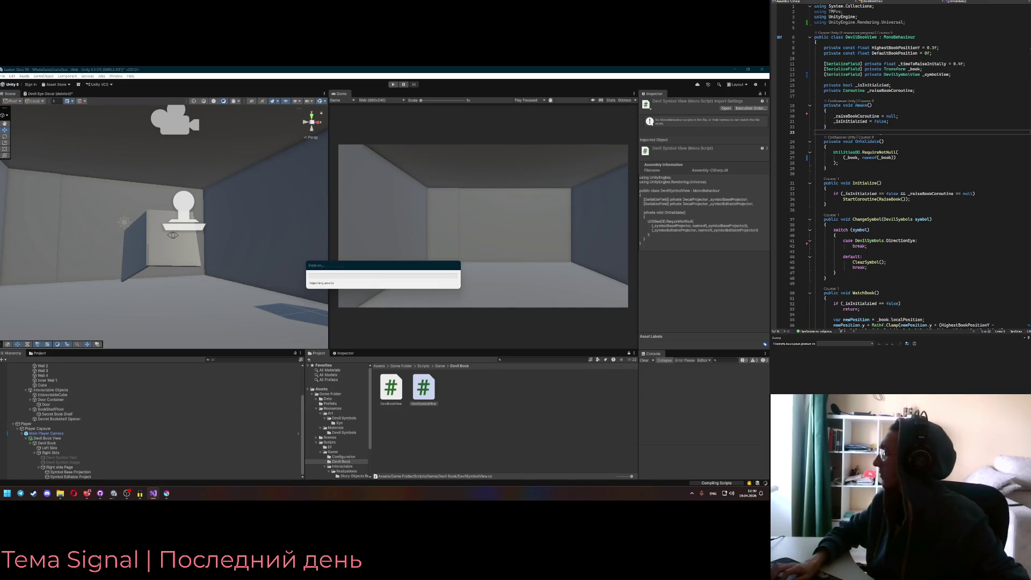
left_click(906, 105)
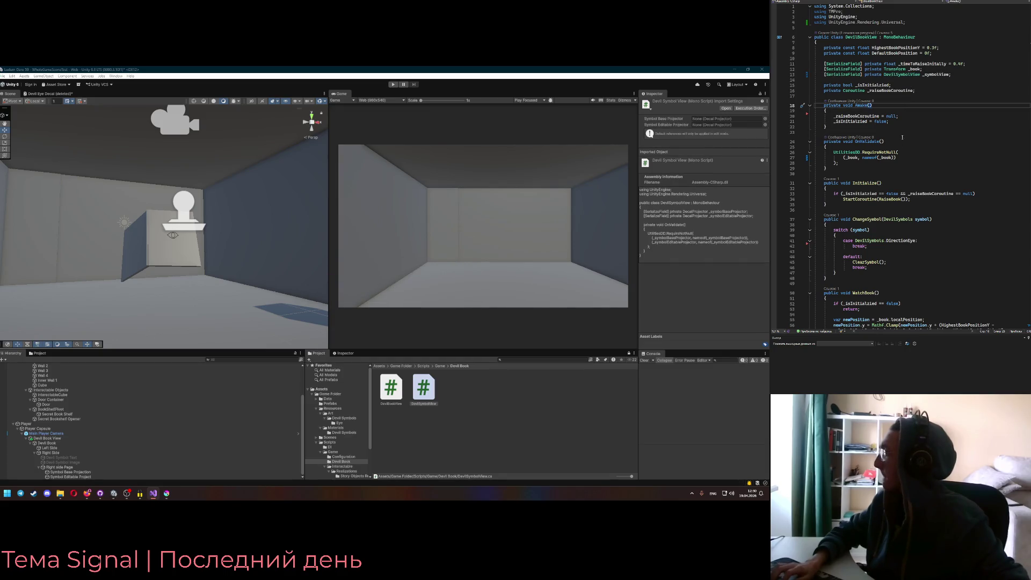
double_click(901, 74)
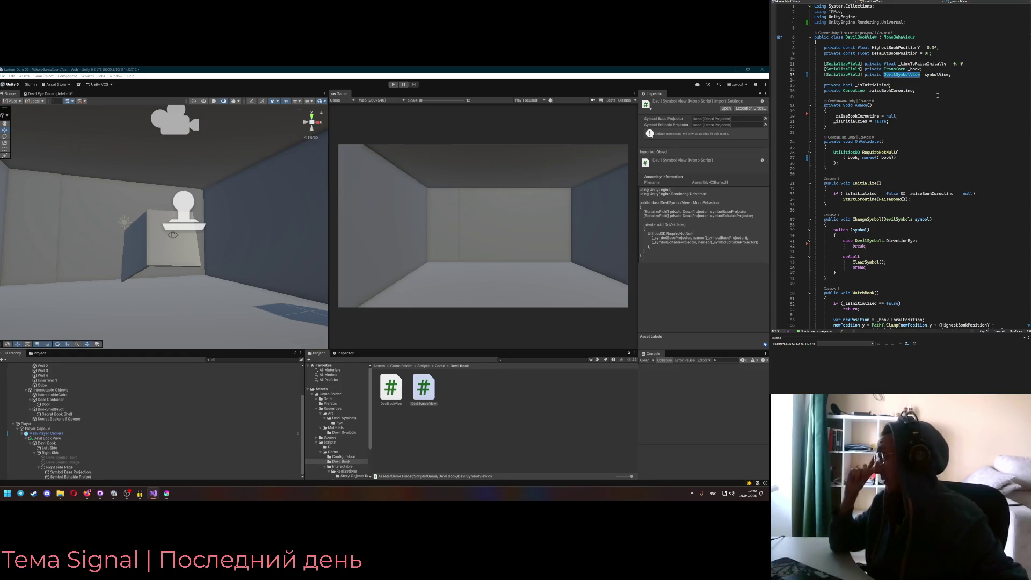
key("ctrl+Right")
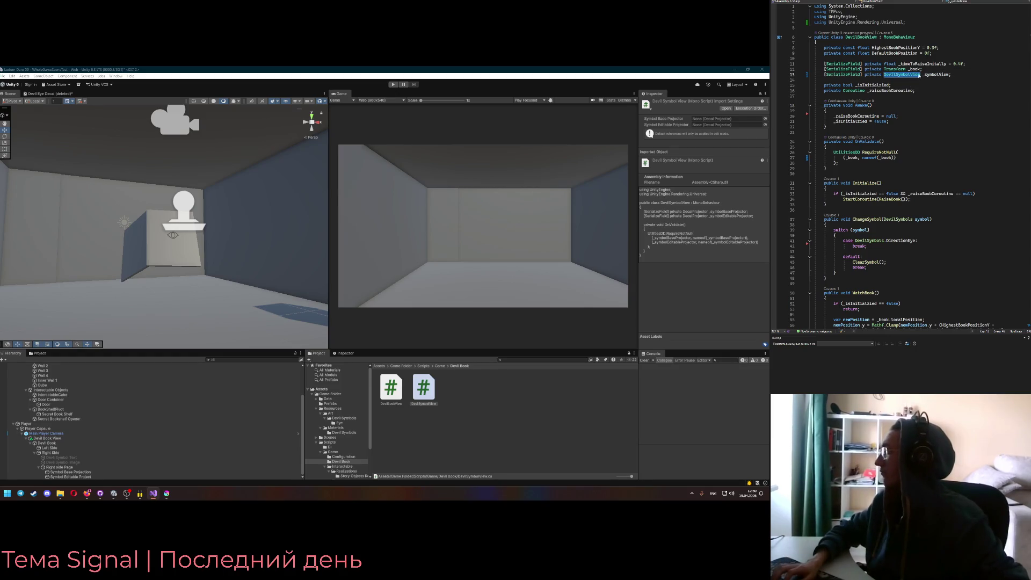
left_click(915, 159)
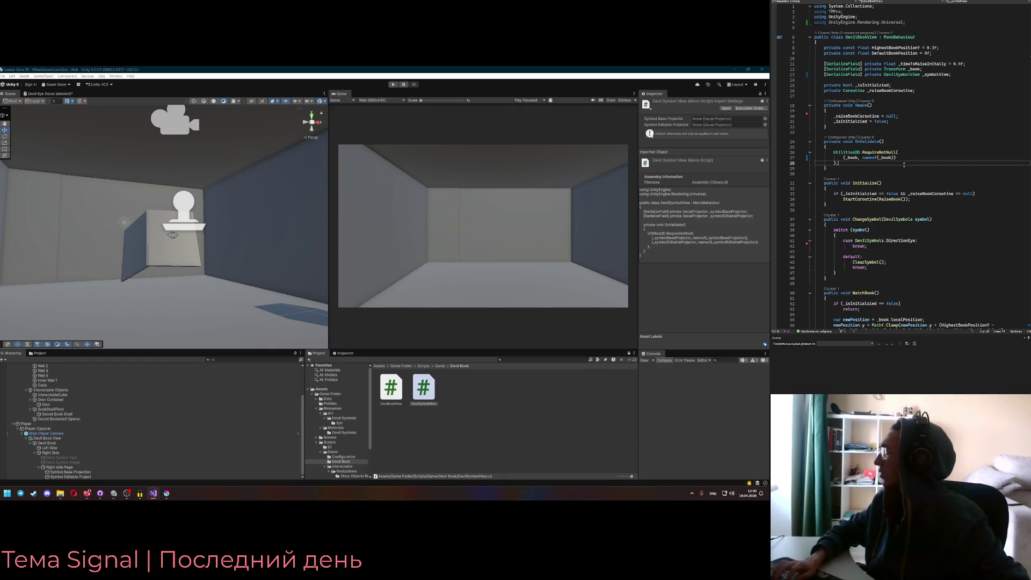
type(",")
key("Return")
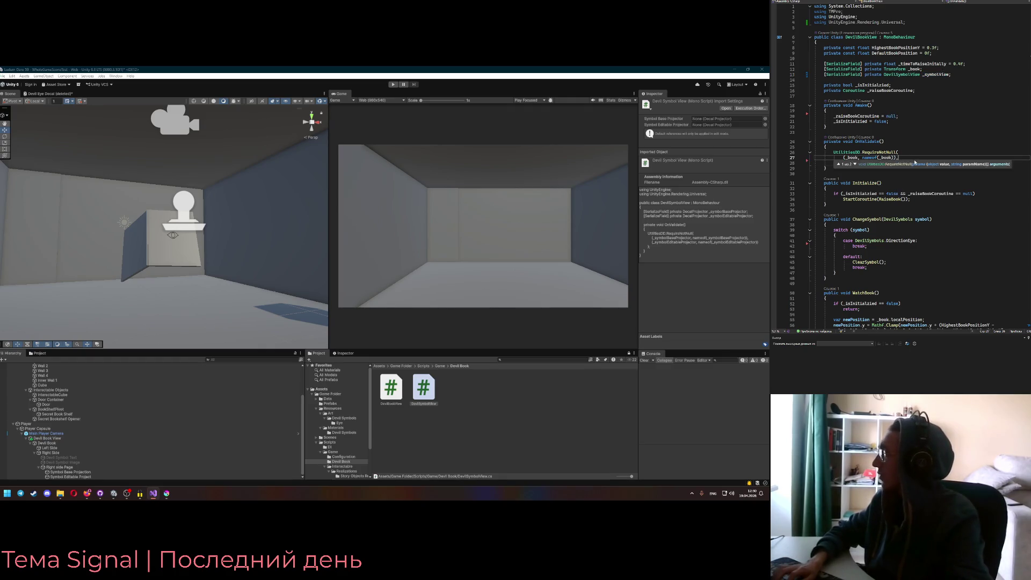
type("(_symbolView, nameof(")
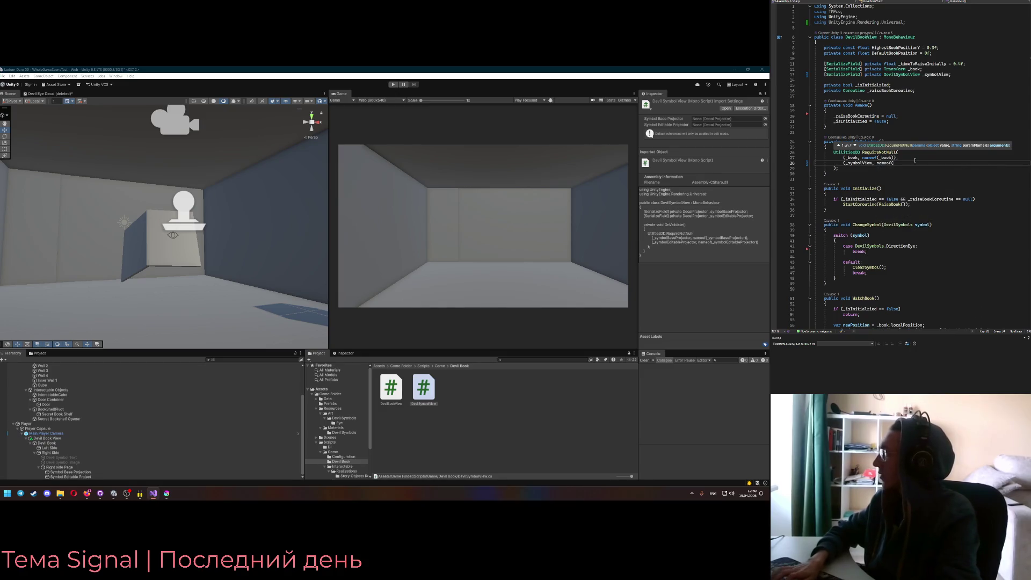
type("_symbolView))")
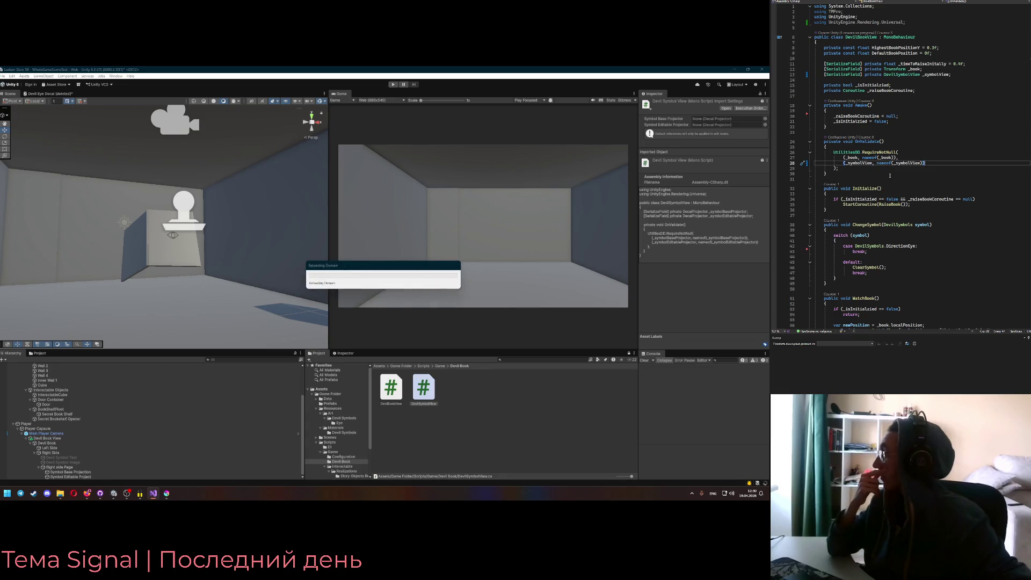
Jump to the DevilSymbolView class definition
scroll(894, 173, "down", 2)
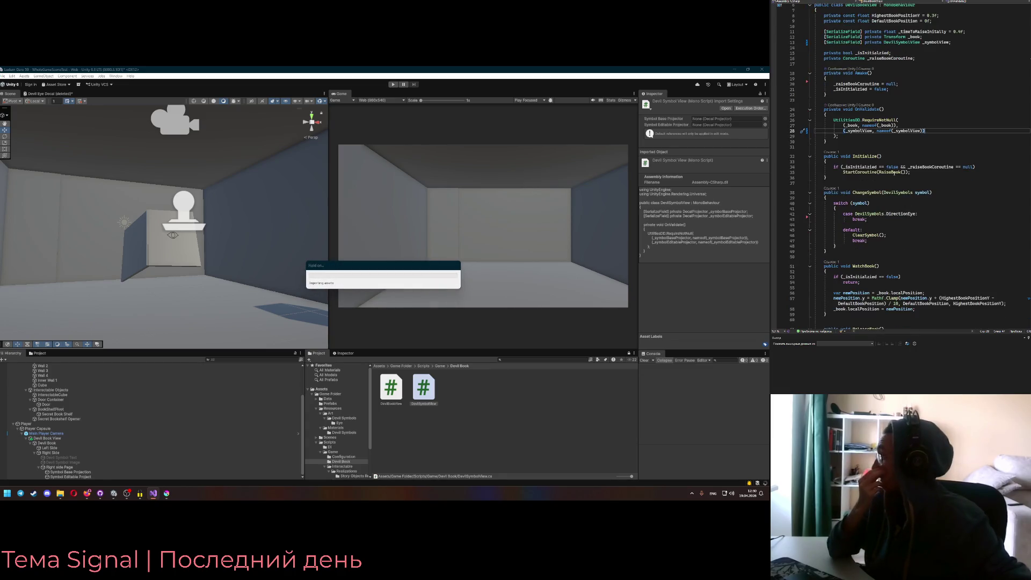
scroll(894, 173, "down", 2)
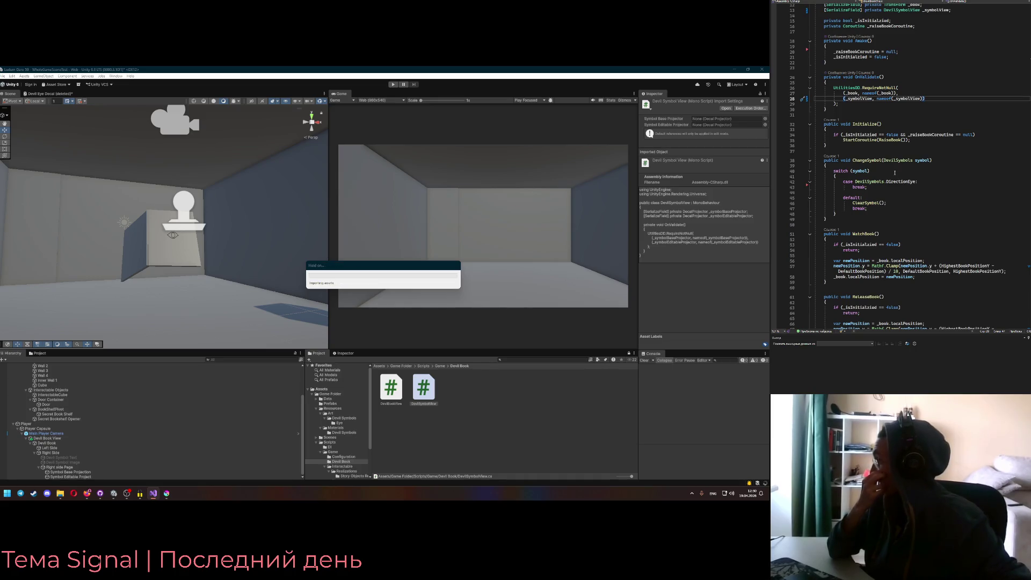
scroll(894, 173, "down", 2)
scroll(891, 173, "up", 4)
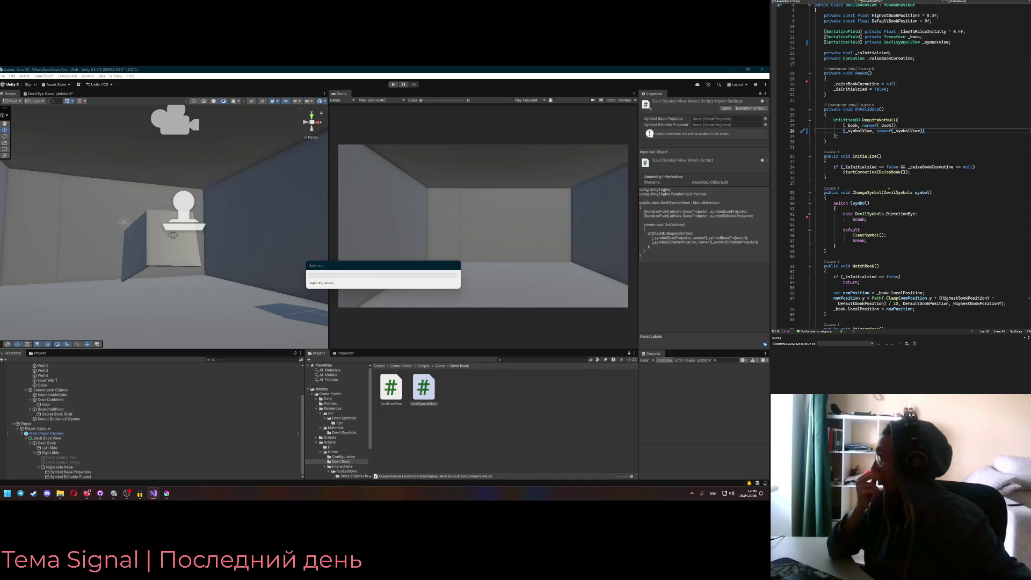
left_click(848, 214)
left_click(893, 42, "ctrl")
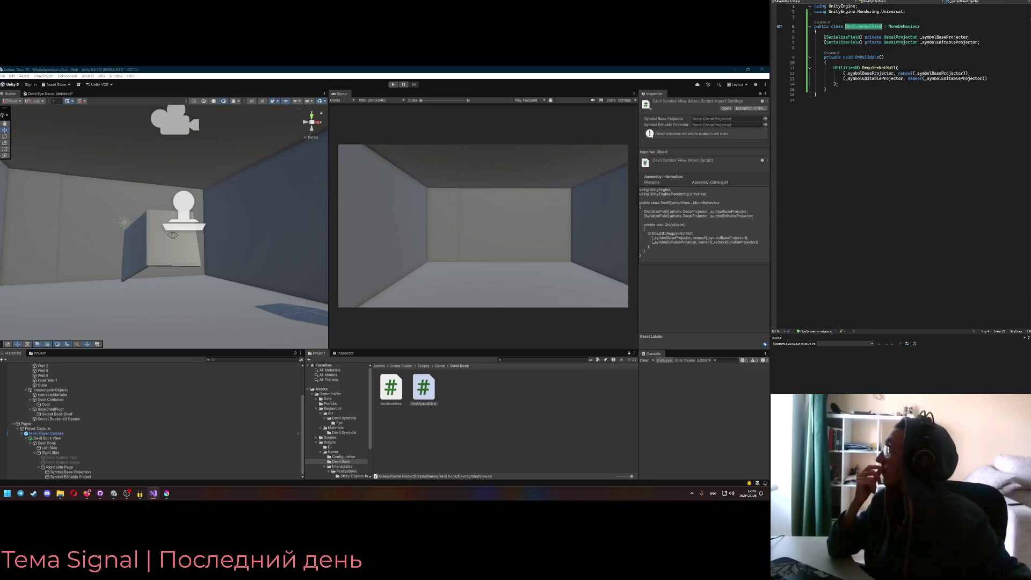
Add a References header above the projector fields in DevilSymbolView
left_click(859, 91)
key("ctrl+Tab")
key("ctrl+Tab")
left_click(967, 31)
key("Return")
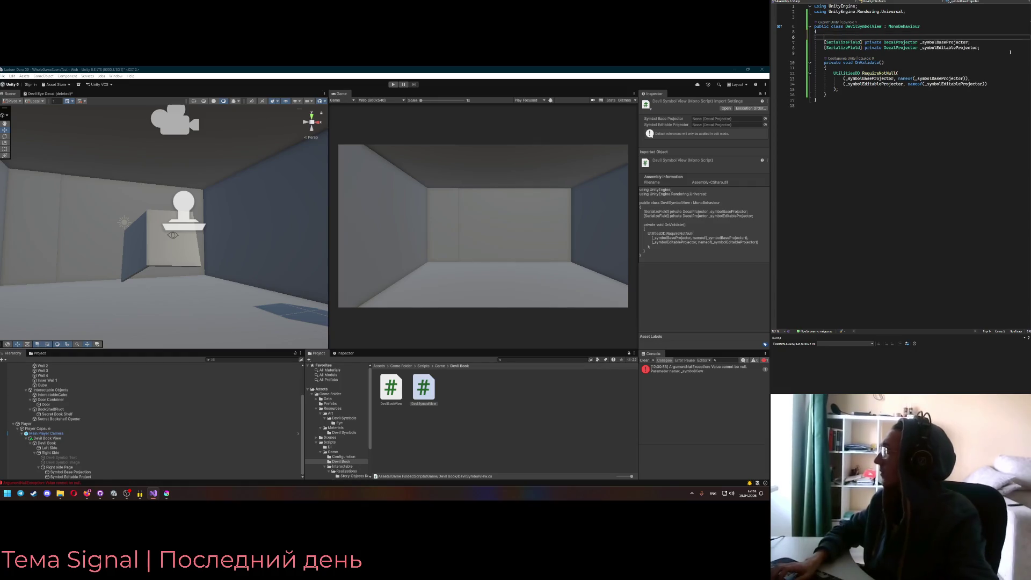
type("Header")
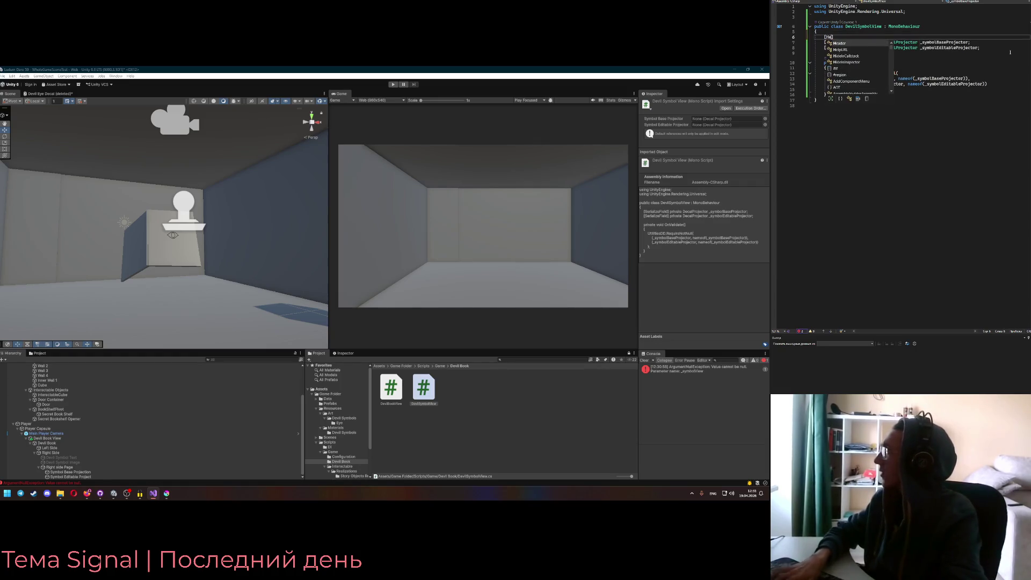
type("(\"References")
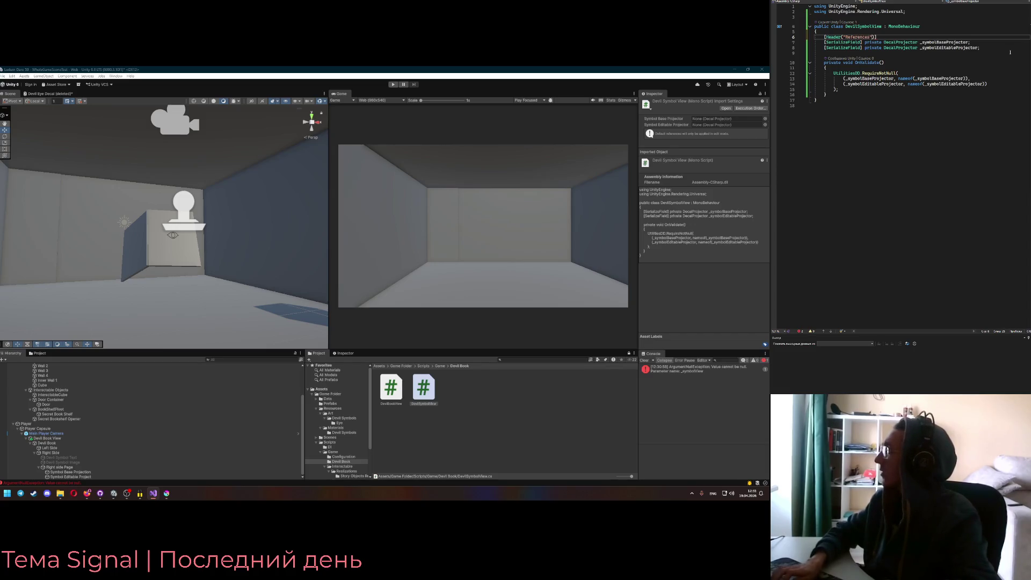
Add a Materials header below the projector fields and start a '[SerializeField] private' declaration
left_click(1001, 48)
key("Return")
type("[")
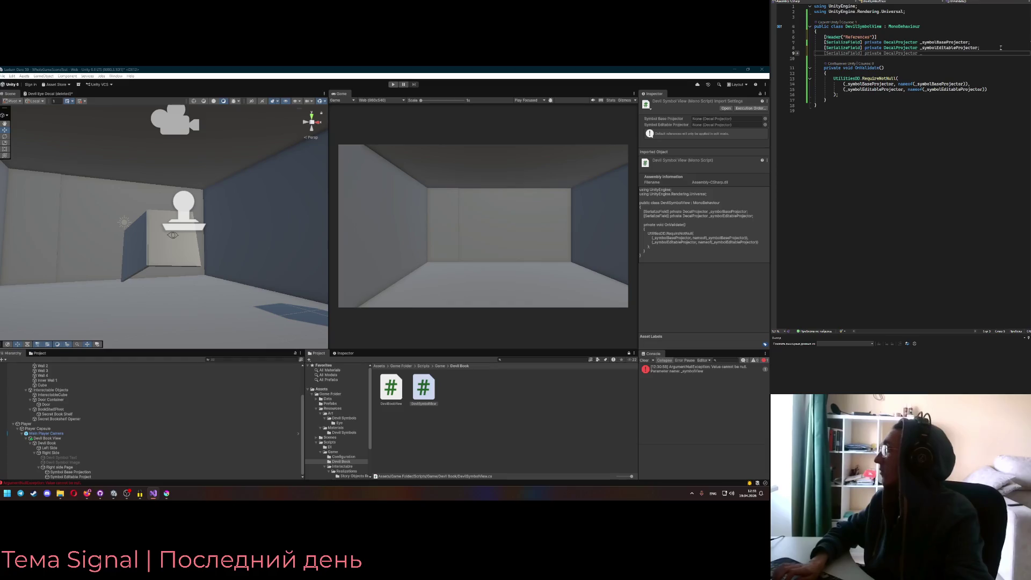
type("Header(")
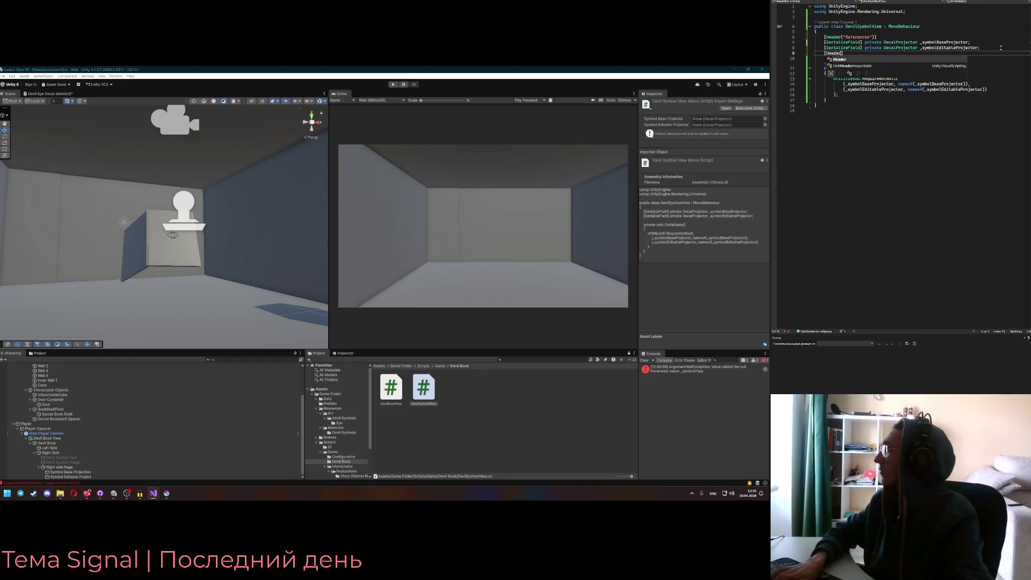
type("\"Materia")
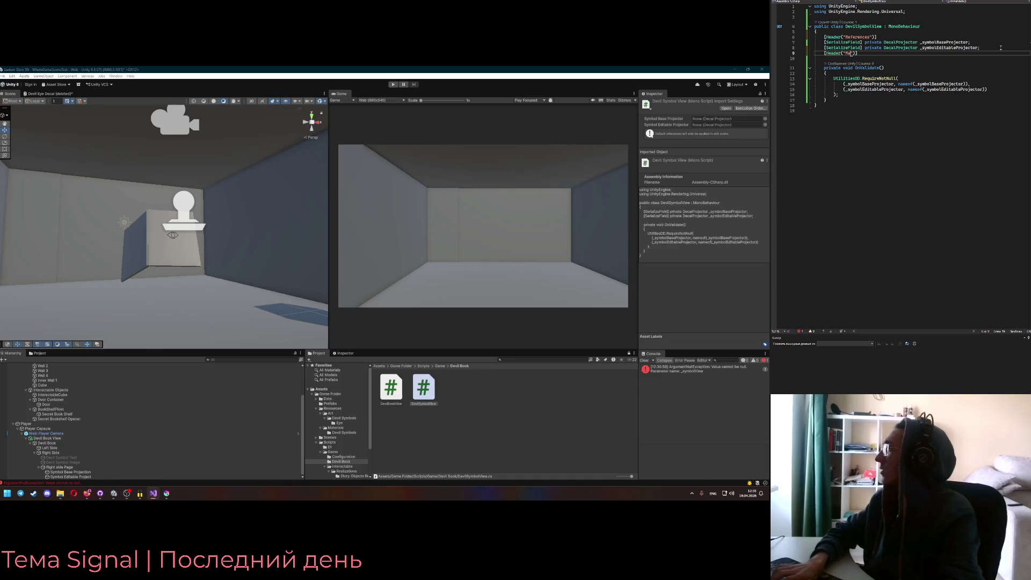
type("ls")
key("Return")
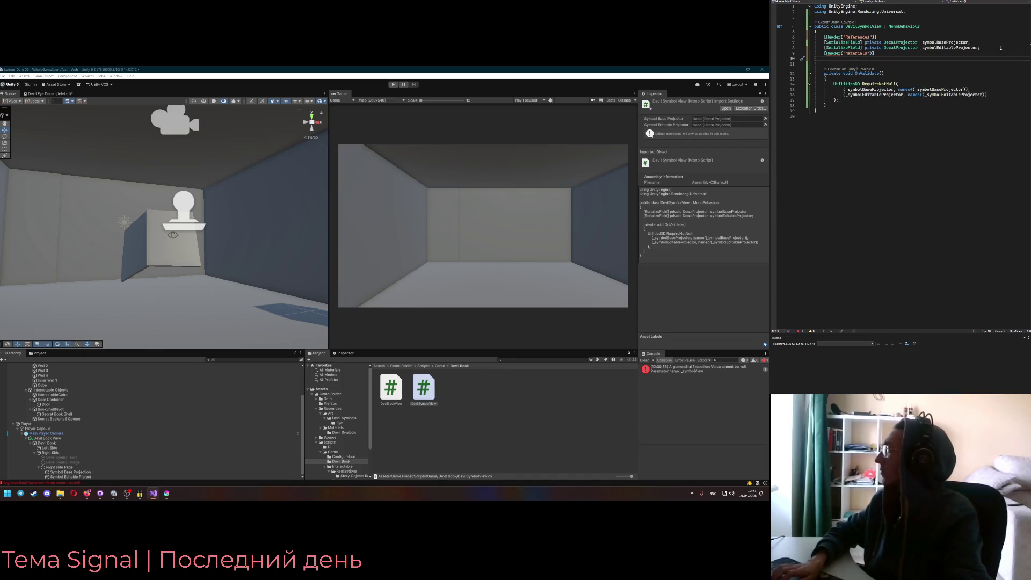
type("[SerializeField]")
key("Return")
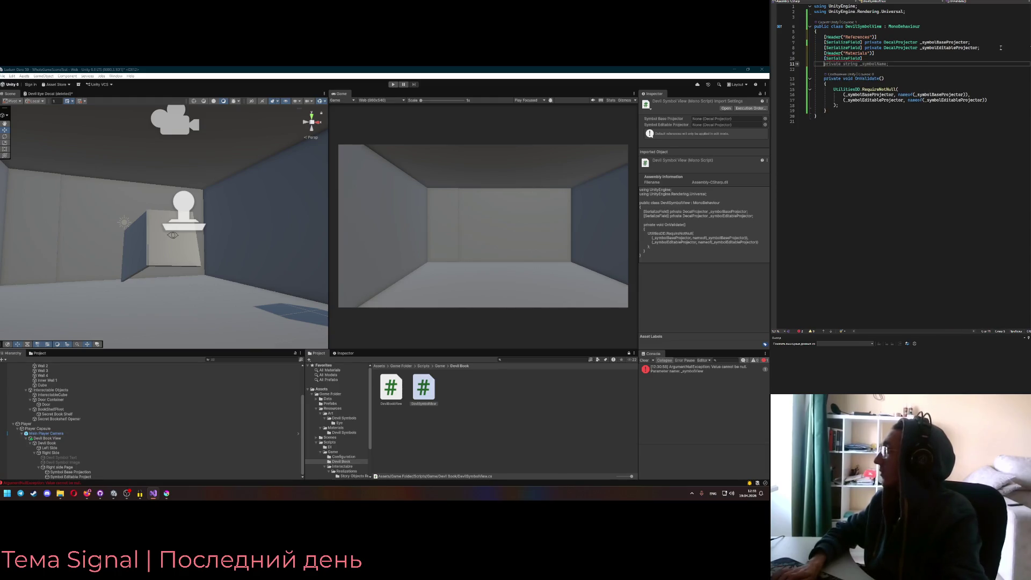
key("BackSpace")
type("private")
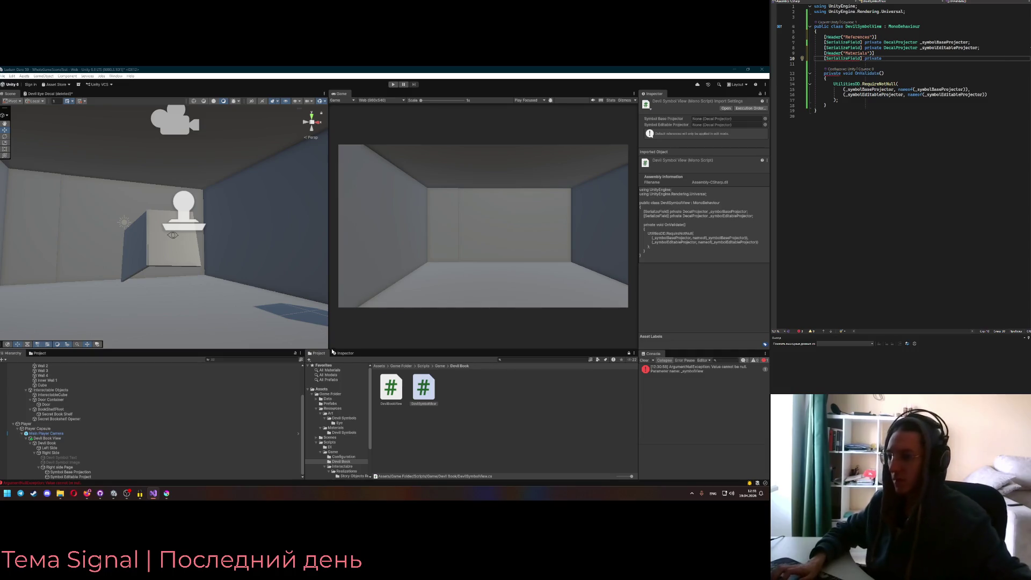
Set the new field's type to Material after briefly trying a decal type
left_click(402, 366)
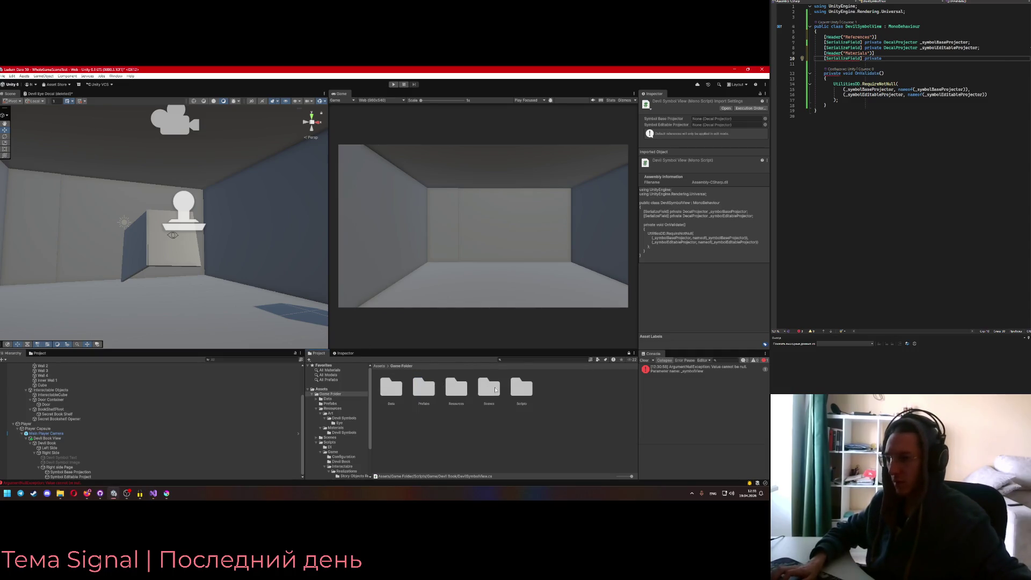
key("alt+Tab")
type("Mate")
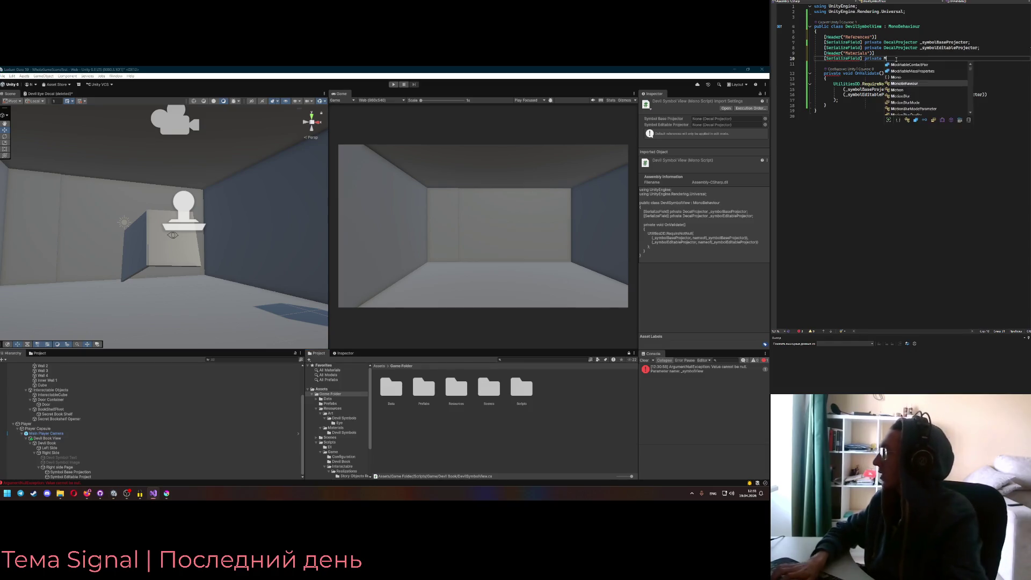
key("Tab")
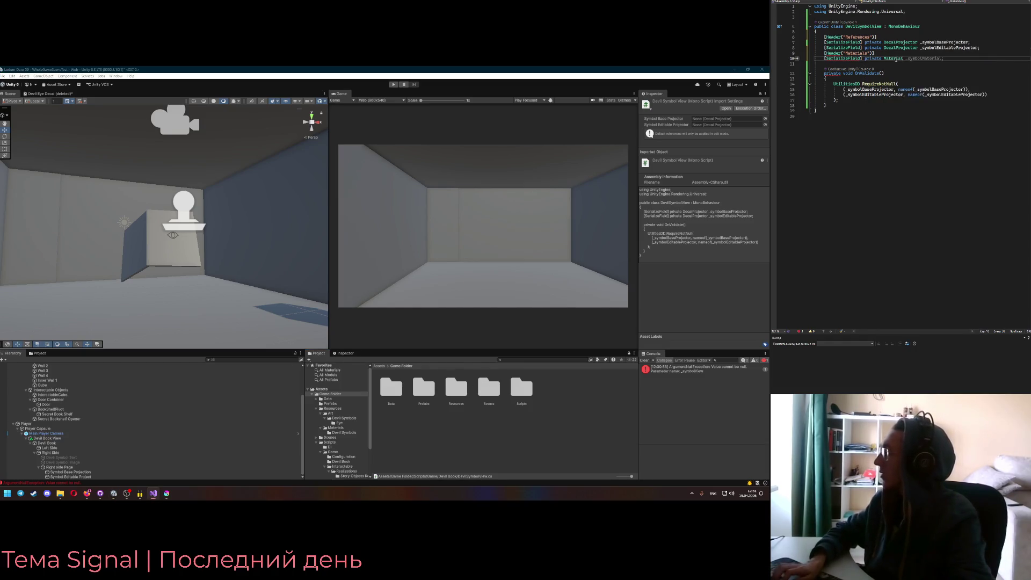
key("BackSpace")
key("BackSpace")
type("DecalMa")
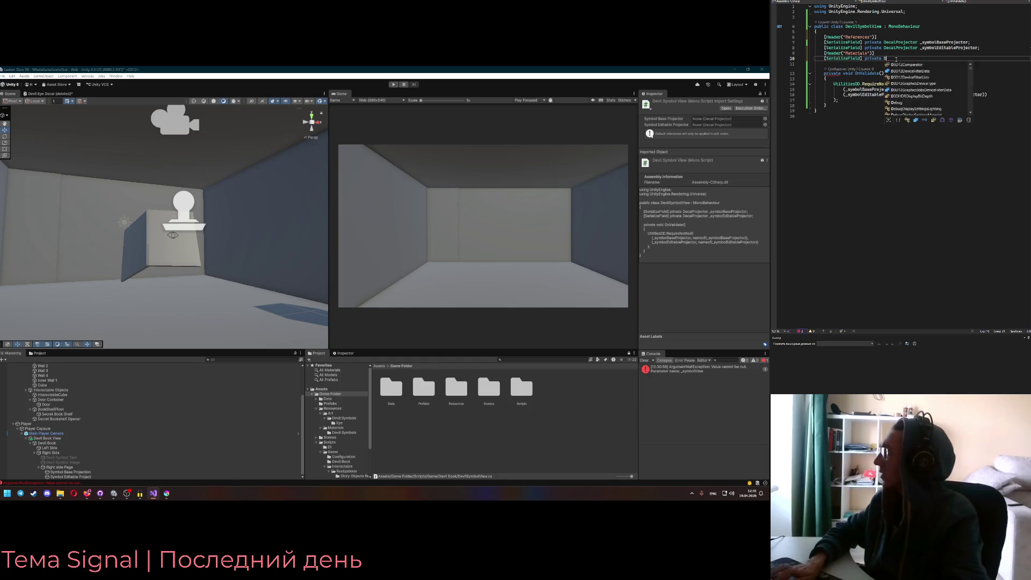
key("BackSpace")
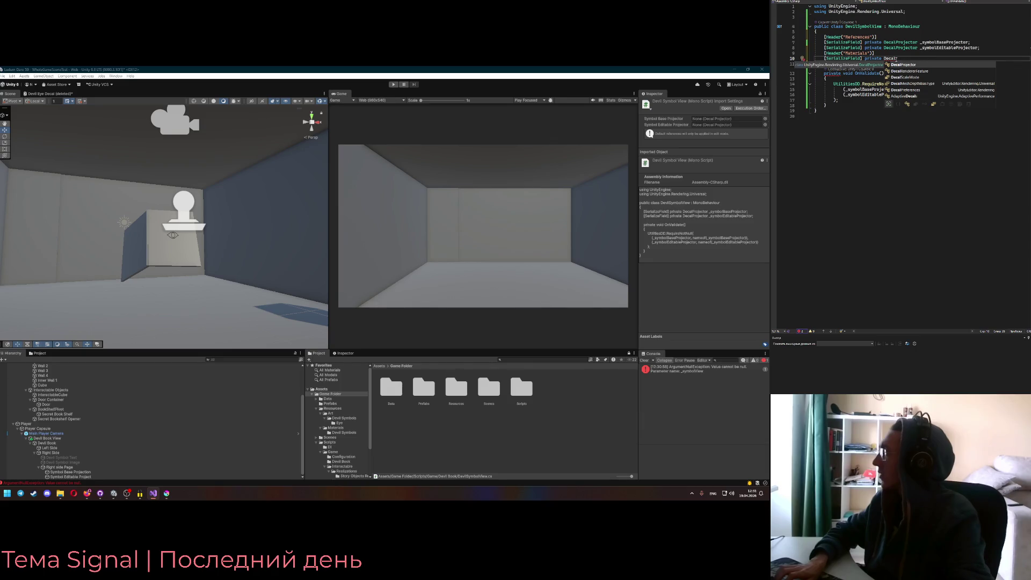
key("BackSpace")
key("BackSpace")
key("BackSpace")
type("Material _")
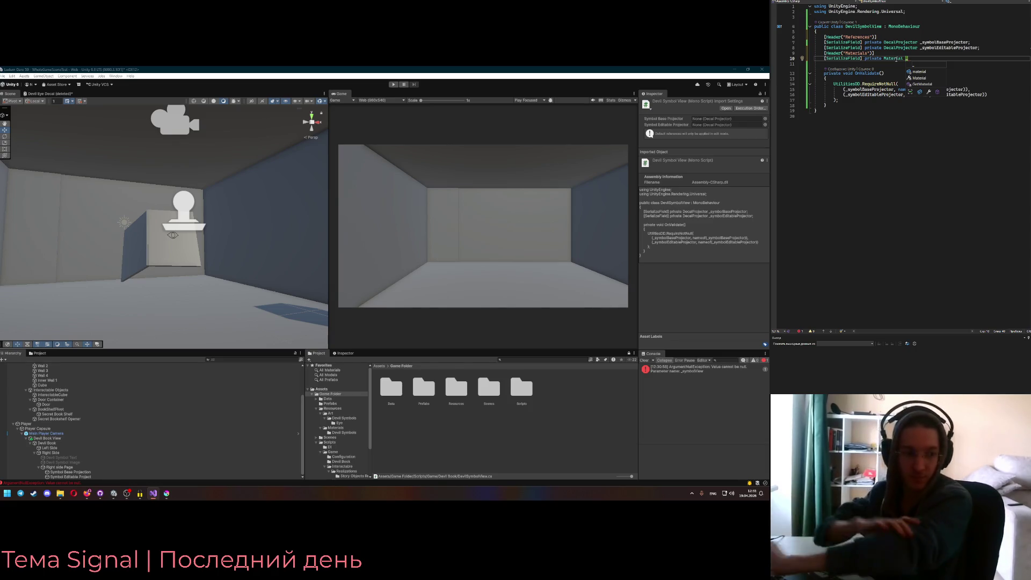
left_click(177, 226)
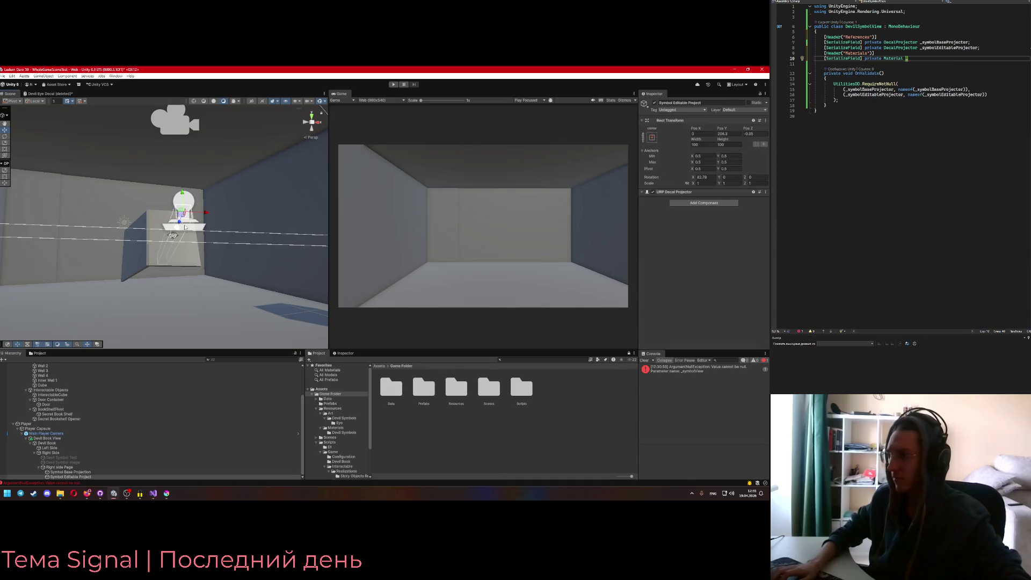
Preview Font Material and Sprites-Mask, then assign Devil Eye Base to the Symbol Editable Project decal
left_click(743, 233)
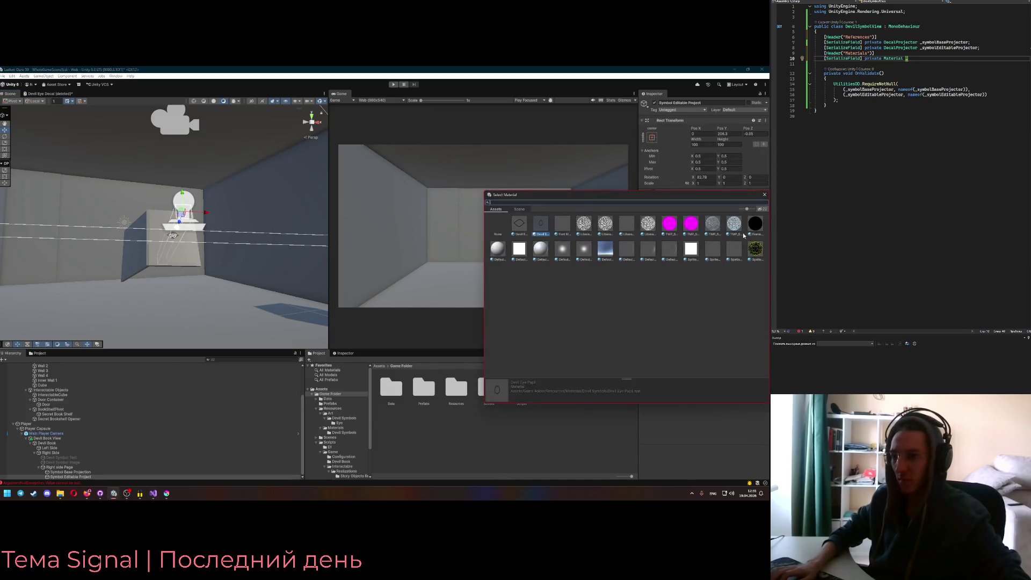
left_click(557, 228)
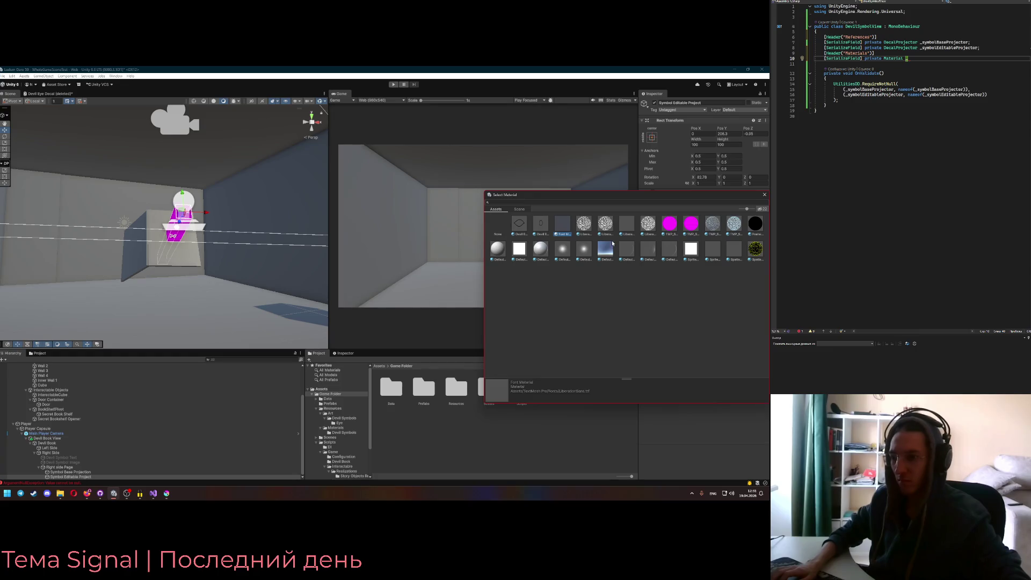
left_click(716, 252)
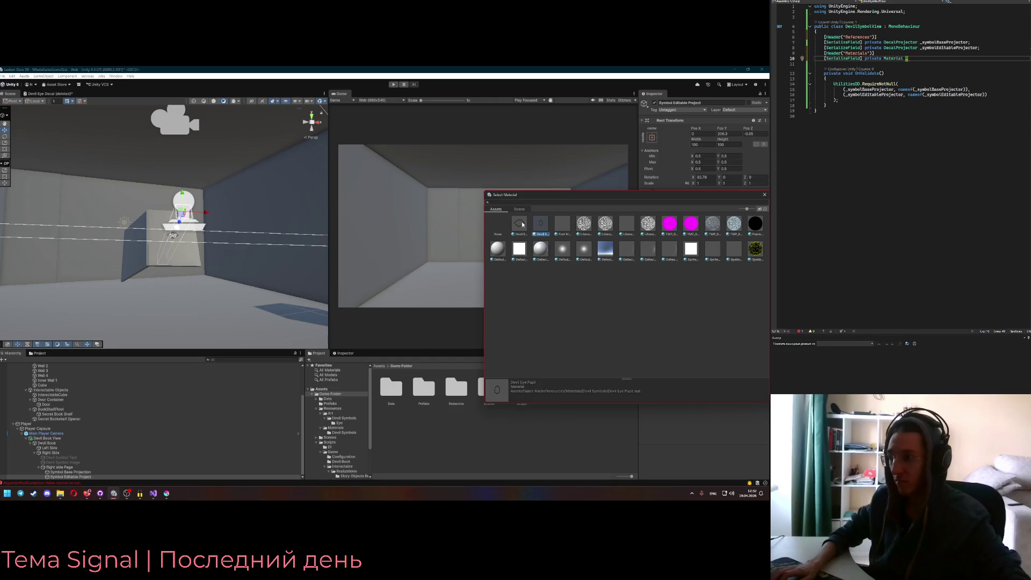
double_click(540, 225)
left_click_drag(273, 247, 263, 251)
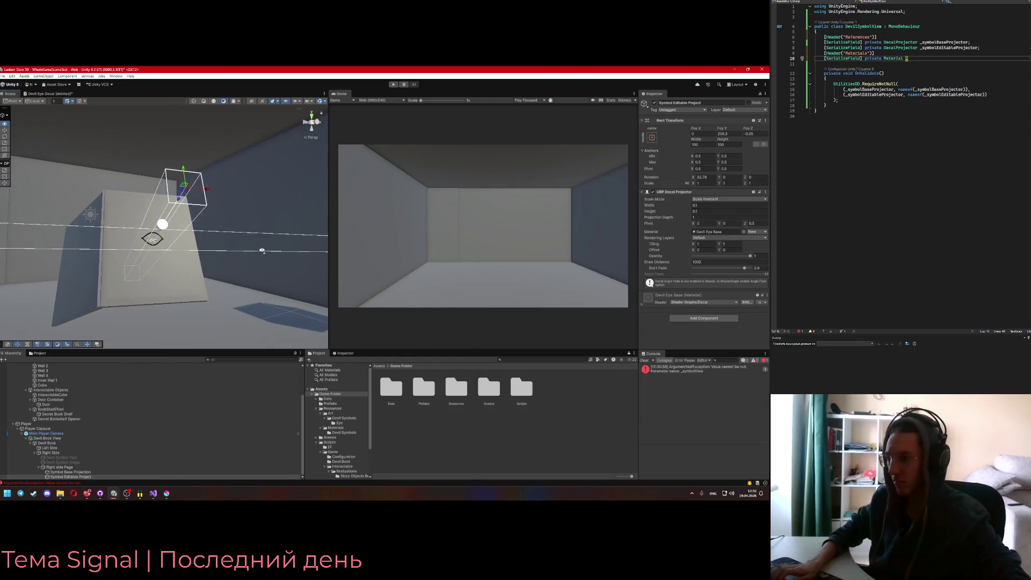
Preview Devil Eye Pupil, set the decal's material to None, and enter Play mode
left_click(743, 232)
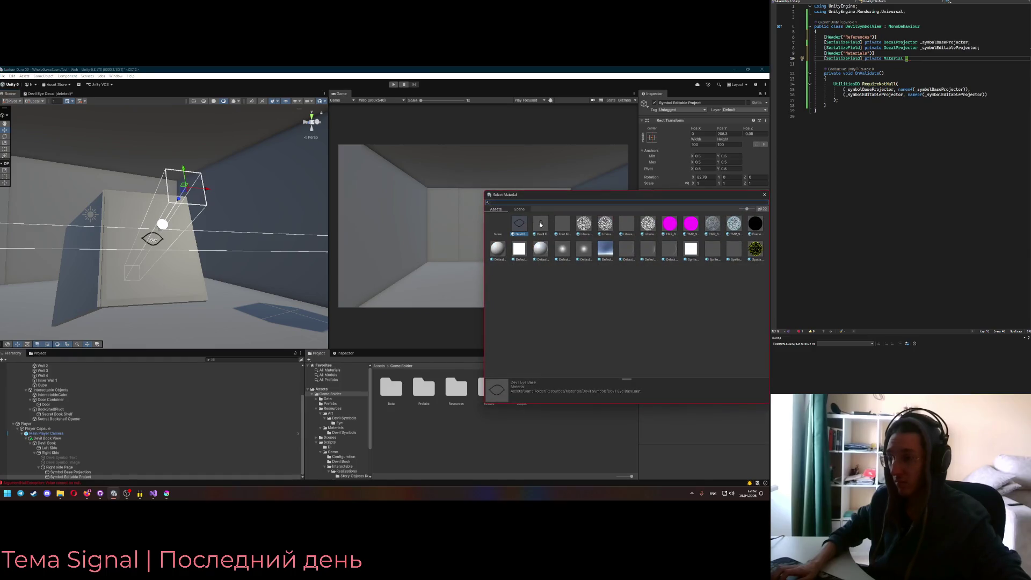
left_click(540, 225)
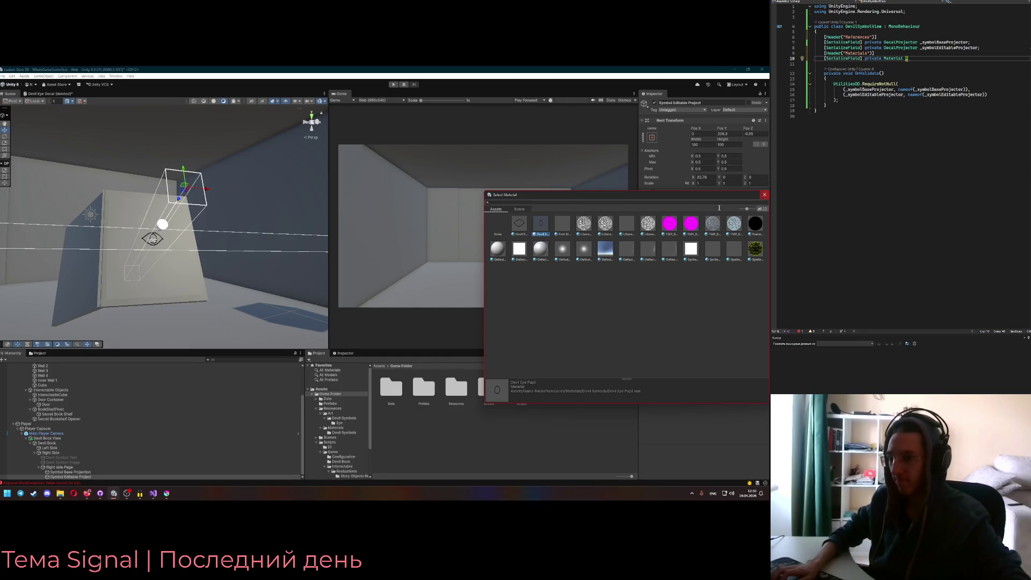
double_click(498, 230)
mouse_move(280, 252)
left_mouse_down()
mouse_move(299, 257)
mouse_move(223, 257)
left_mouse_up()
key("ctrl+p")
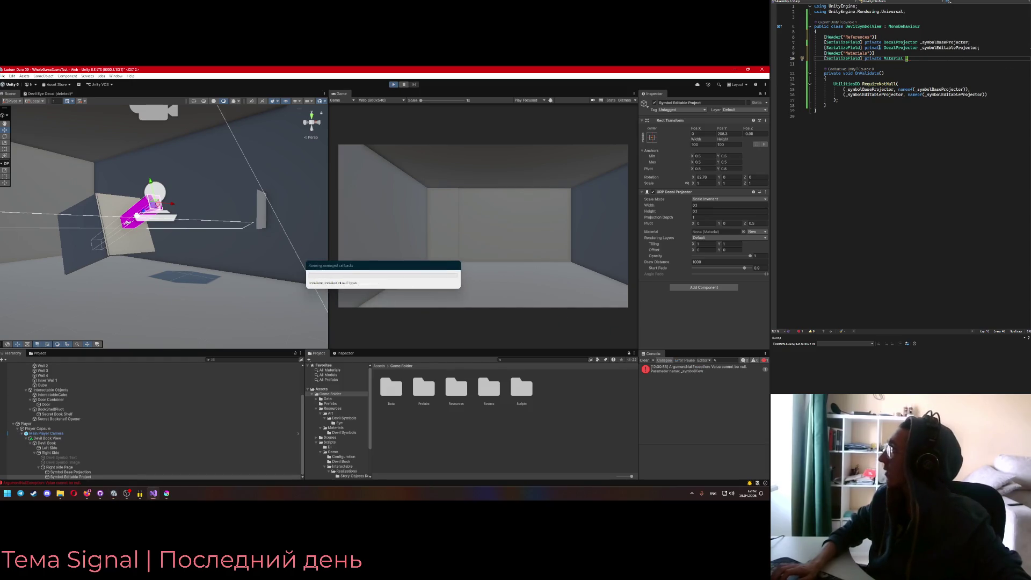
Comment out the unfinished Material field and the Materials header with Ctrl+K, Ctrl+C
key("ctrl+k")
key("ctrl+c")
left_click(828, 53)
key("ctrl+k")
key("ctrl+c")
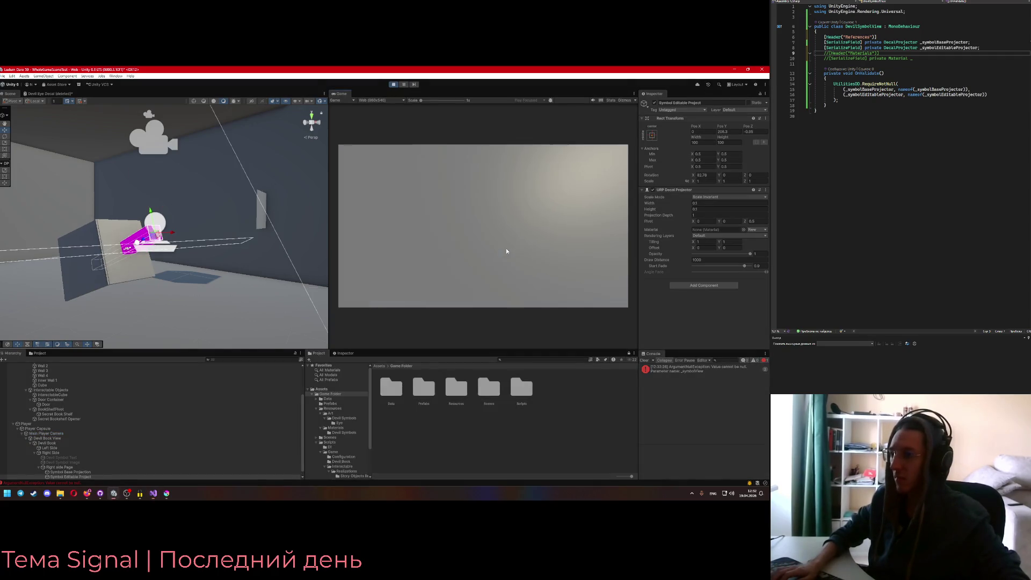
Walk toward the wall, raise the devil book to view the eye decal, and exit Play mode
key("s")
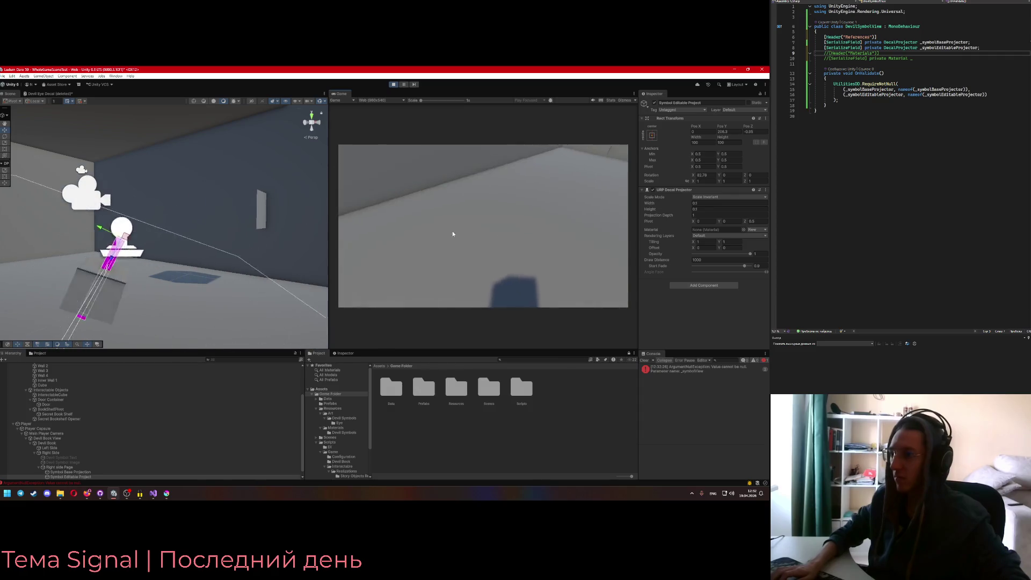
key("w")
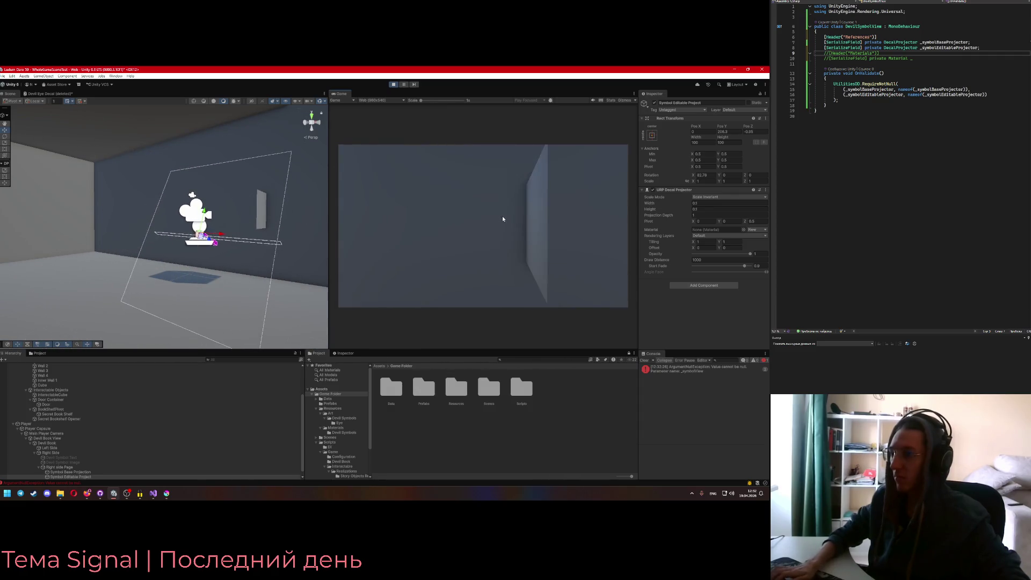
key("e")
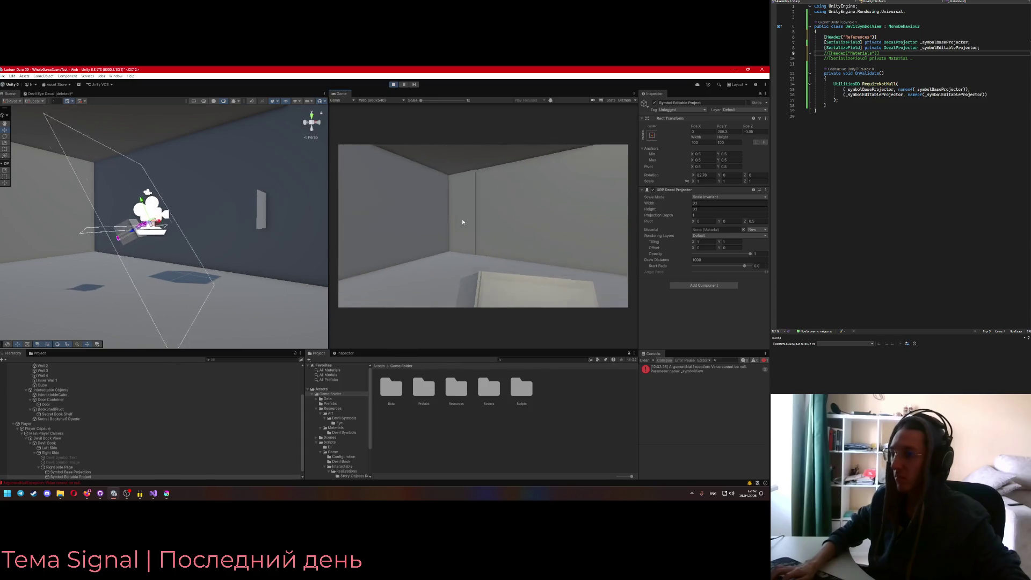
left_click(963, 84)
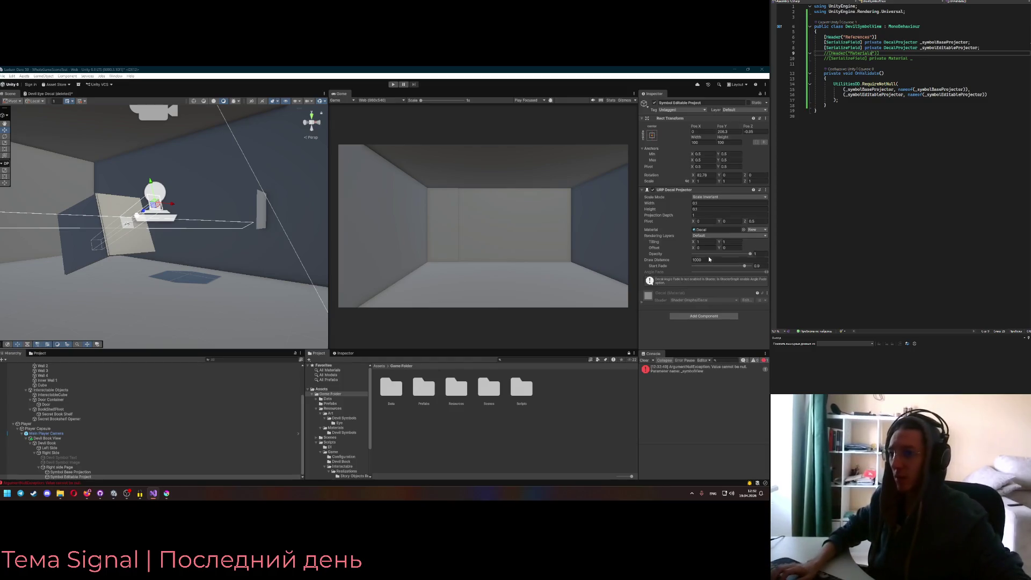
Fade the editable and base symbol decals' opacity to 0
left_click_drag(705, 256, 691, 256)
mouse_move(226, 253)
left_mouse_down()
mouse_move(266, 273)
mouse_move(218, 301)
mouse_move(195, 330)
left_mouse_up()
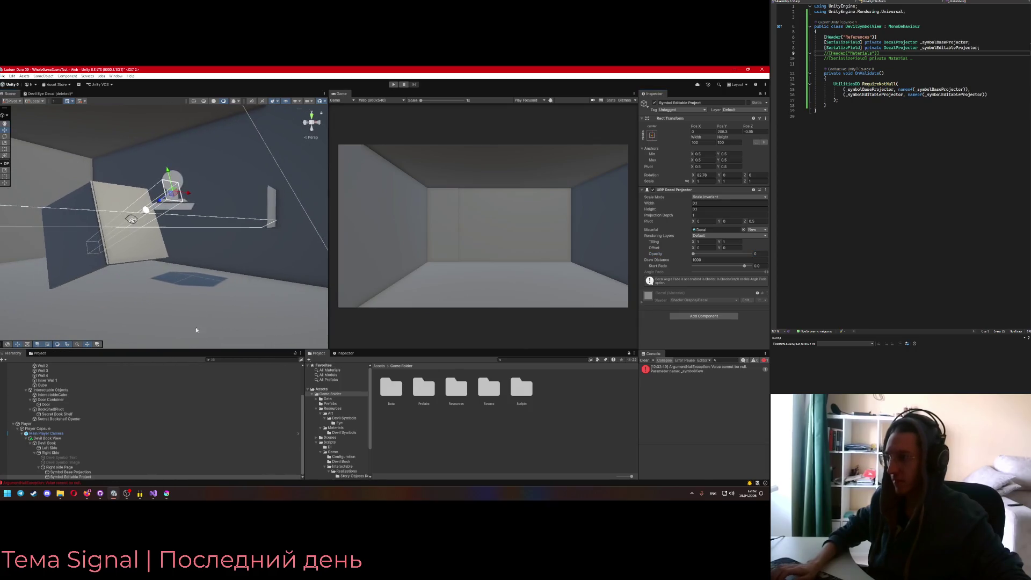
left_click(69, 472)
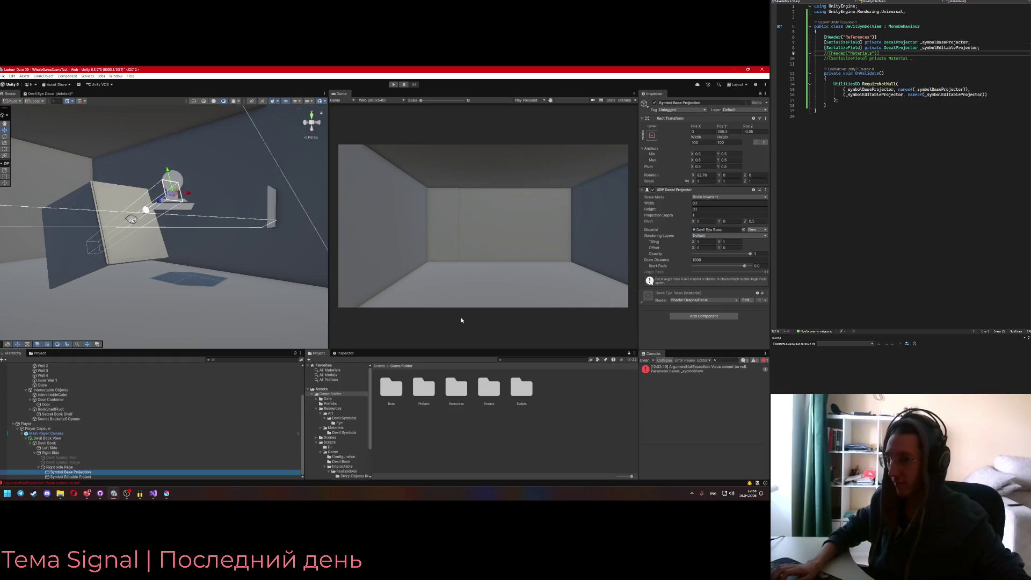
left_click_drag(722, 255, 662, 257)
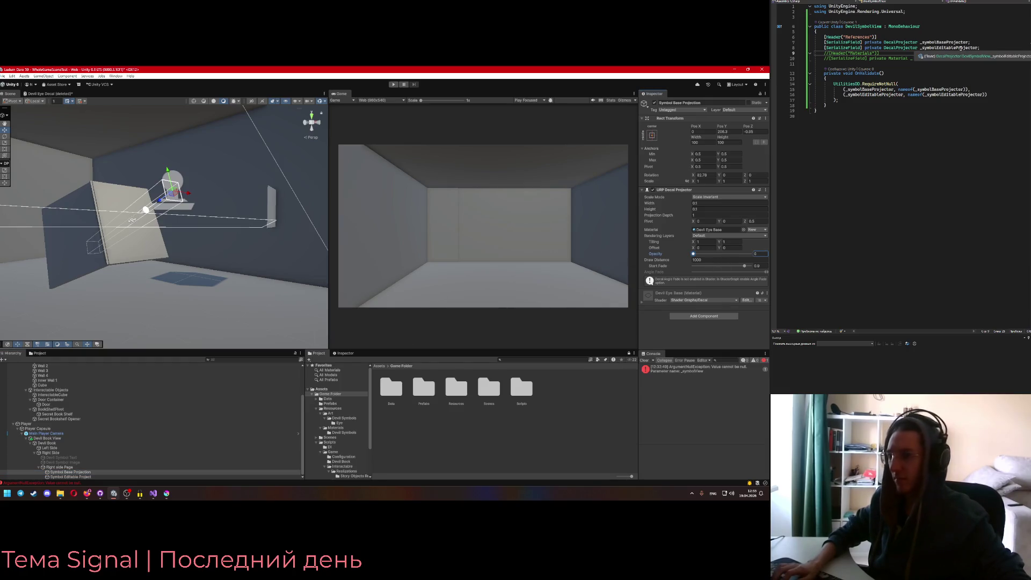
Add an Awake method to DevilSymbolView starting a _symbolBaseProjector statement, then open the Decal Projector's options
left_click(881, 106)
key("Return")
key("Return")
type("private void Awak")
key("Return")
type("_symbolView")
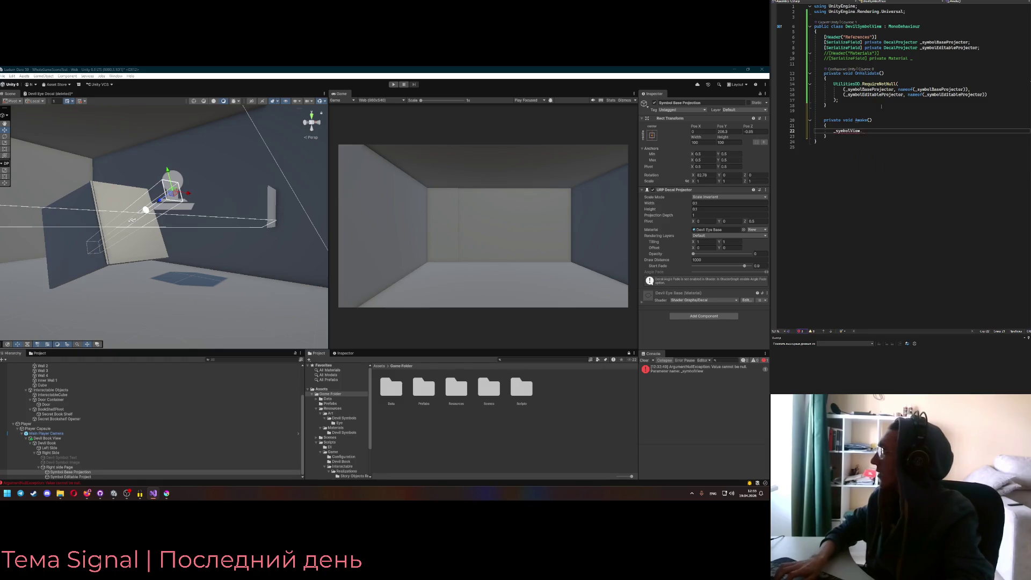
key("BackSpace")
key("BackSpace")
key("BackSpace")
type("_symbolBaseProjector.IOo")
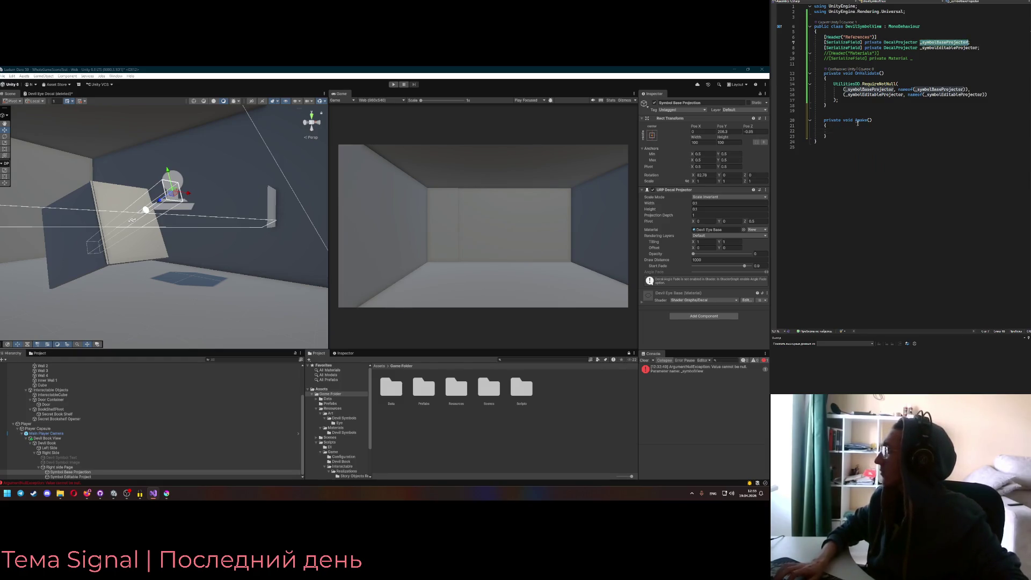
key("BackSpace")
key("BackSpace")
key("BackSpace")
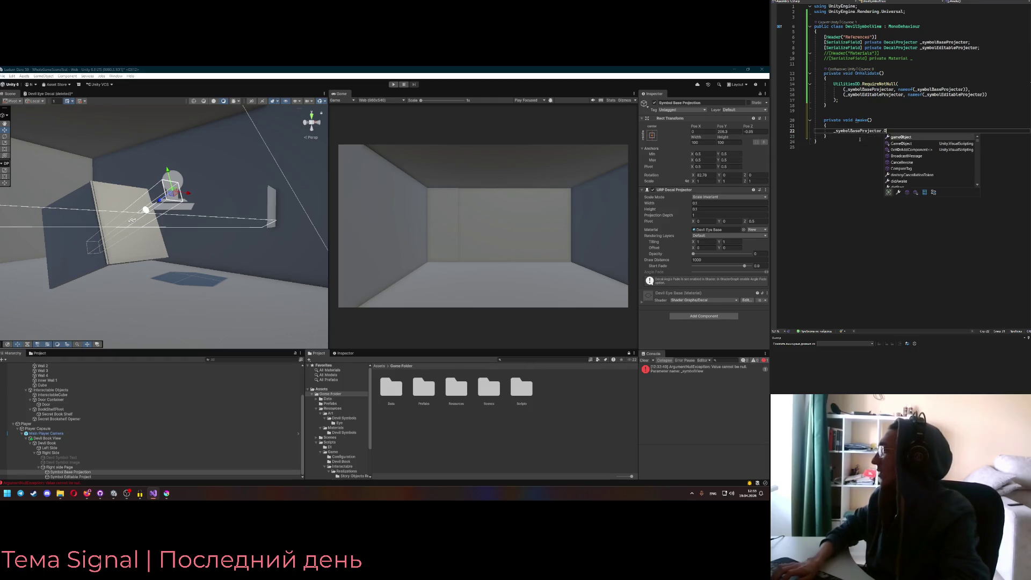
type("gpac")
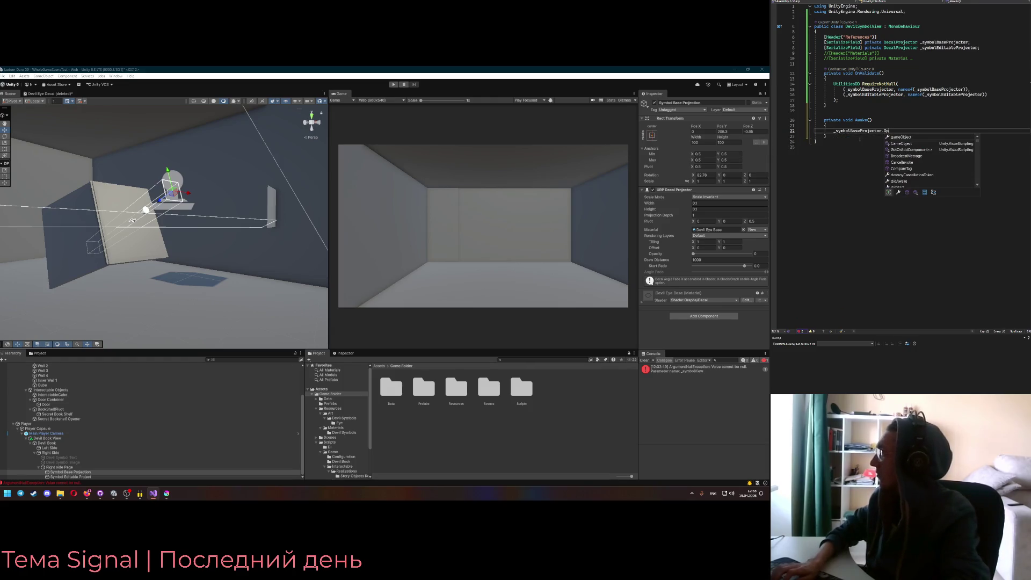
type("city")
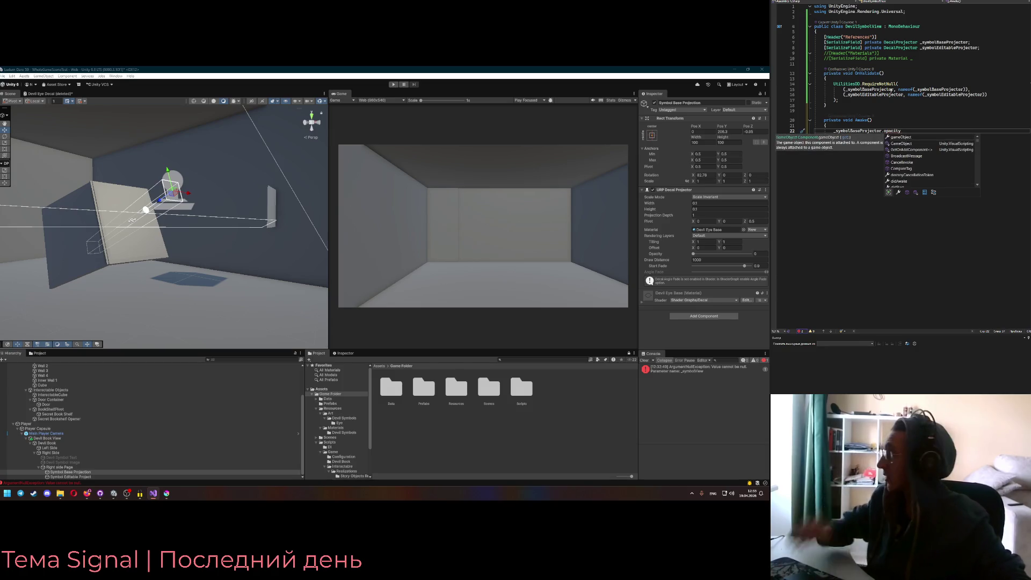
key("BackSpace")
key("BackSpace")
key("BackSpace")
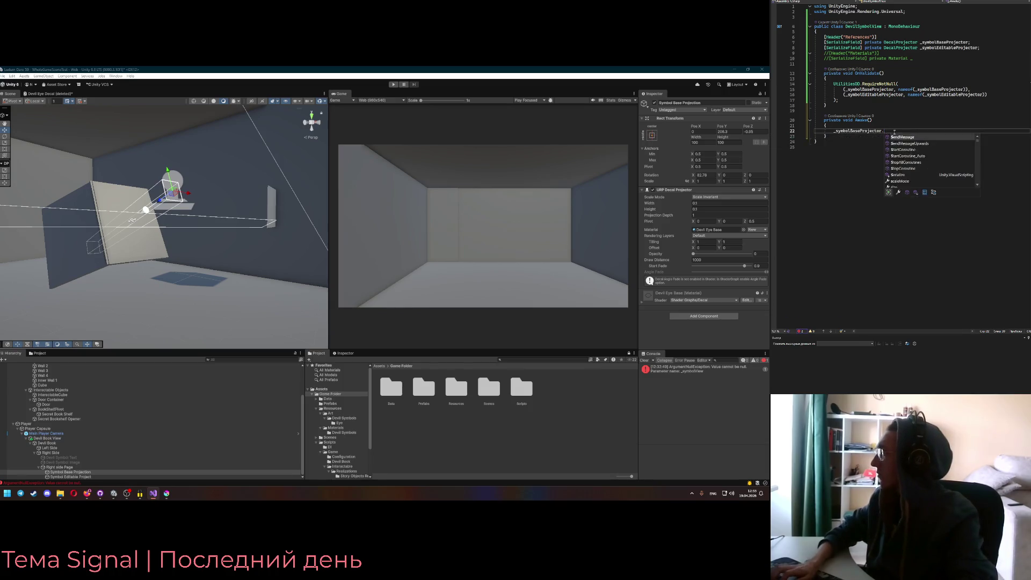
type(".")
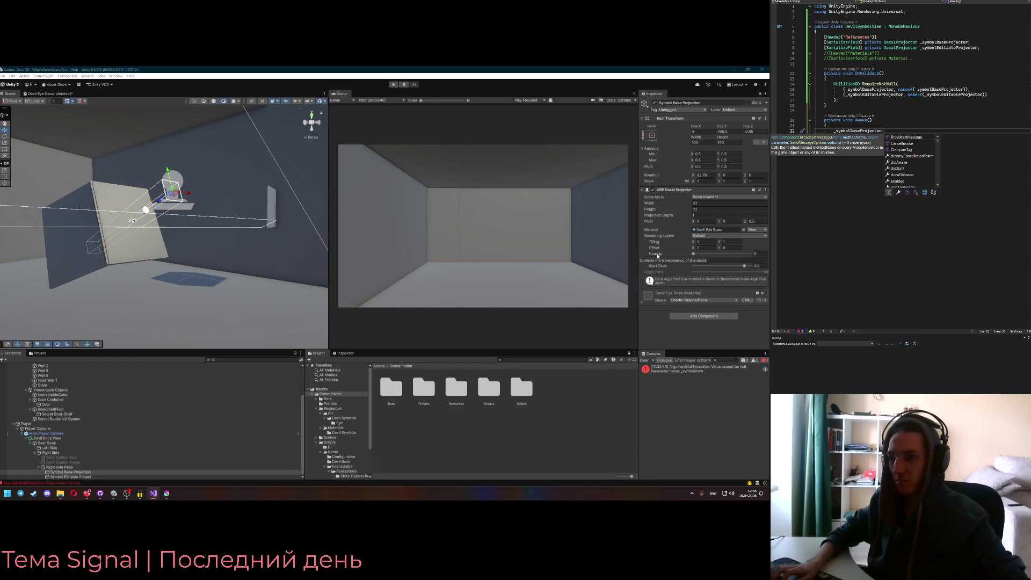
left_click(767, 190)
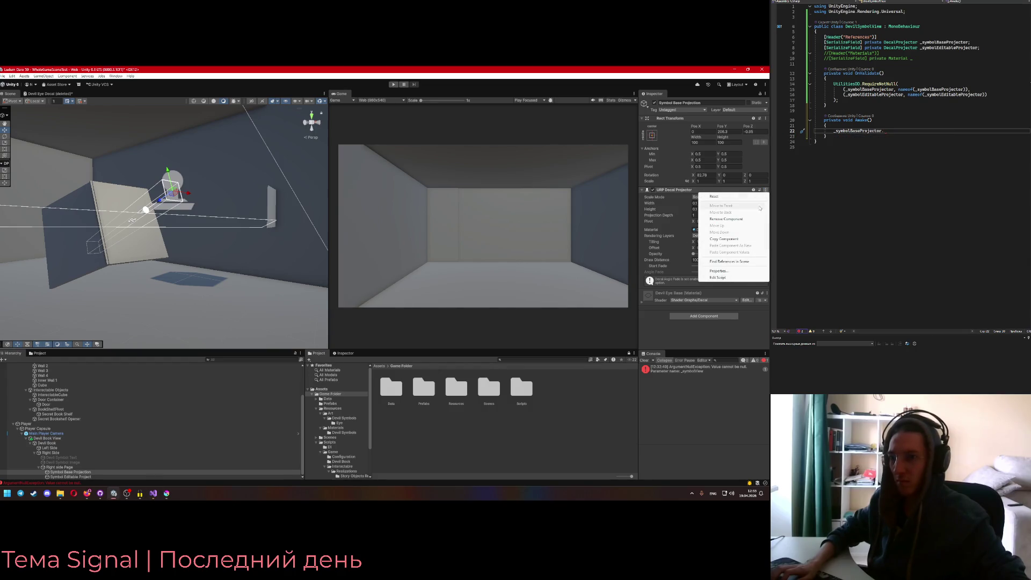
Open the URP DecalProjector source script and scroll through its properties
left_click(738, 278)
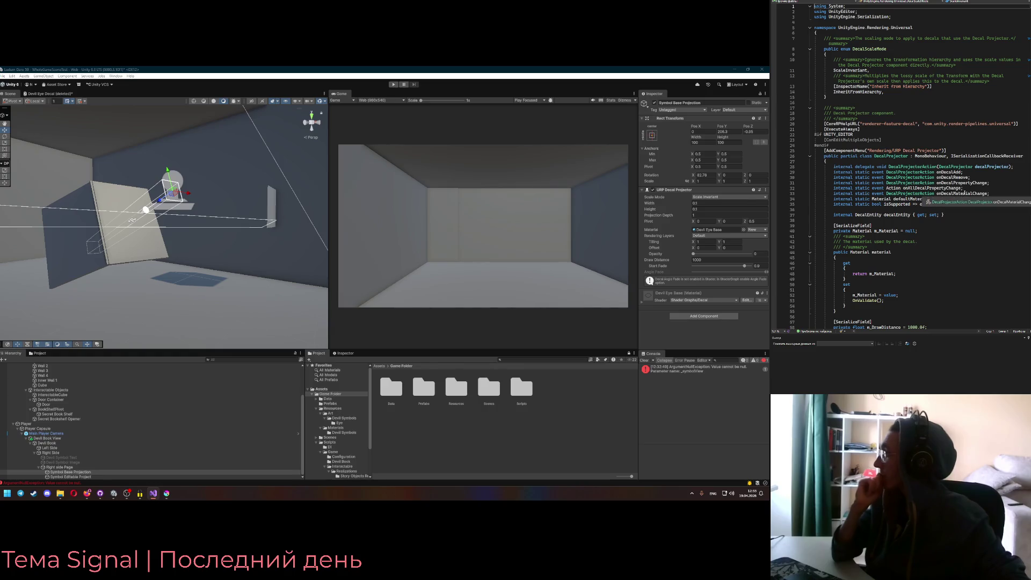
double_click(962, 193)
scroll(945, 201, "down", 4)
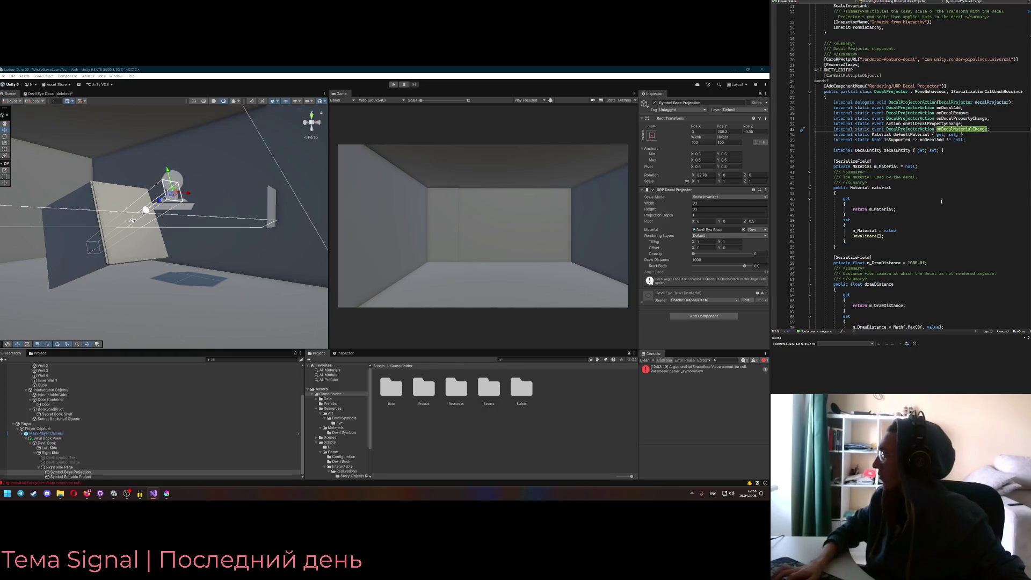
scroll(942, 202, "down", 3)
scroll(942, 202, "down", 5)
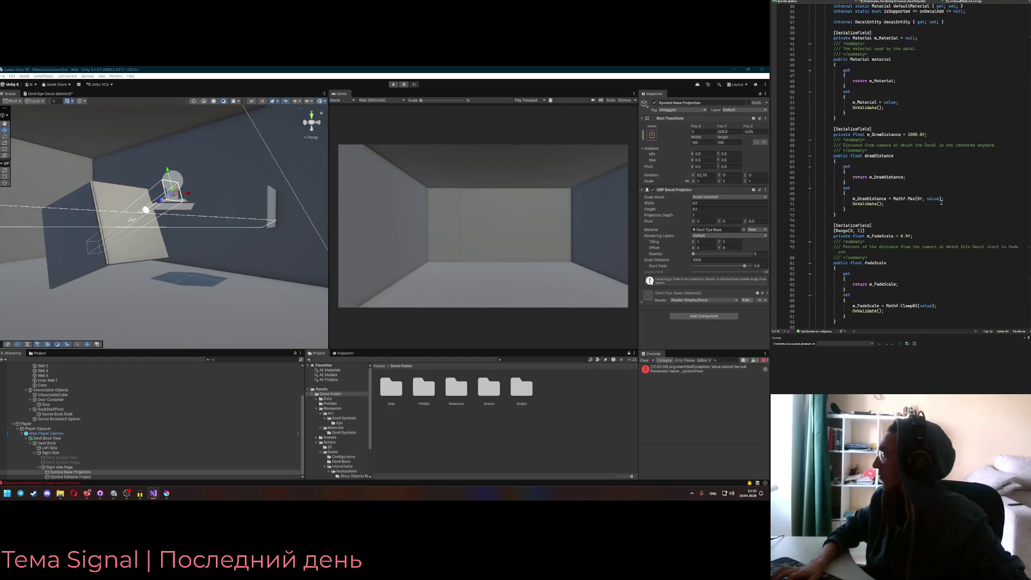
scroll(942, 201, "down", 10)
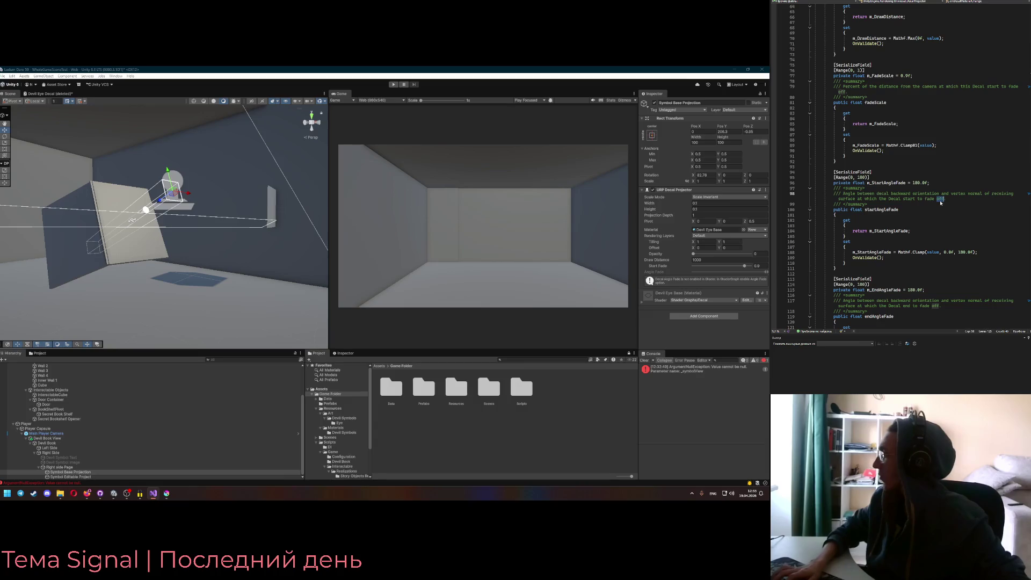
Search the DecalProjector source for onDecal, then raise the base decal's opacity to full
key("ctrl+f")
type("onDecal")
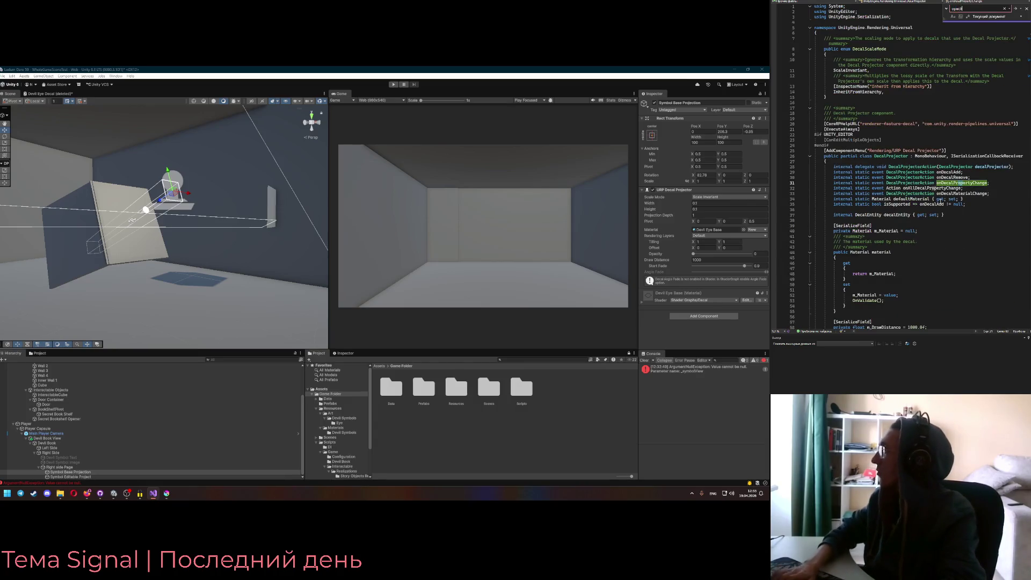
key("BackSpace")
key("BackSpace")
key("BackSpace")
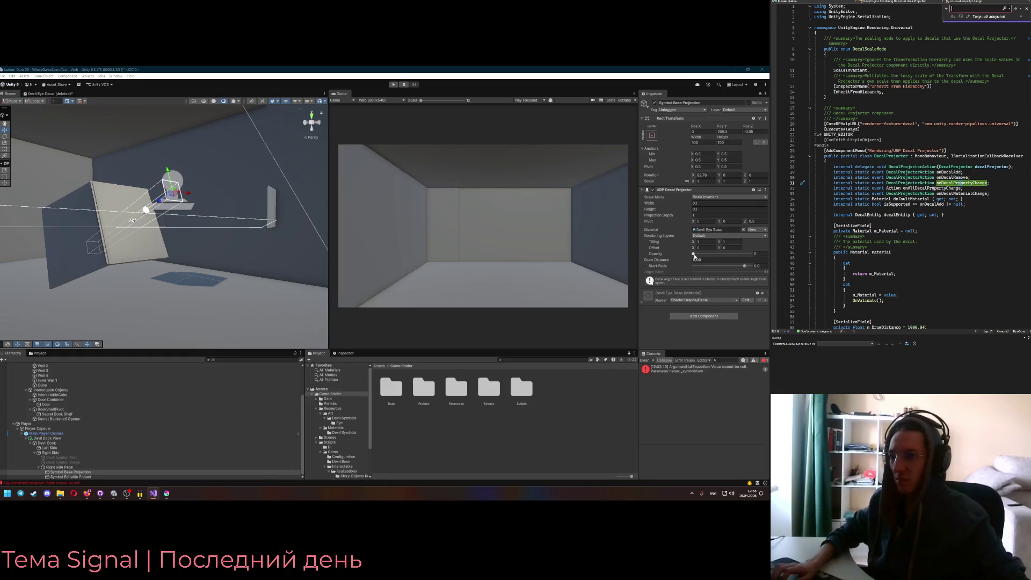
left_click_drag(694, 253, 750, 254)
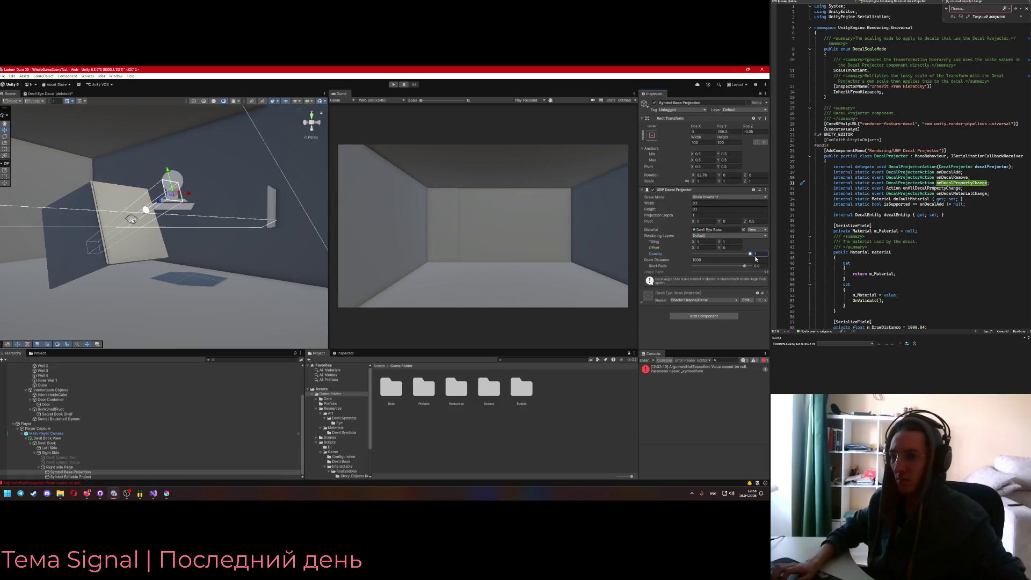
Select the Symbol Editable projector and raise its decal opacity
left_click_drag(162, 254, 289, 258)
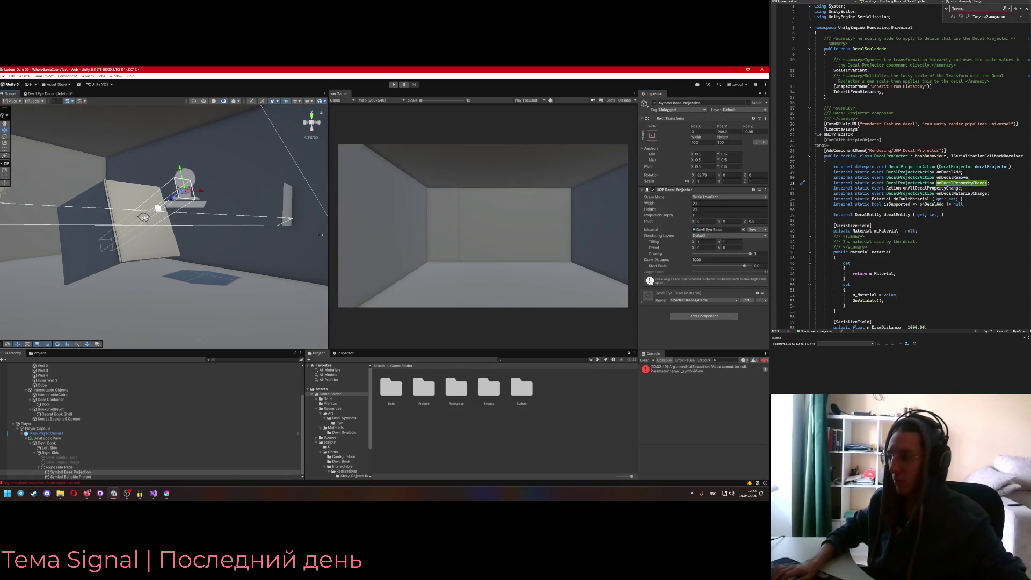
left_click(71, 477)
left_click_drag(721, 257, 752, 253)
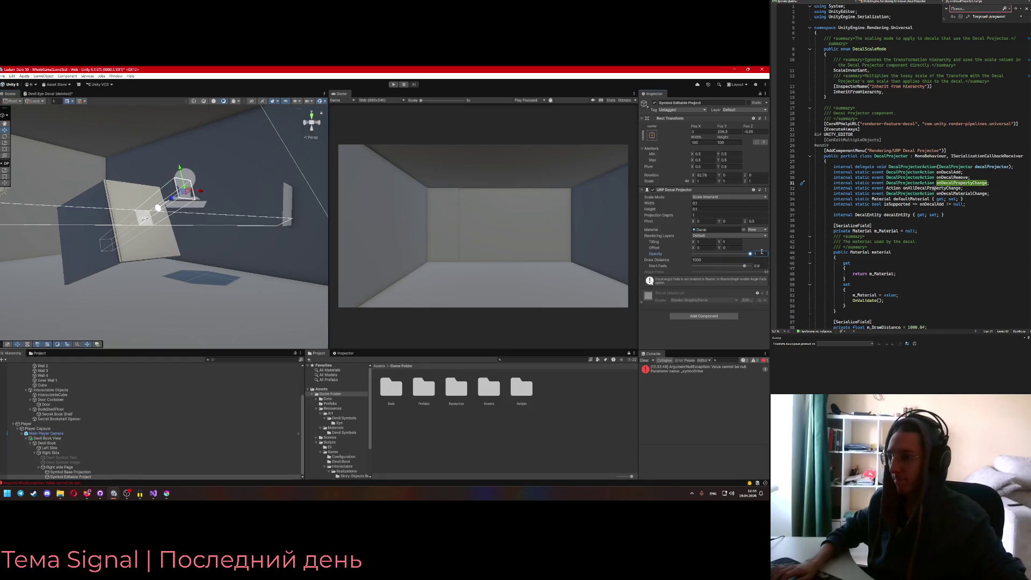
Assign the Devil Eye Pupil material to the editable decal and set its opacity to about 0.53
left_click(742, 230)
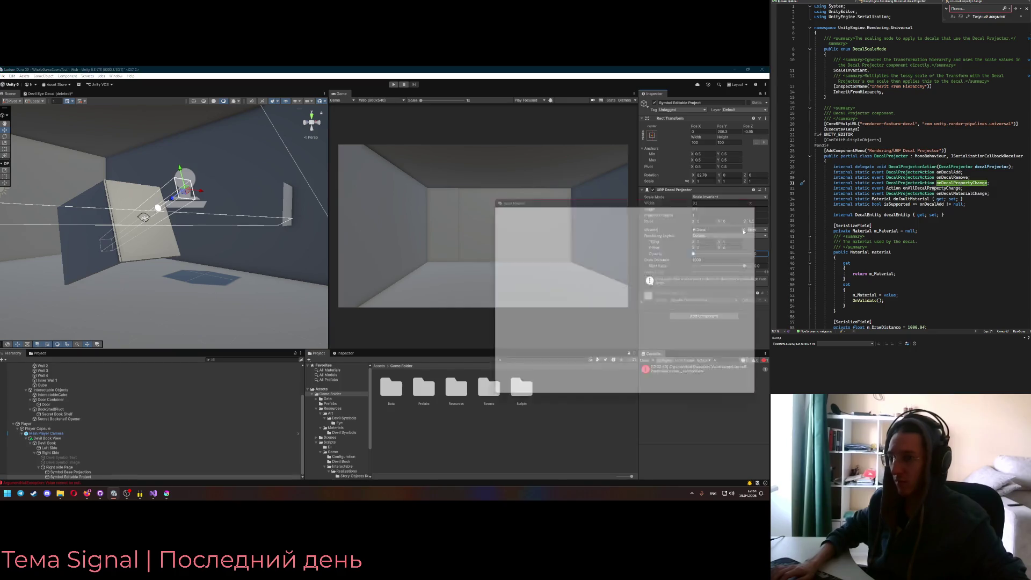
left_click(518, 210)
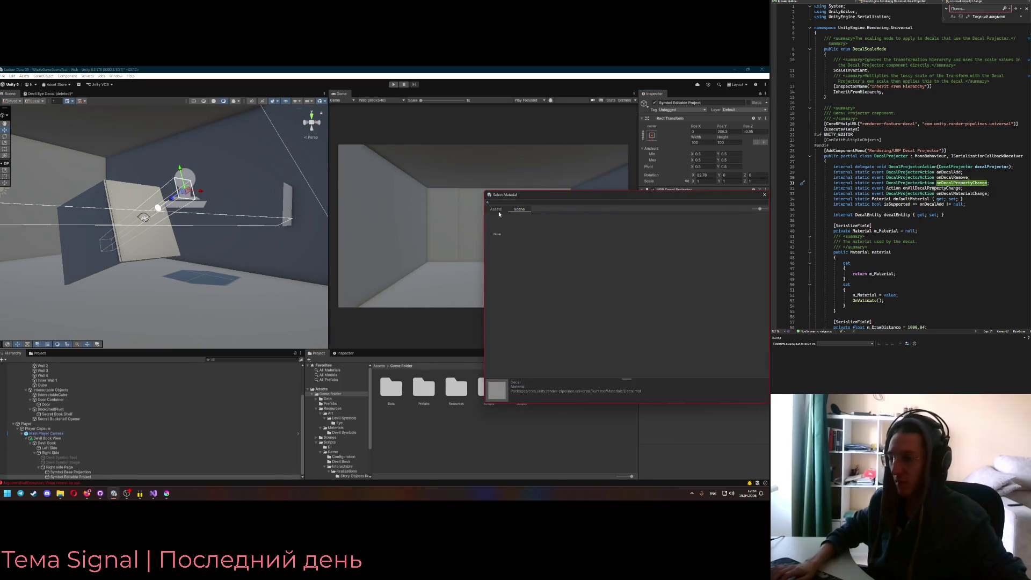
left_click(495, 210)
type("dev")
left_click(538, 225)
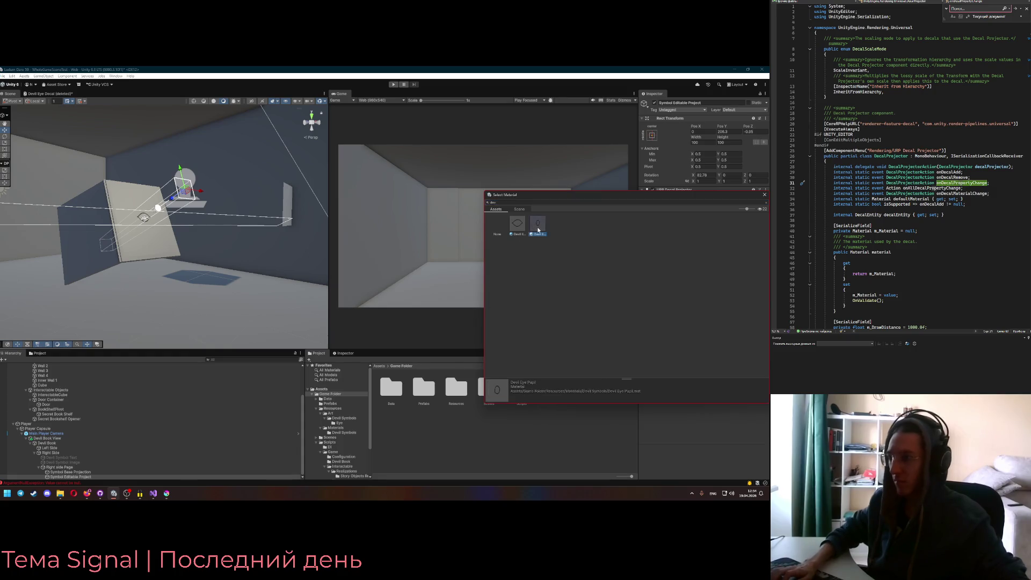
double_click(539, 230)
left_click_drag(702, 254, 724, 253)
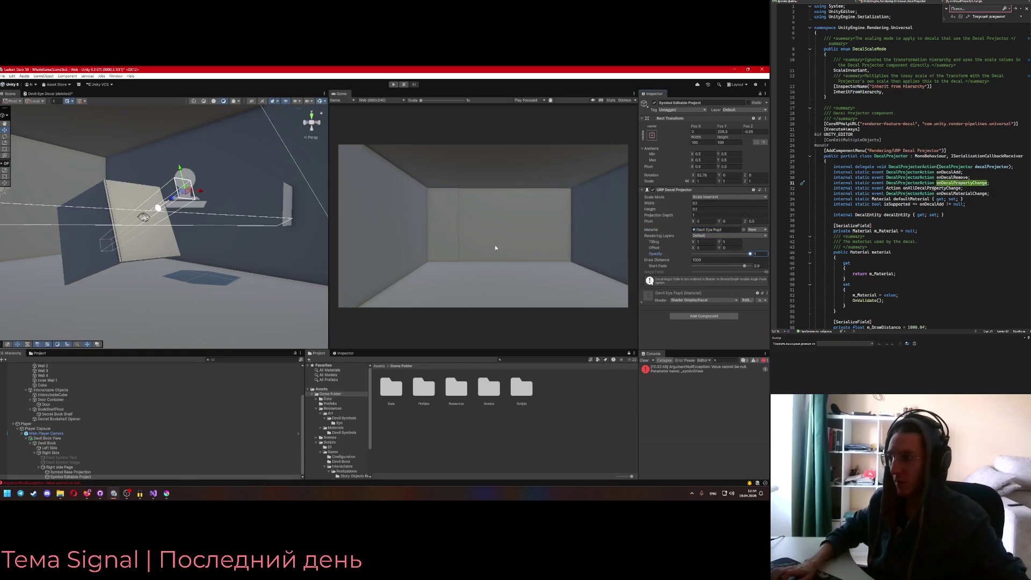
key("alt+Tab")
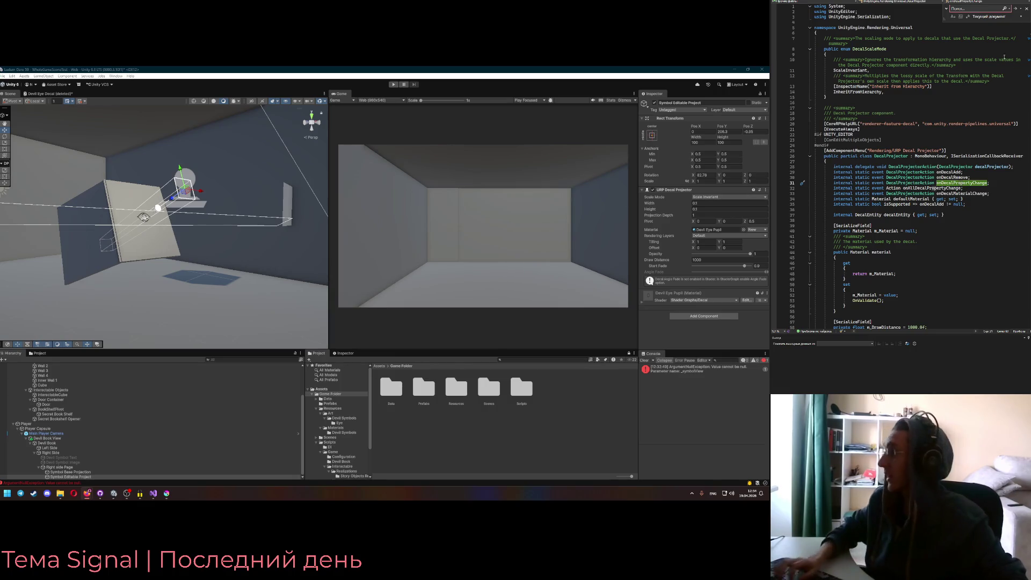
In DevilSymbolView's Awake, set _symbolBaseProjector.fadeFactor to 0f
key("ctrl+minus")
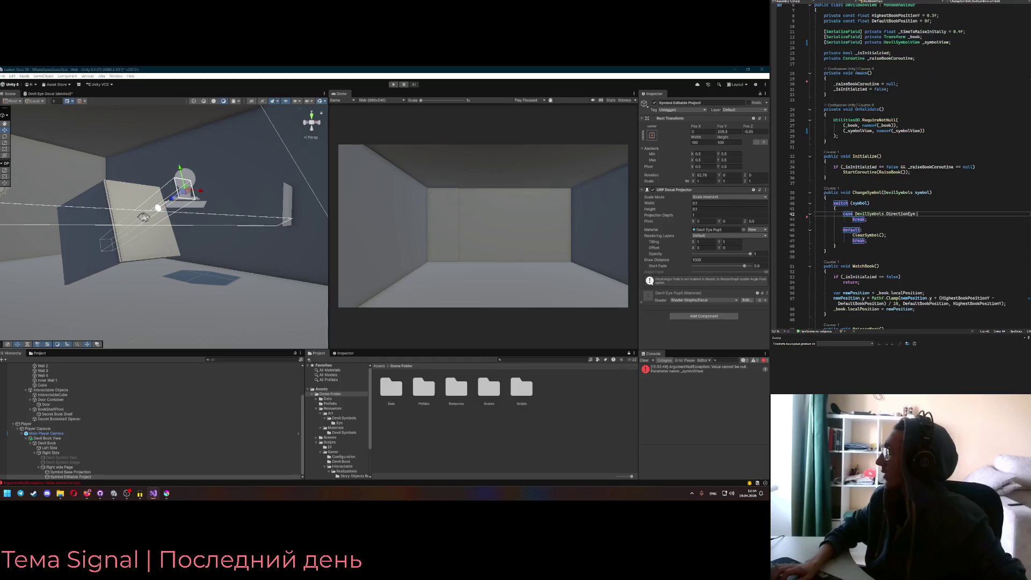
key("ctrl+shift+minus")
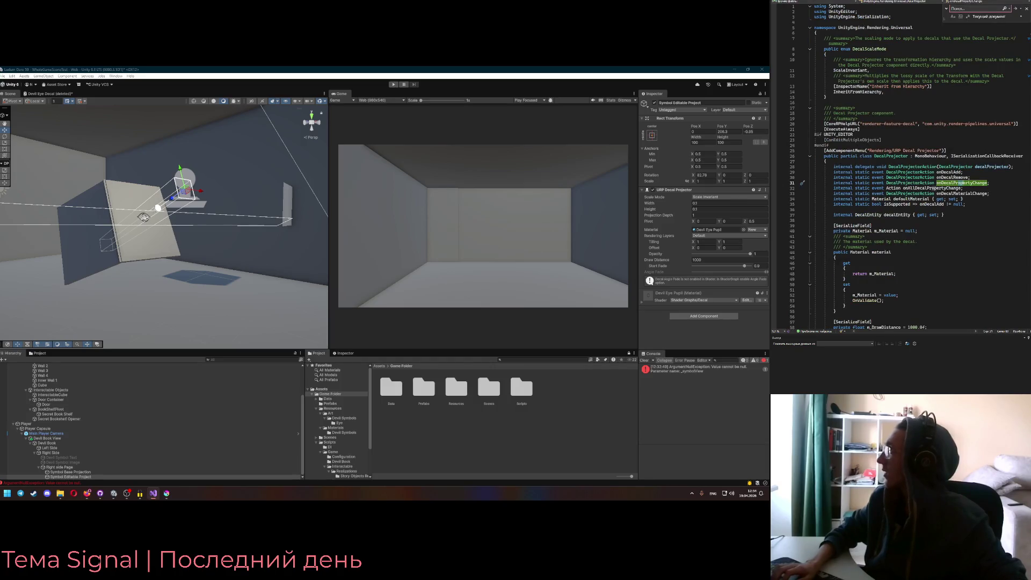
key("ctrl+minus")
key("ctrl+minus")
type("fade")
key("Tab")
type("0")
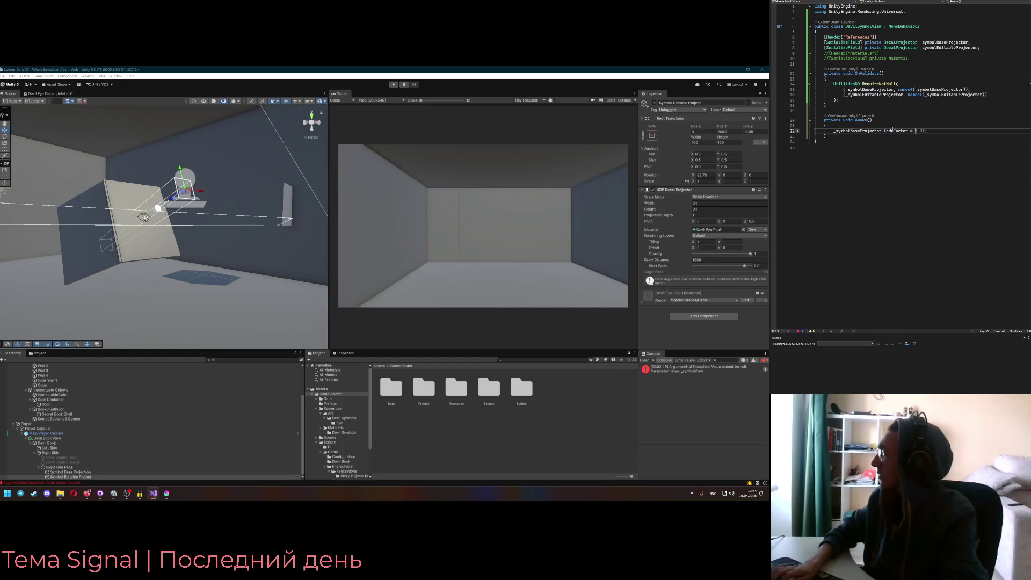
type("f;")
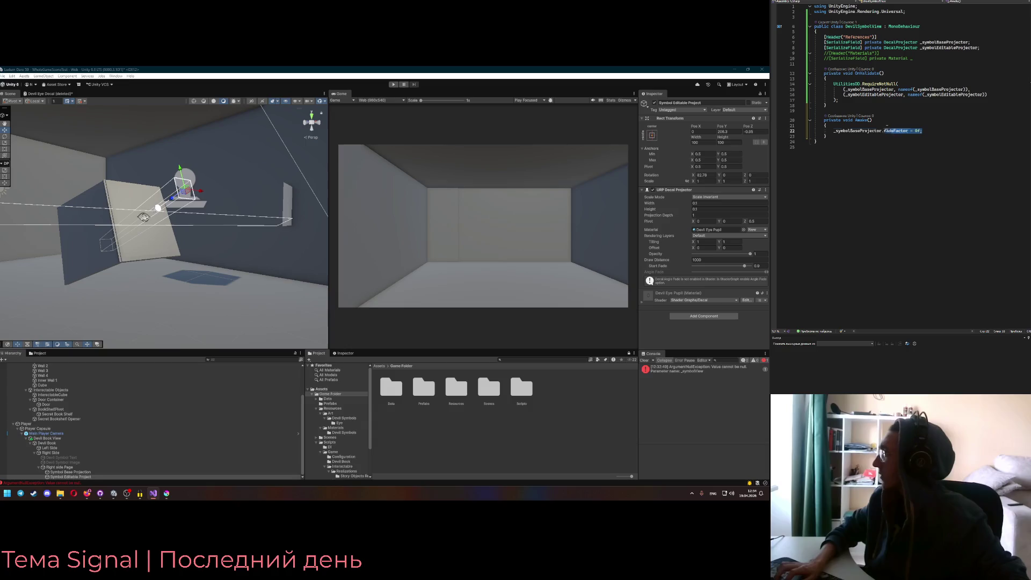
Duplicate the fadeFactor line for _symbolEditableProjector
key("ctrl+d")
double_click(859, 136)
type("_symbolEditableProjector.fadeFactor = 0f;")
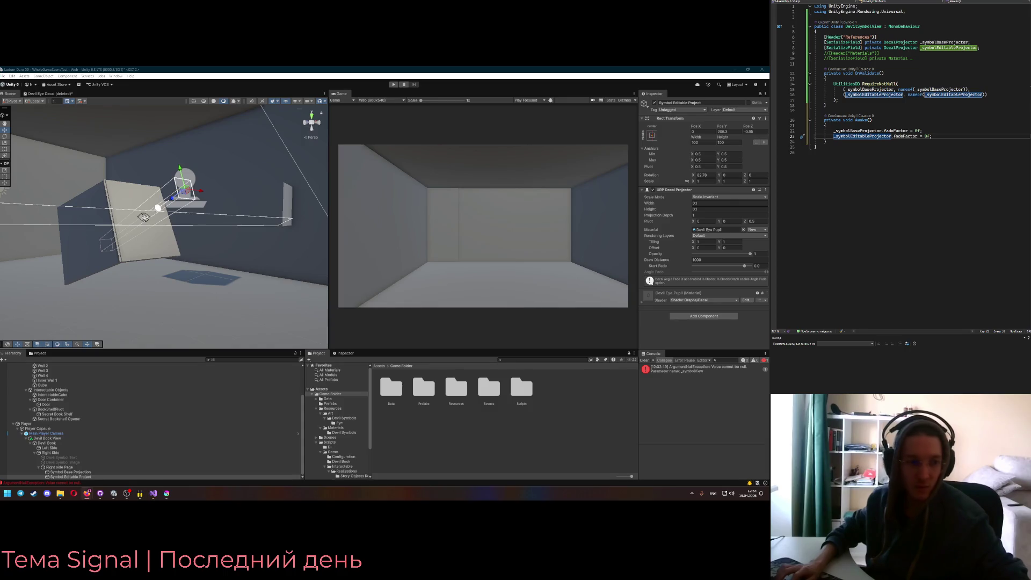
left_click(940, 136)
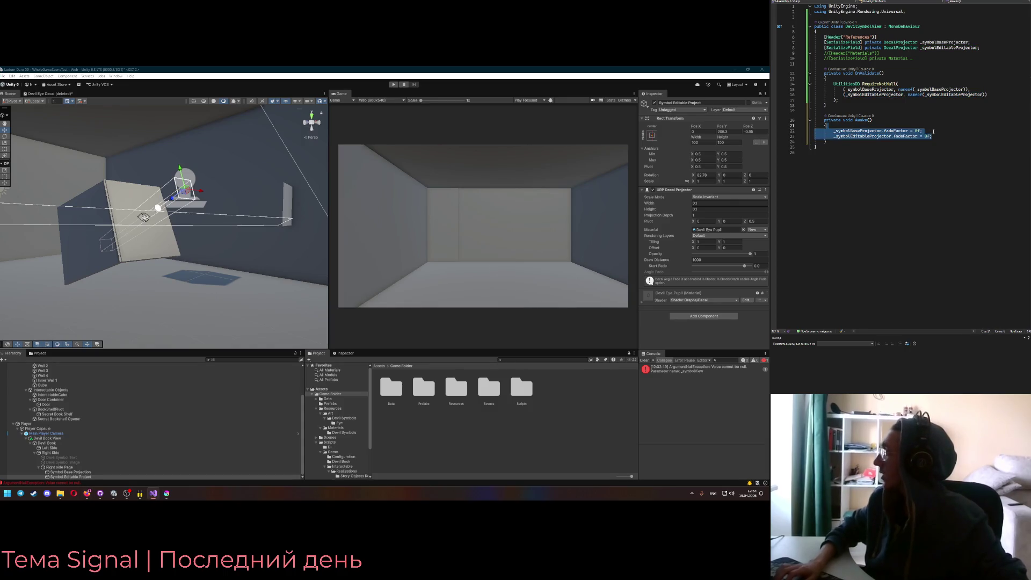
left_click(874, 142)
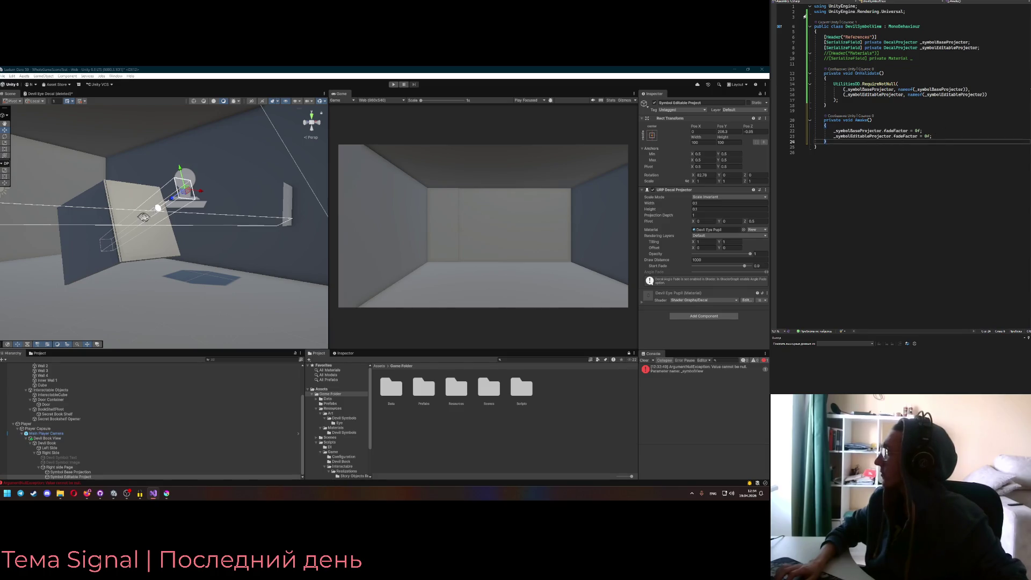
left_click(907, 58)
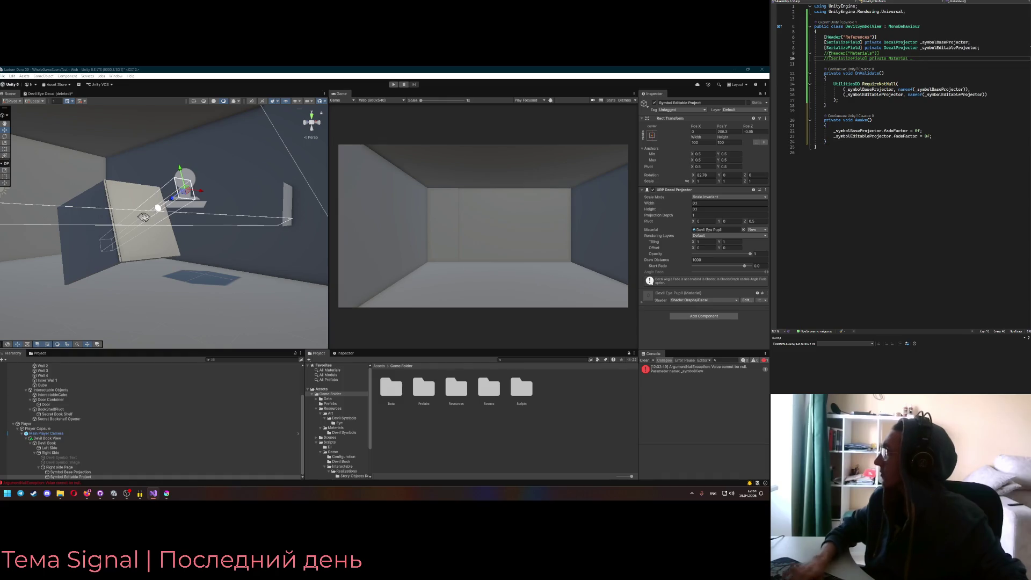
Uncomment the Materials section and declare _devilEyeBase and _devilEyePupil Material fields
key("ctrl+k")
key("ctrl+u")
type("_devil")
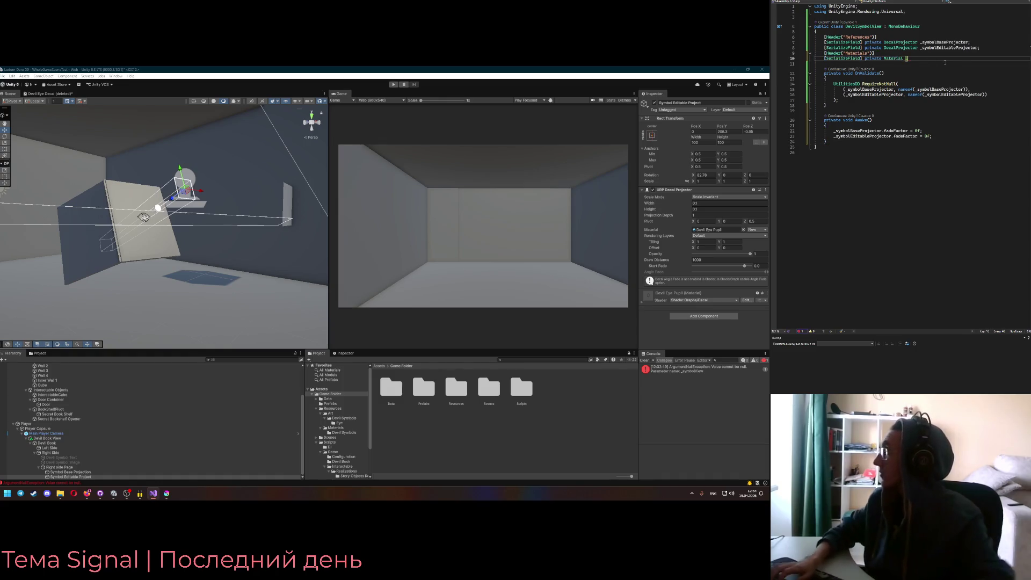
type("EyeBase;")
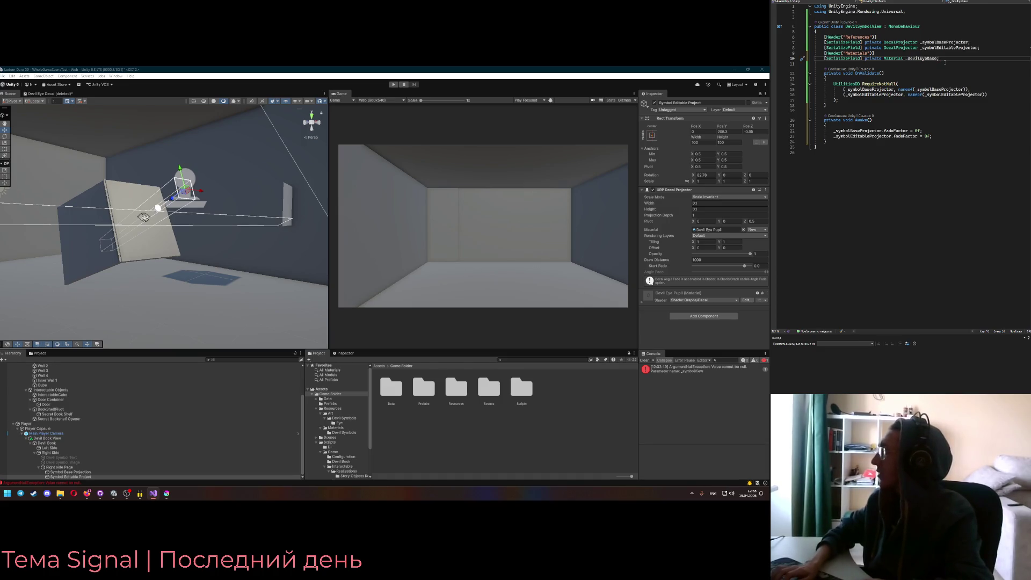
key("shift+Up")
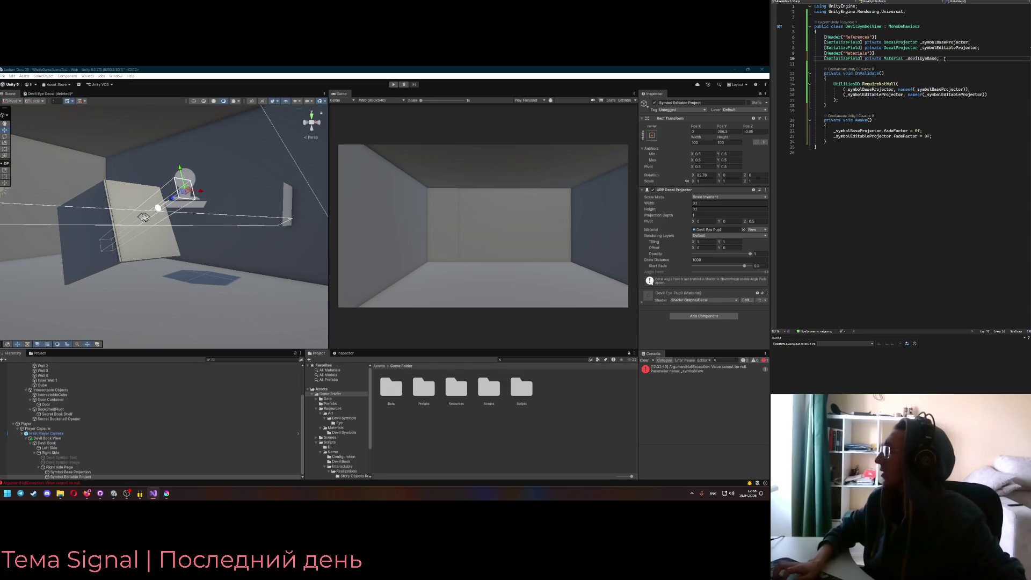
key("ctrl+d")
key("Left")
key("ctrl+shift+Left")
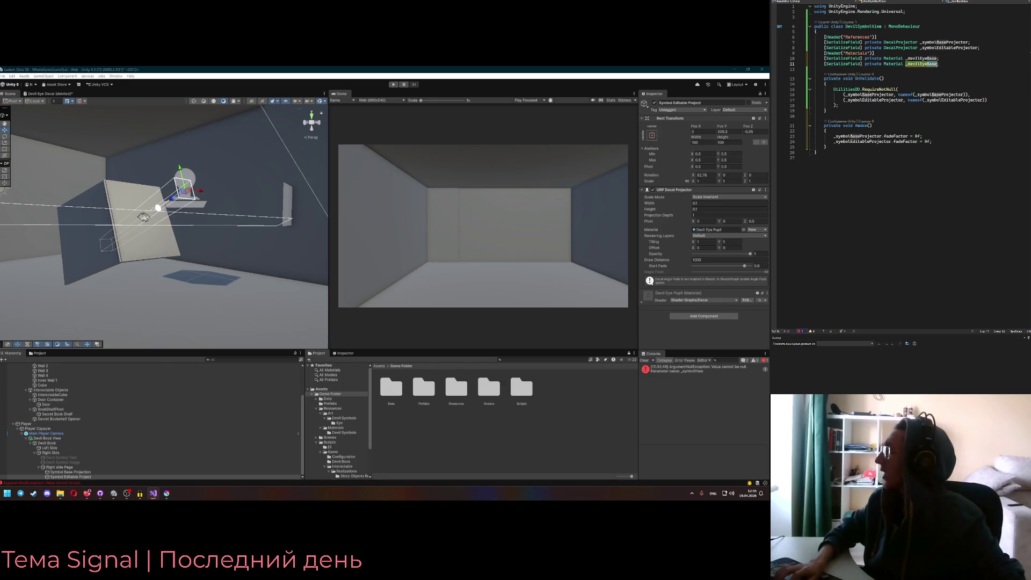
type("_devilEyePupil")
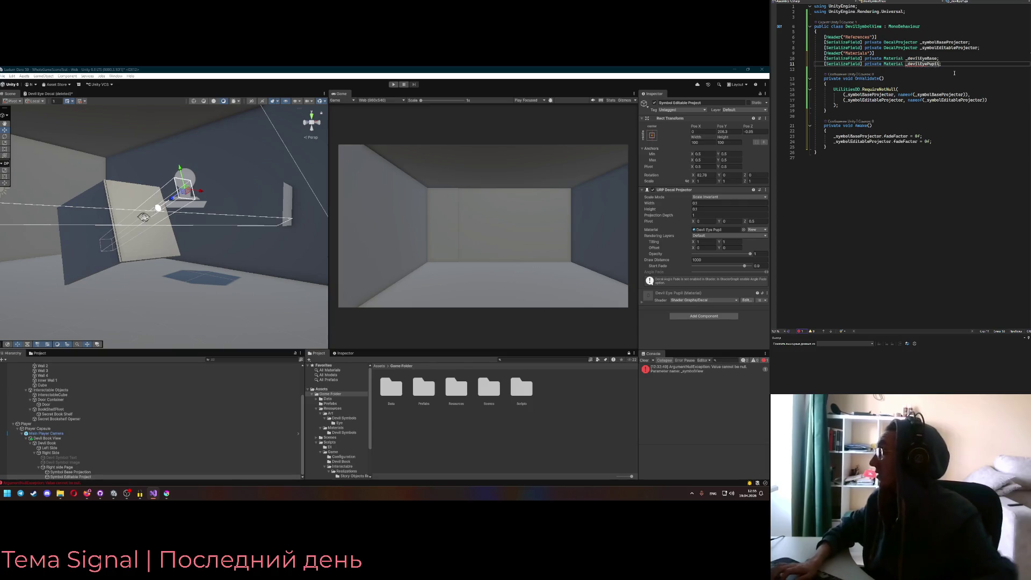
left_click(945, 63)
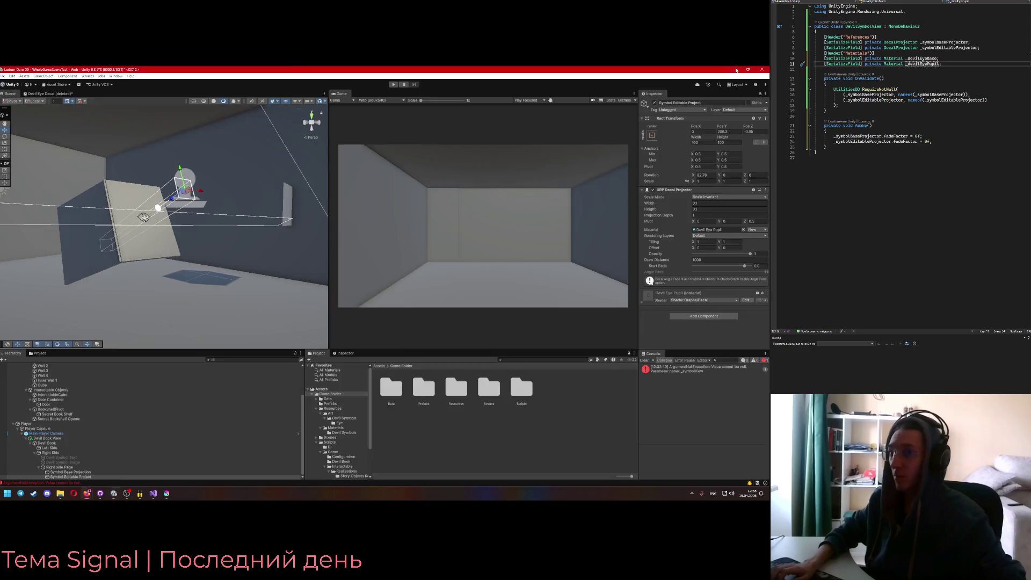
Review the Sign Below the Mark notes in Figma, then return to Unity
key("alt+Tab")
left_click(114, 493)
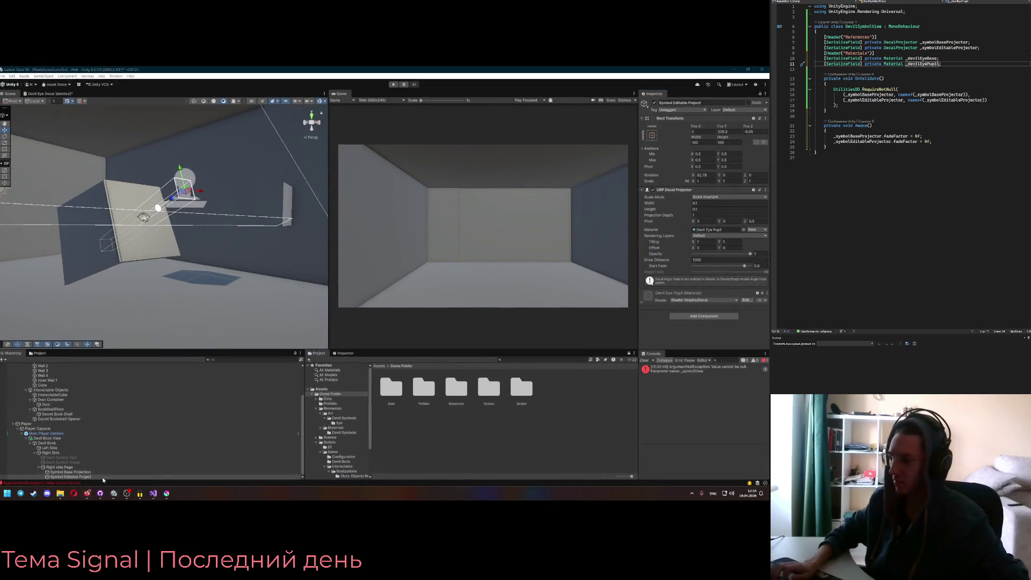
left_click(86, 497)
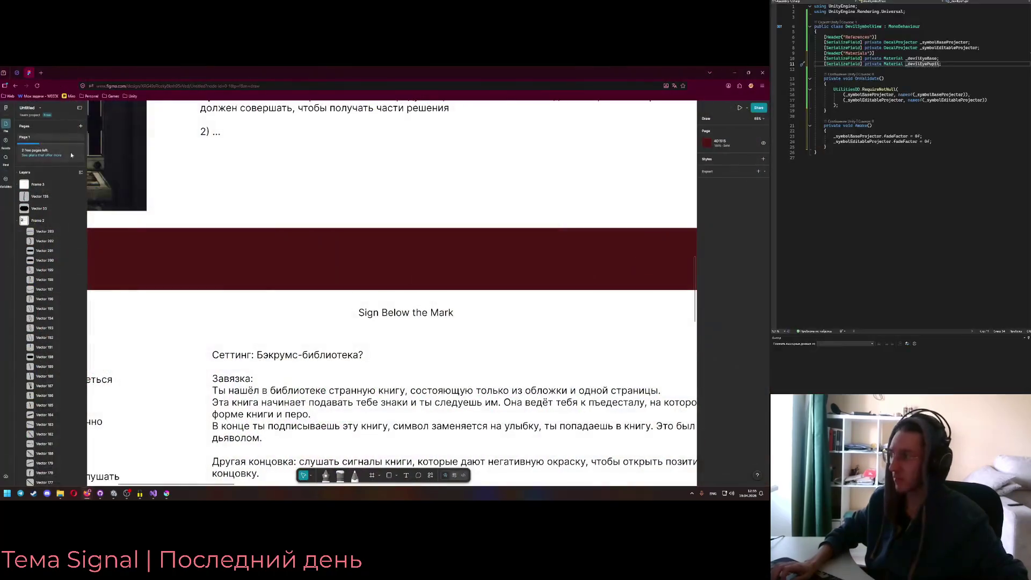
scroll(343, 254, "down", 5)
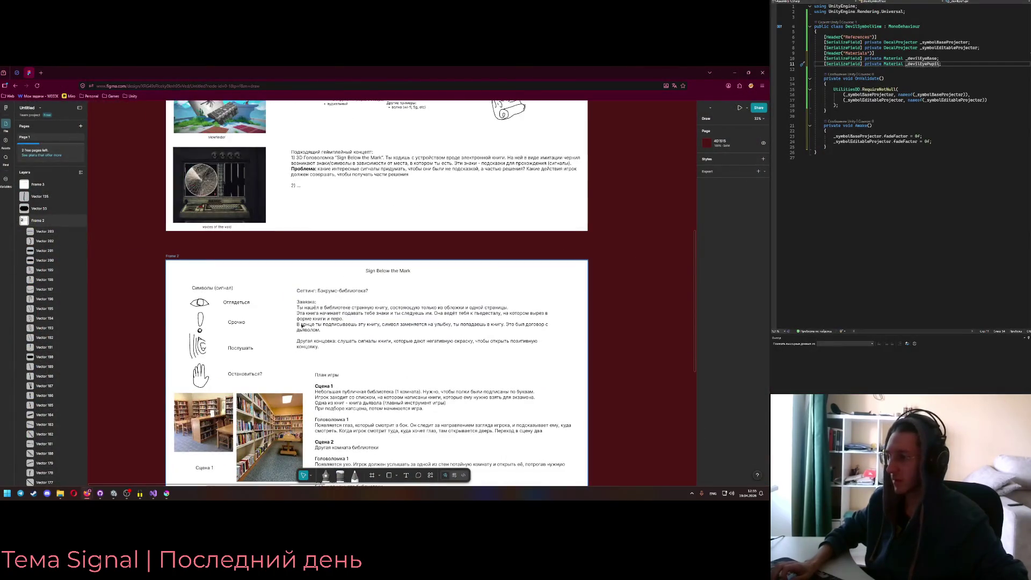
scroll(325, 327, "down", 2)
scroll(325, 327, "up", 2)
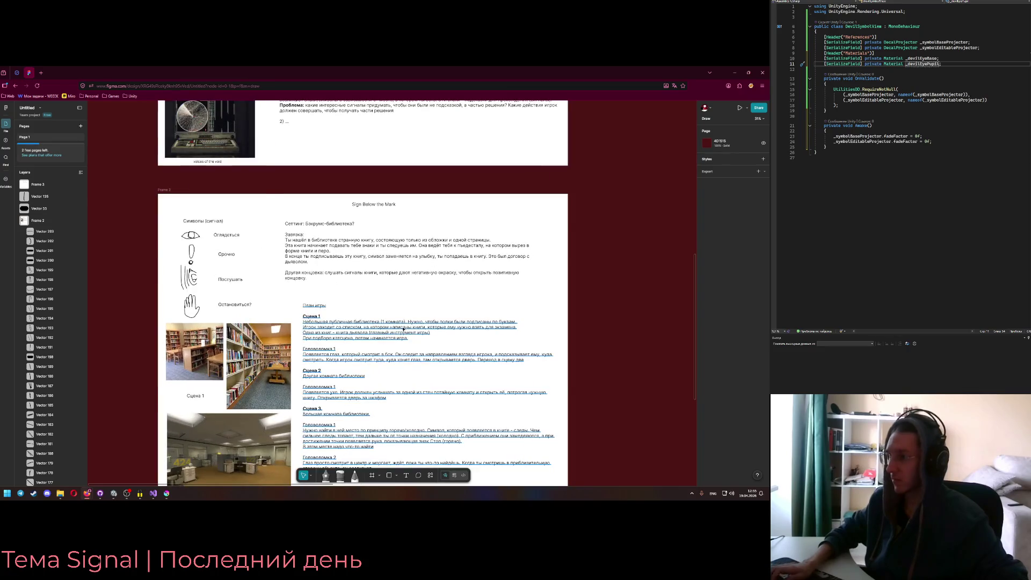
key("alt+Tab")
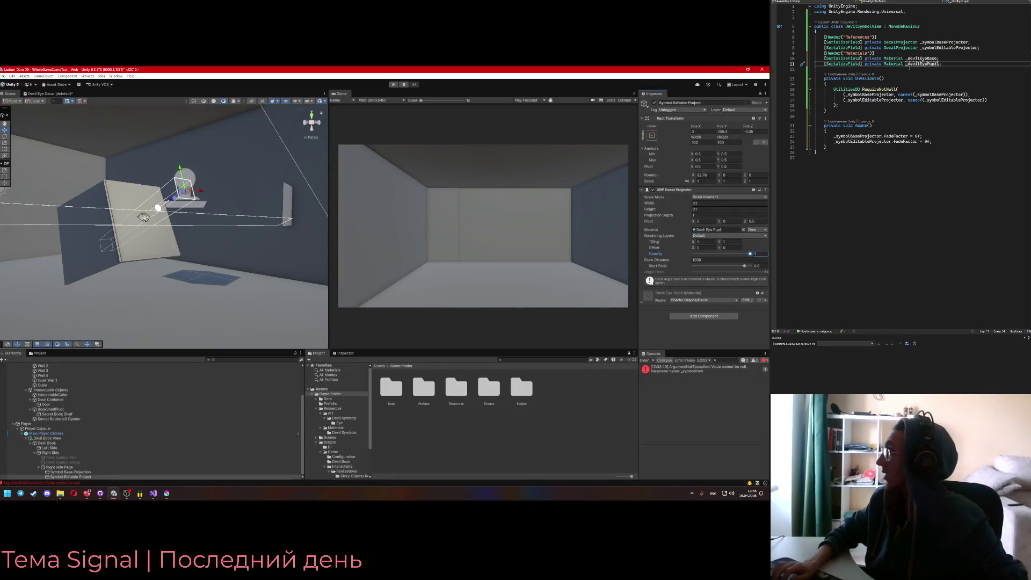
Retype the pupil field as _devilEyePupil, save DevilSymbolView, and select Symbol Base Projection
double_click(909, 67)
type("_devilEyePu")
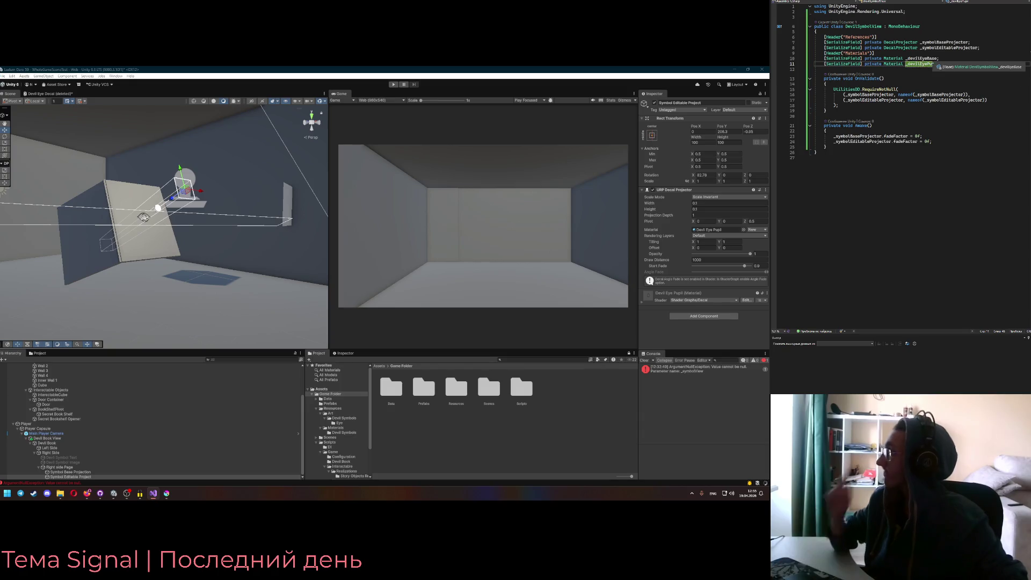
key("ctrl+s")
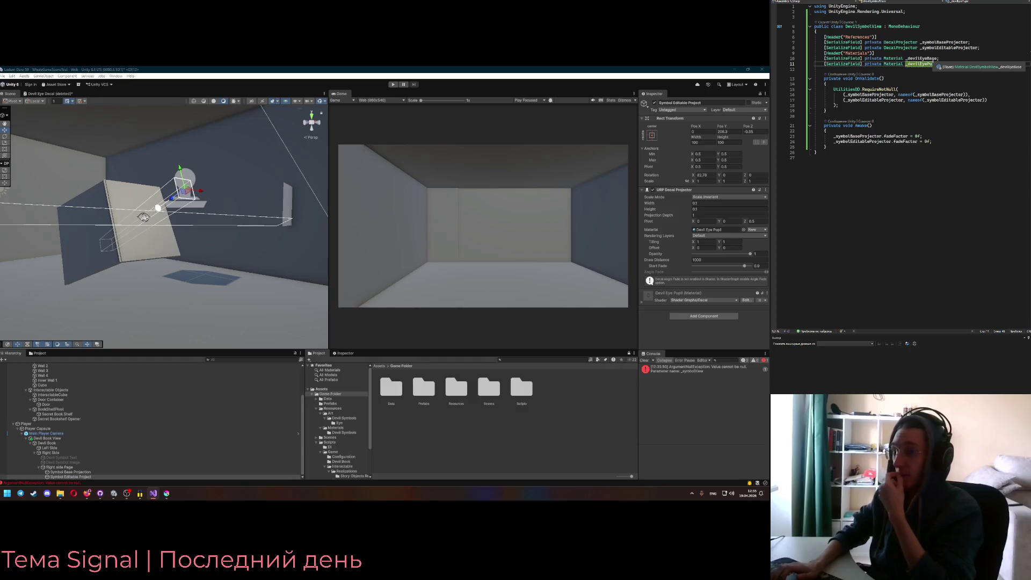
type("pil;")
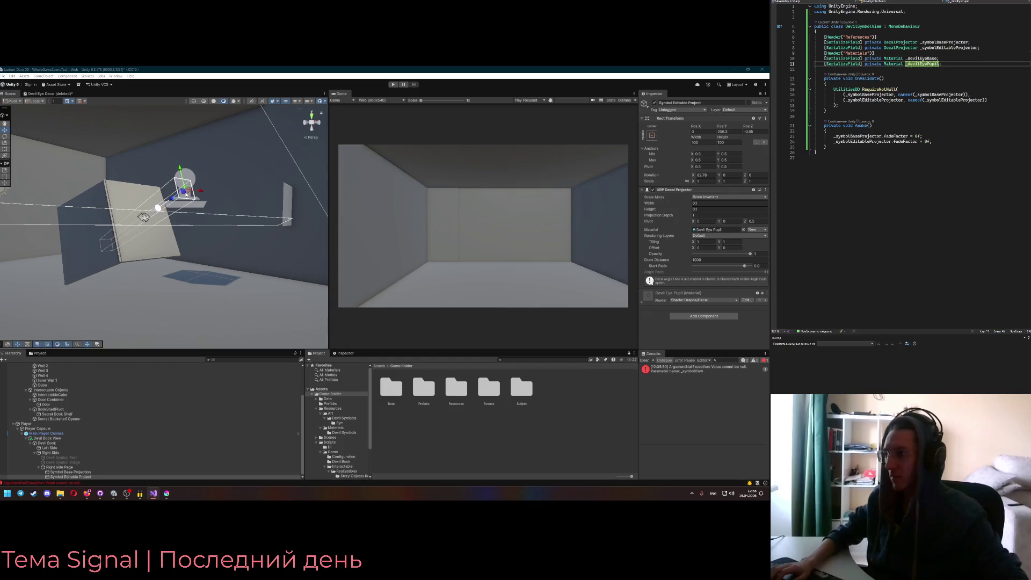
left_click(94, 473)
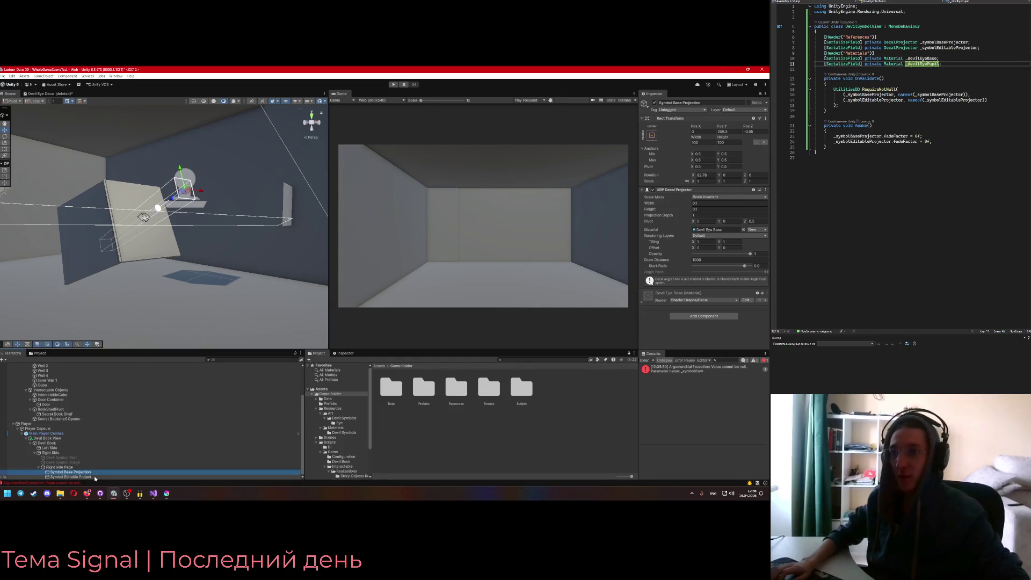
Move the Symbol Base Projection to depth -1, leaving its decal height unchanged
left_click(730, 132)
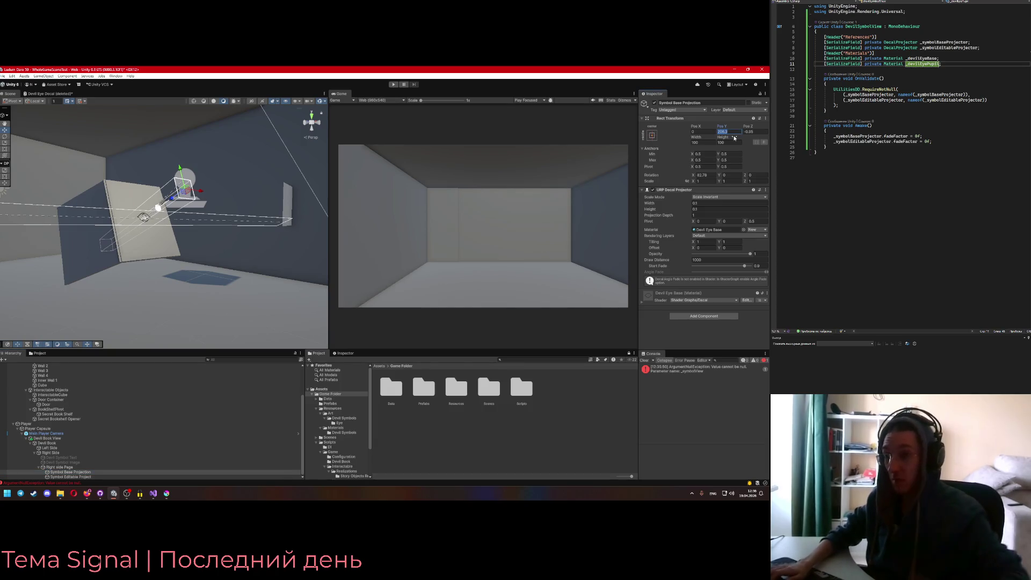
left_click(760, 131)
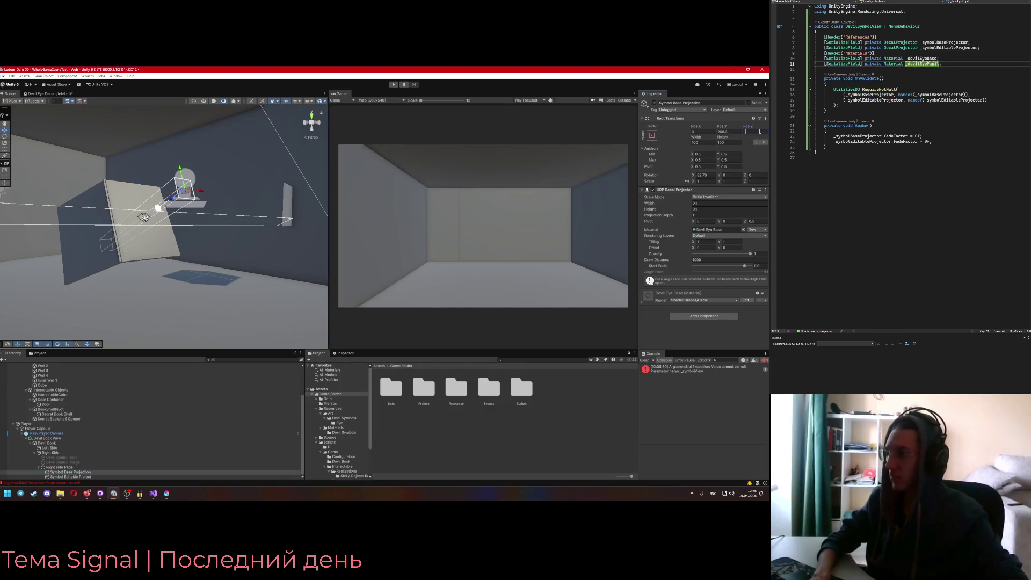
type("0")
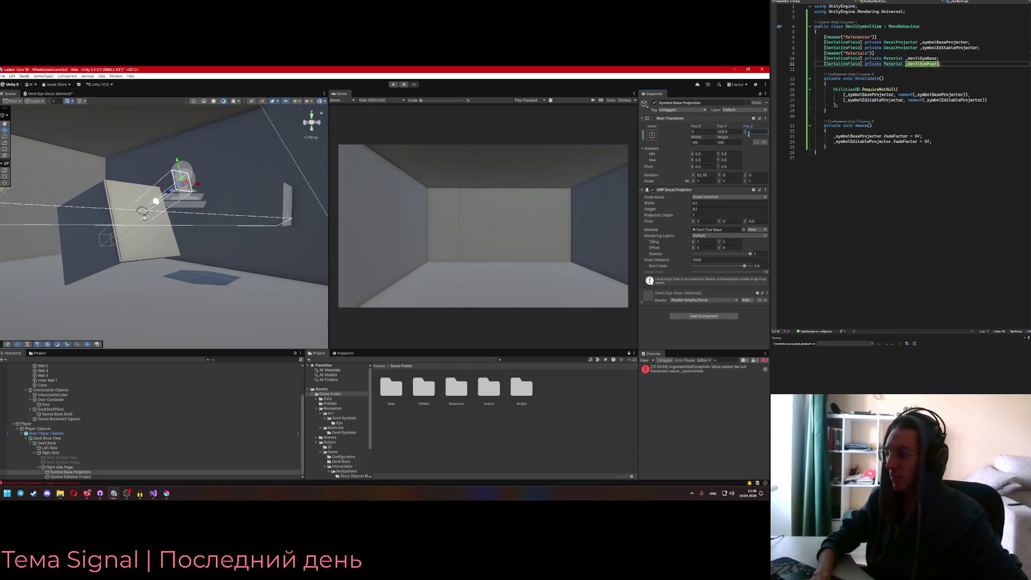
key("BackSpace")
type("-")
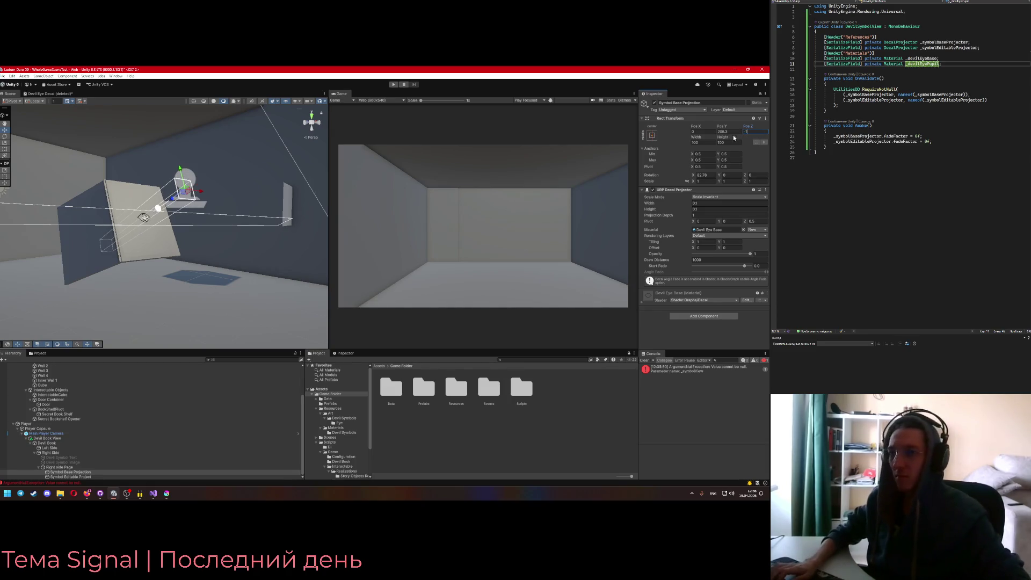
type("1")
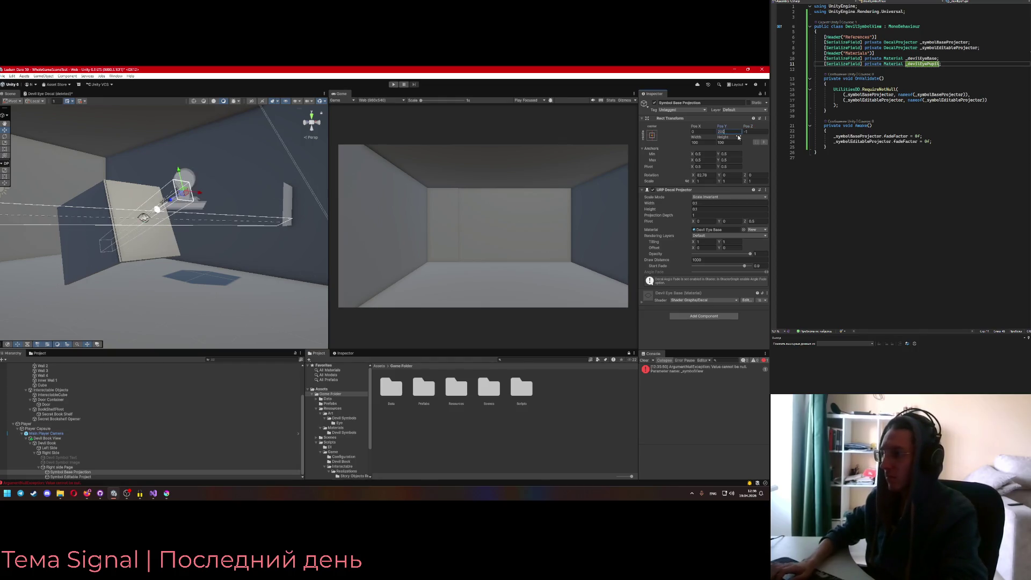
left_click(726, 209)
key("Return")
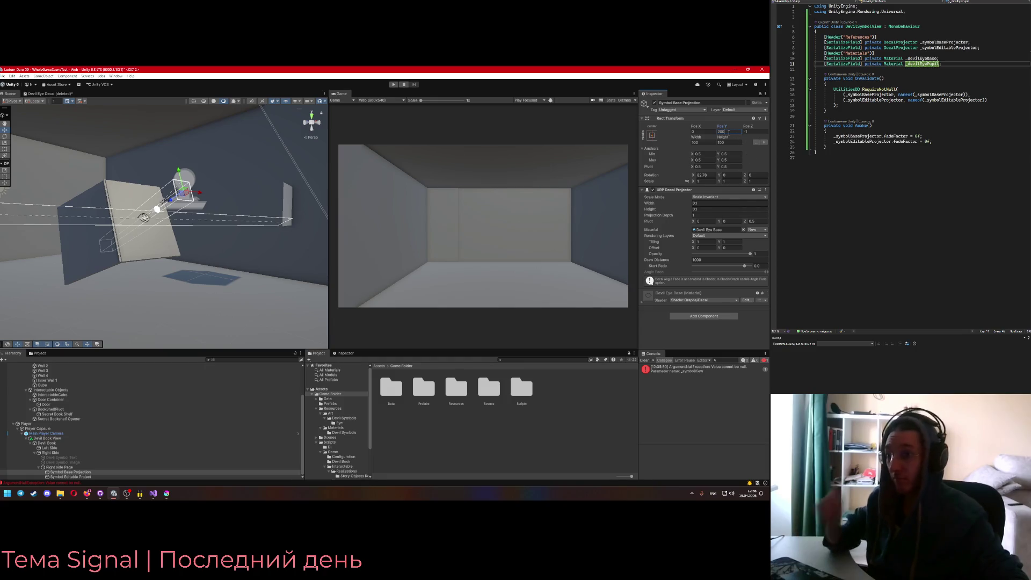
Position the Symbol Editable projector at Y 200 with a negative Z depth
left_click(70, 477)
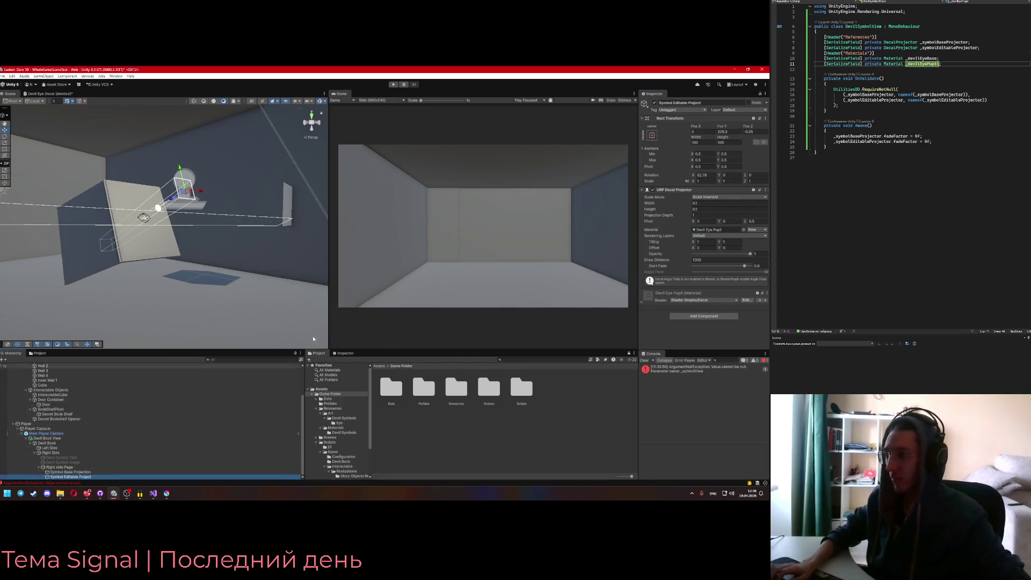
left_click(740, 133)
type("200")
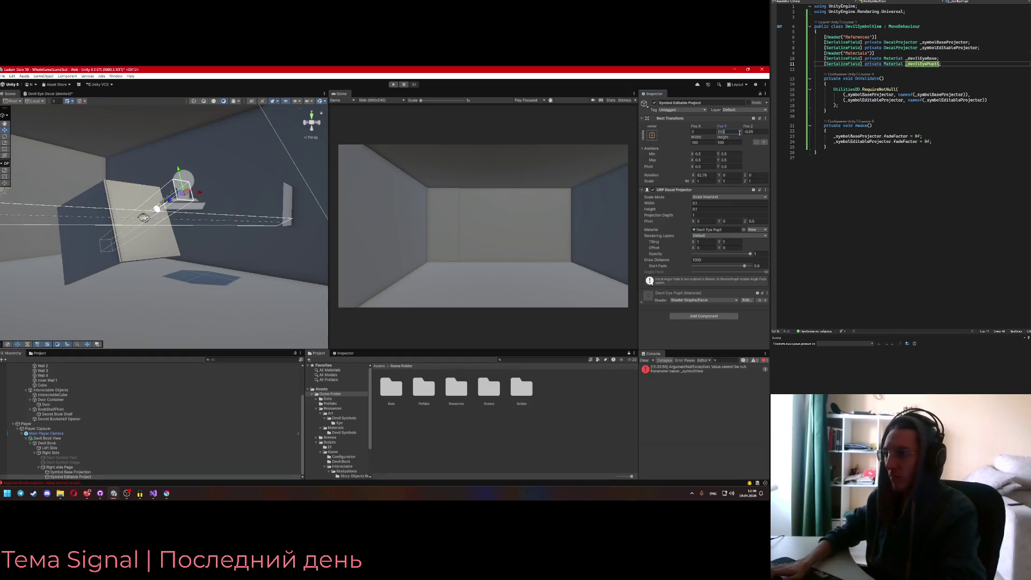
key("Tab")
type("0")
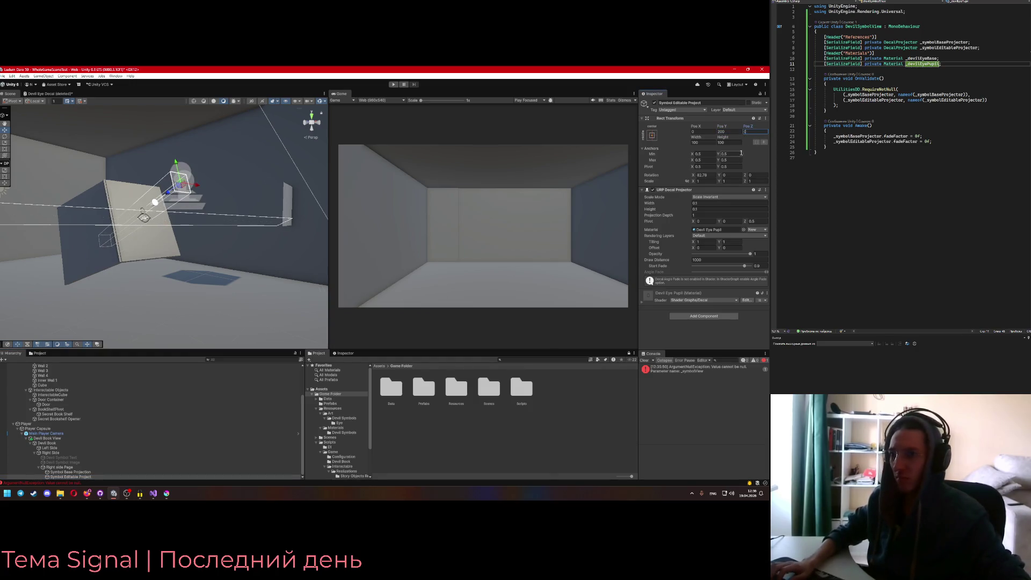
type("-11")
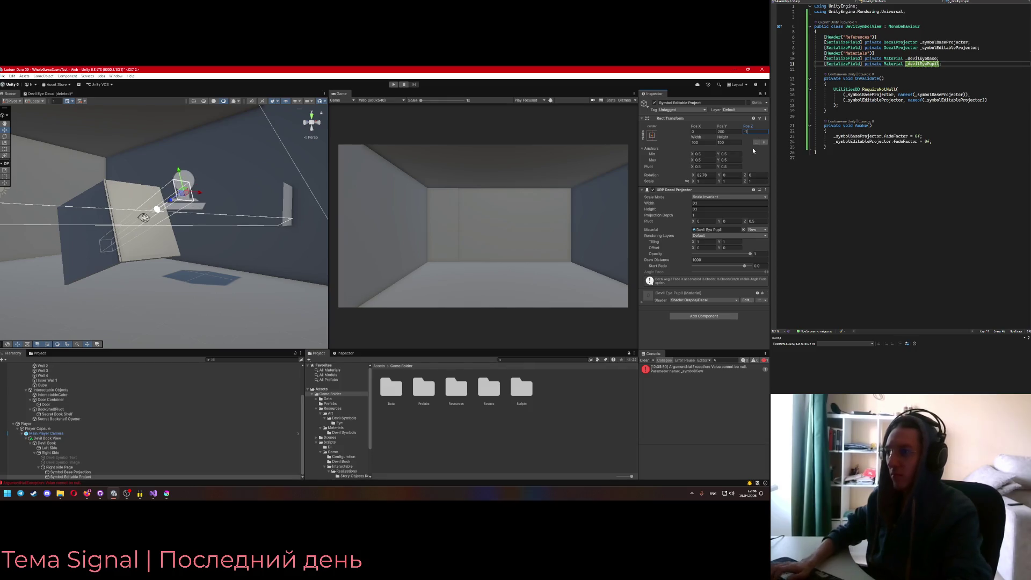
Size the pupil decal to 0.2 by 0.2 and compare it with the Krita eye drawing
left_click_drag(249, 261, 182, 264)
left_click(725, 203)
type("0.2")
key("Tab")
type("0.2")
left_click(76, 472)
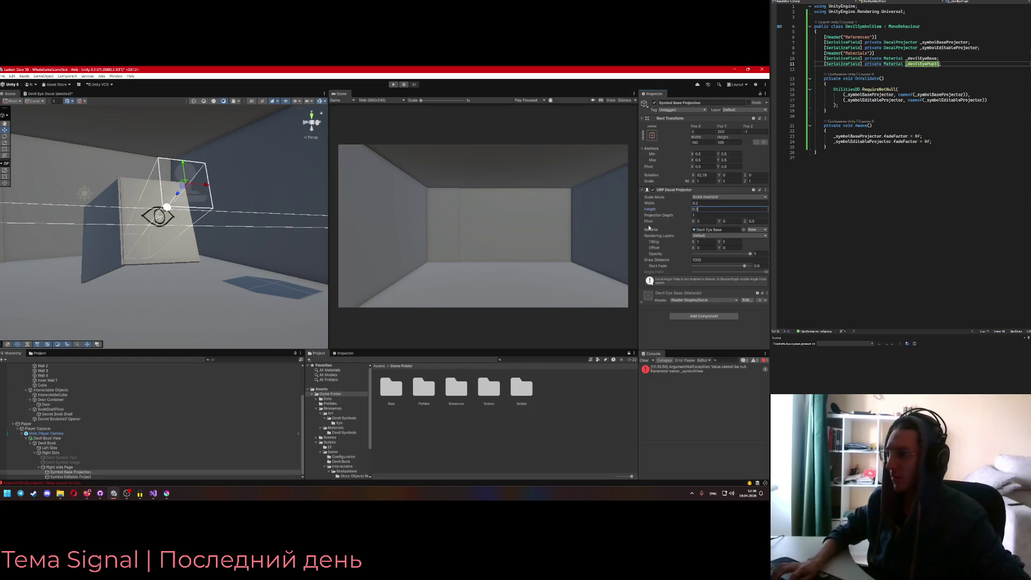
left_click(167, 493)
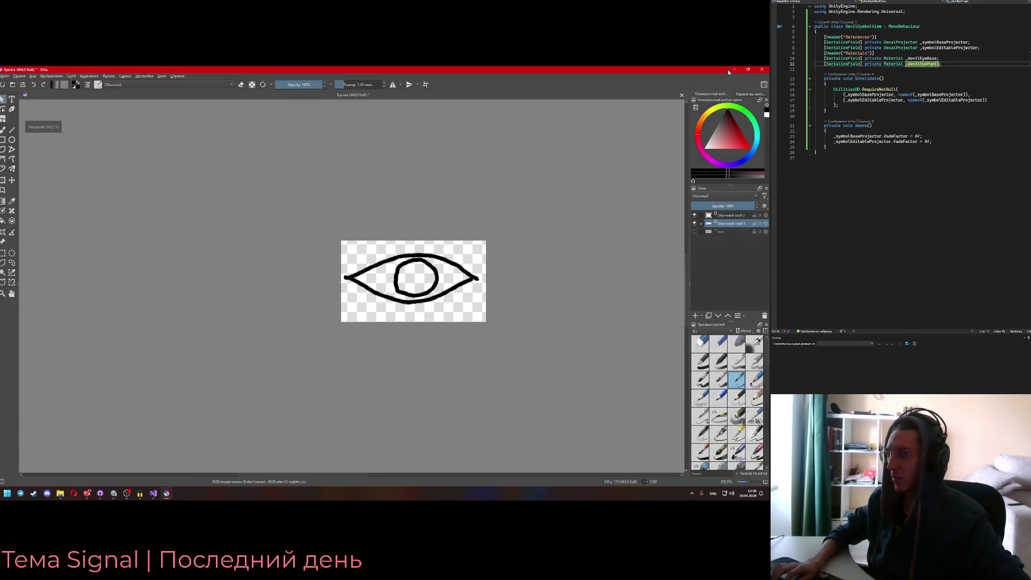
left_click(734, 69)
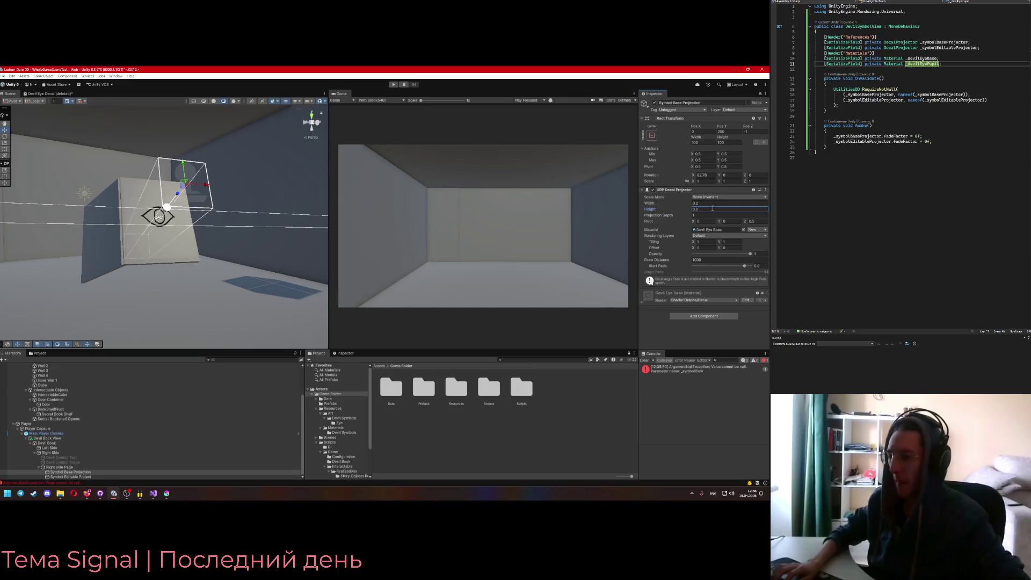
Lower the decal heights to 0.15, then set the pupil decal height to 0.14
type("0.15")
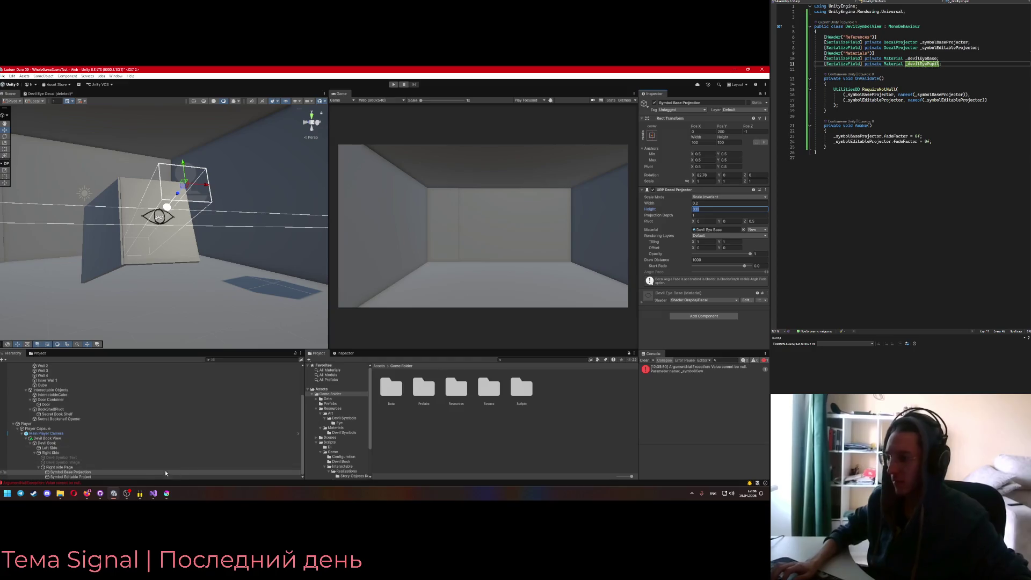
left_click(165, 476)
left_click(703, 210)
type("0.15")
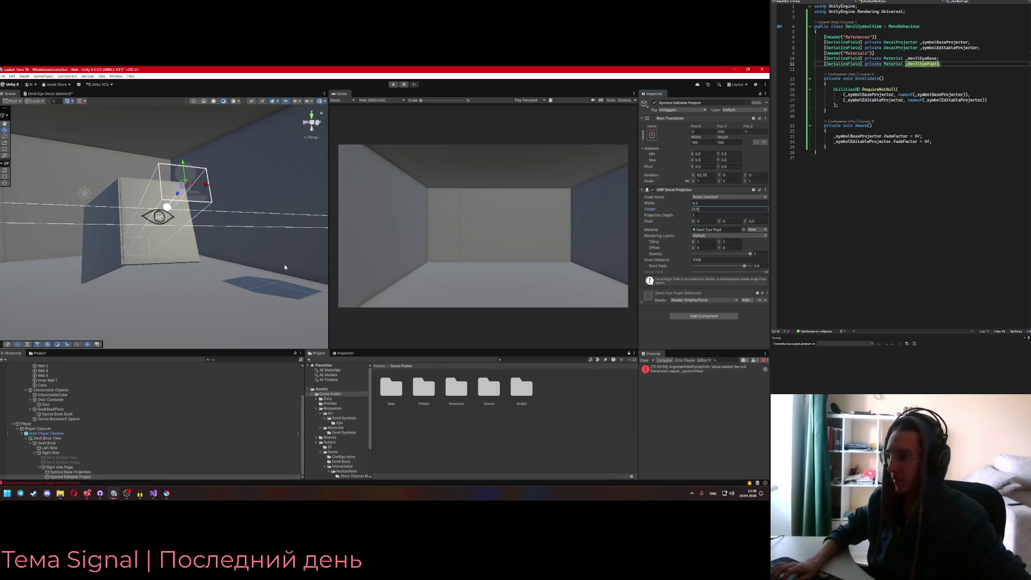
key("alt+Tab")
key("alt+Tab")
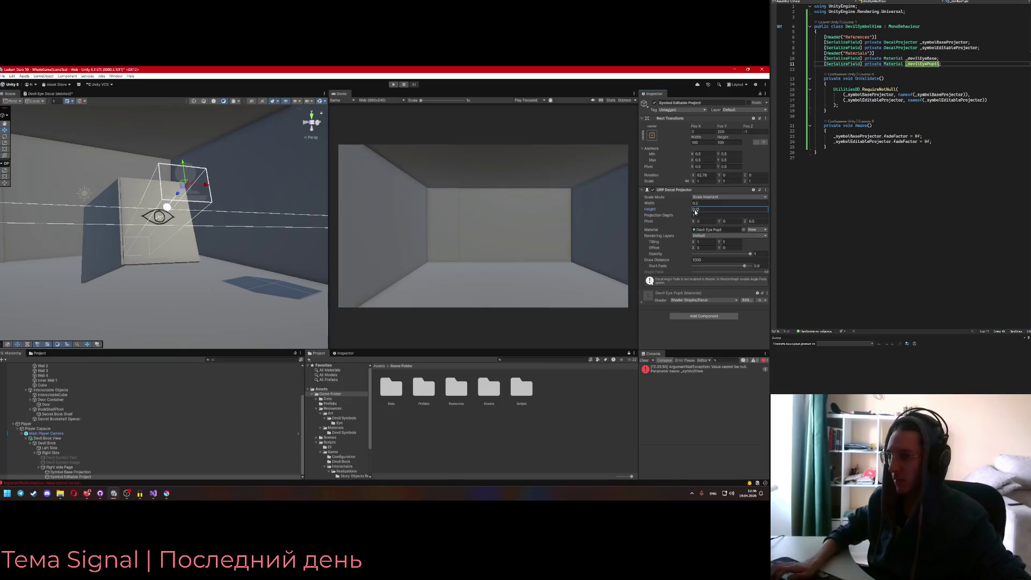
left_click(705, 210)
type("0.1")
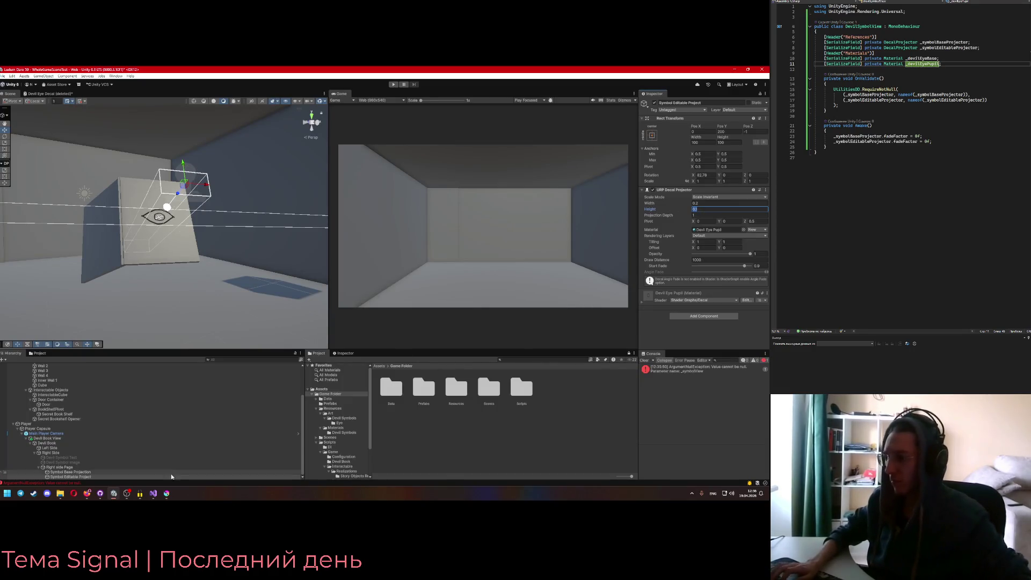
type("4")
Set the Symbol Base Projection decal height to 0.14
left_click(252, 471)
left_click(702, 209)
type("0.14")
key("Return")
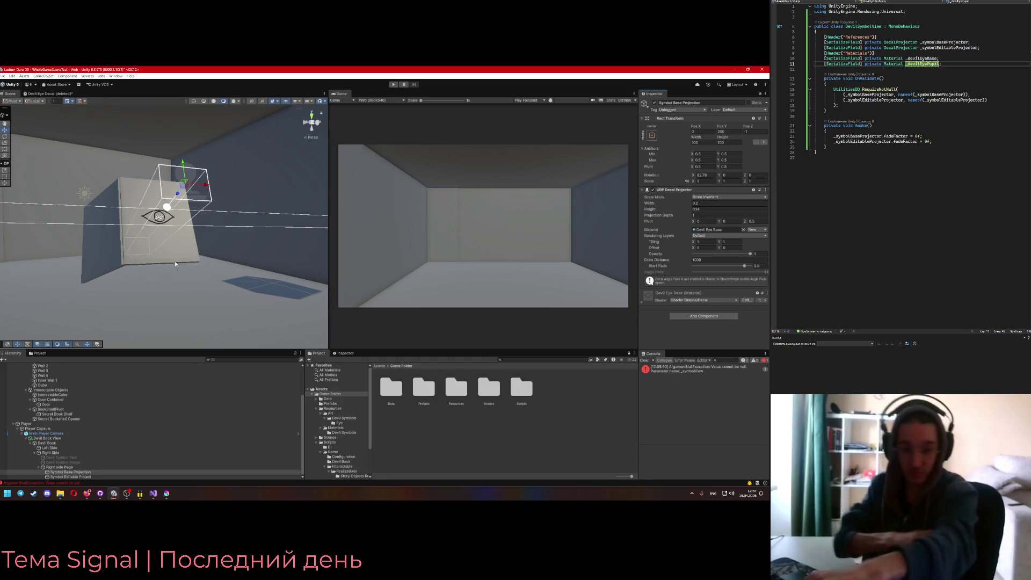
key("alt+Tab")
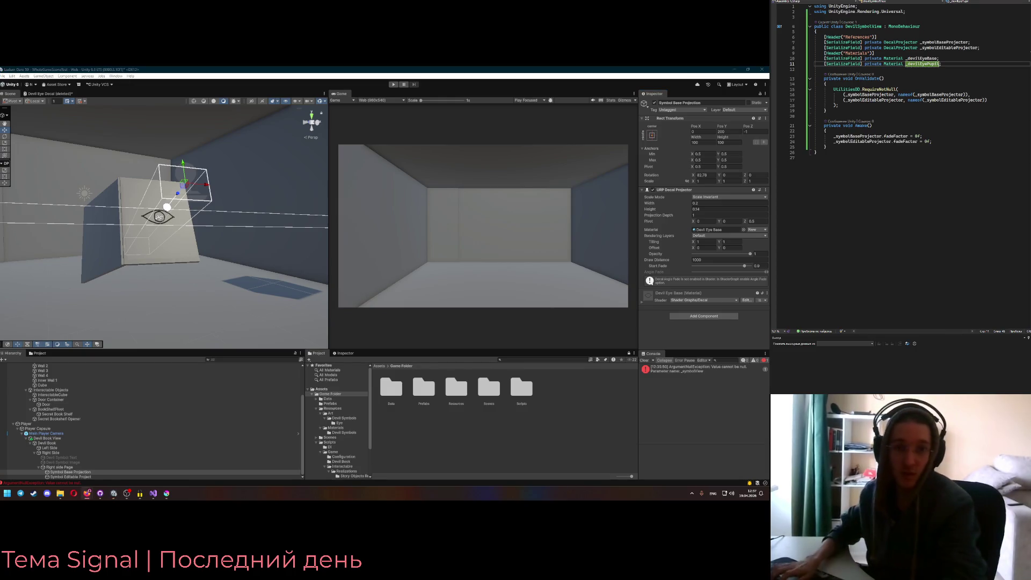
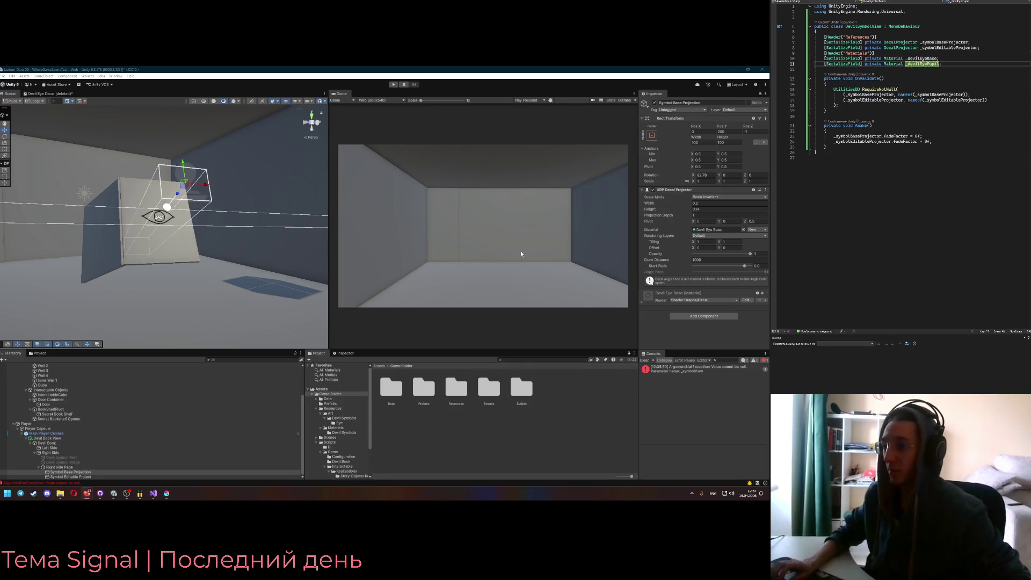
Assign Symbol Base Projection and the editable projection to Right side Page's Symbol Base/Editable Projector fields
left_click(698, 371)
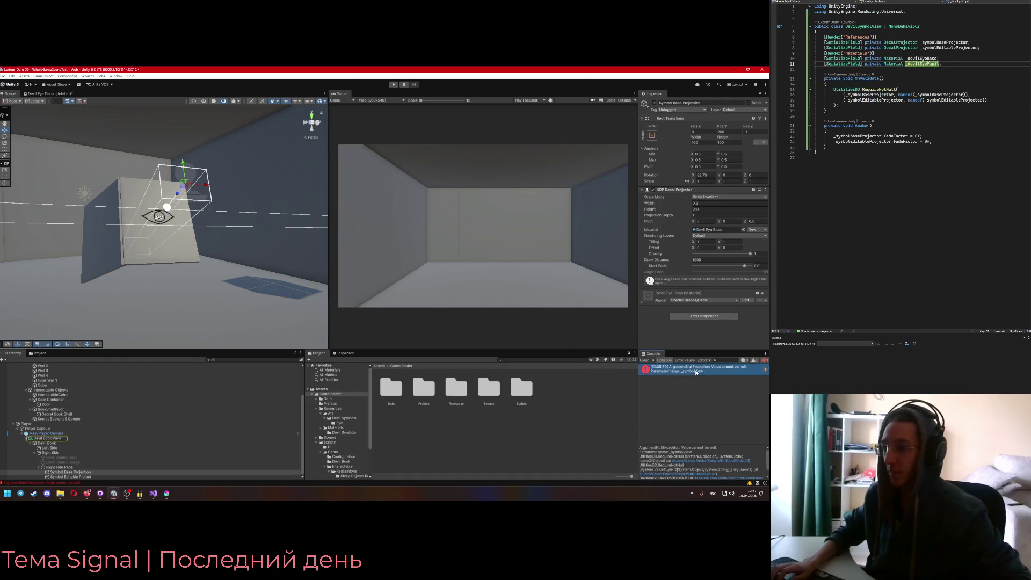
left_click(697, 371)
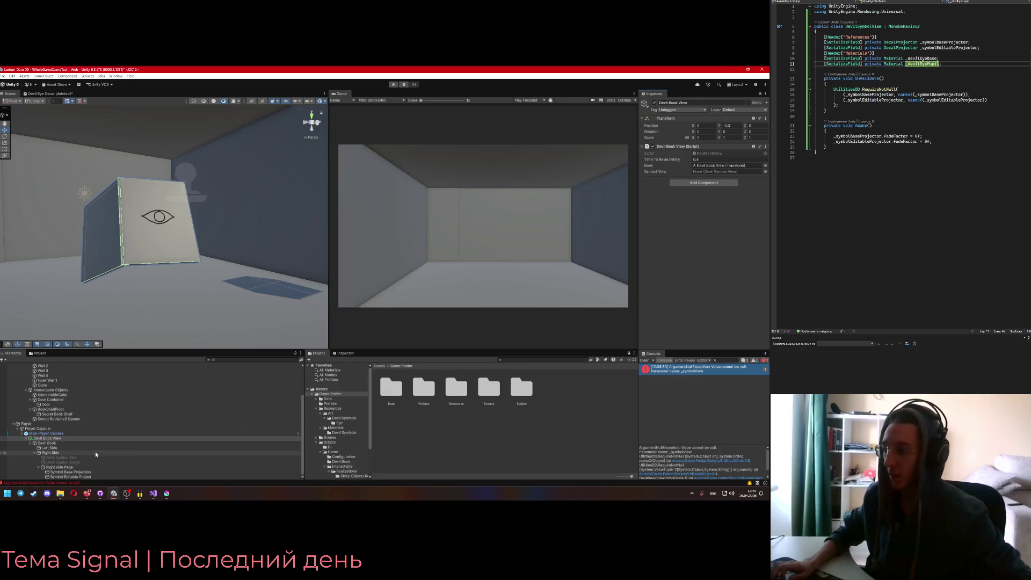
left_click(91, 467)
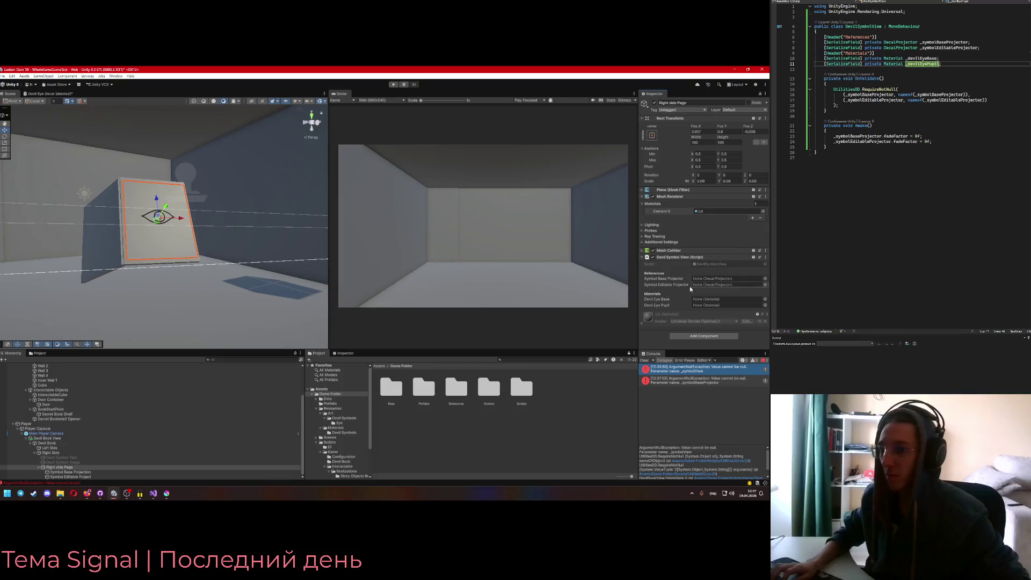
mouse_move(209, 472)
left_mouse_down()
mouse_move(564, 316)
mouse_move(723, 279)
left_mouse_up()
left_click_drag(70, 477, 709, 286)
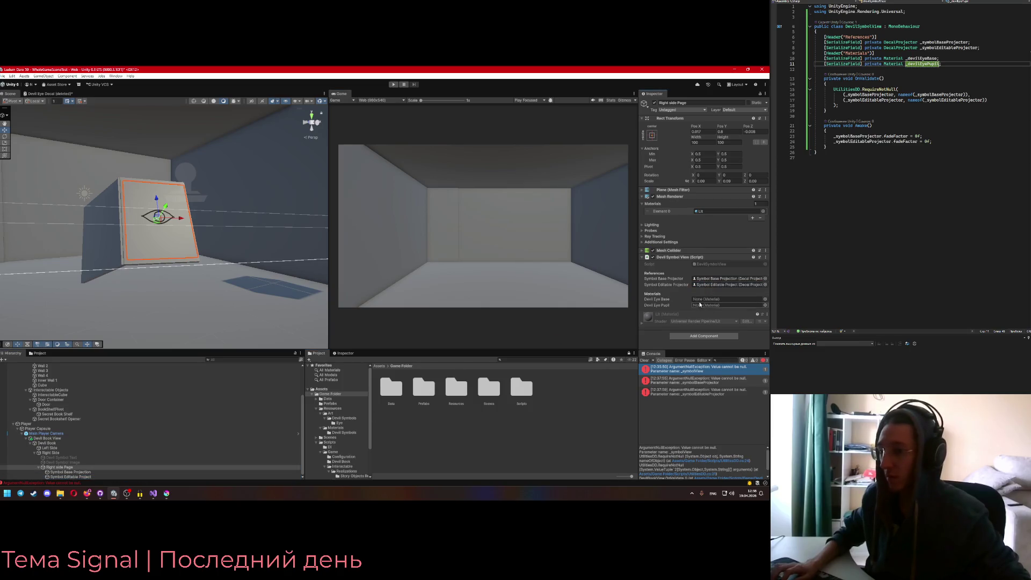
left_click(765, 300)
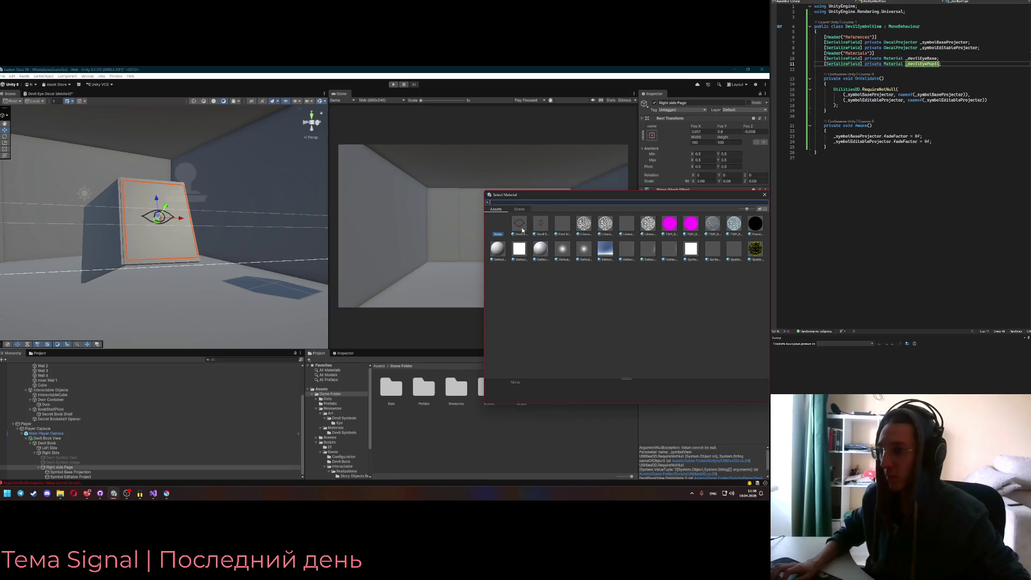
Assign the Devil Eye Base and Devil Eye Pupil materials to the page's symbol view and clear the console
double_click(520, 224)
left_click(765, 305)
double_click(540, 222)
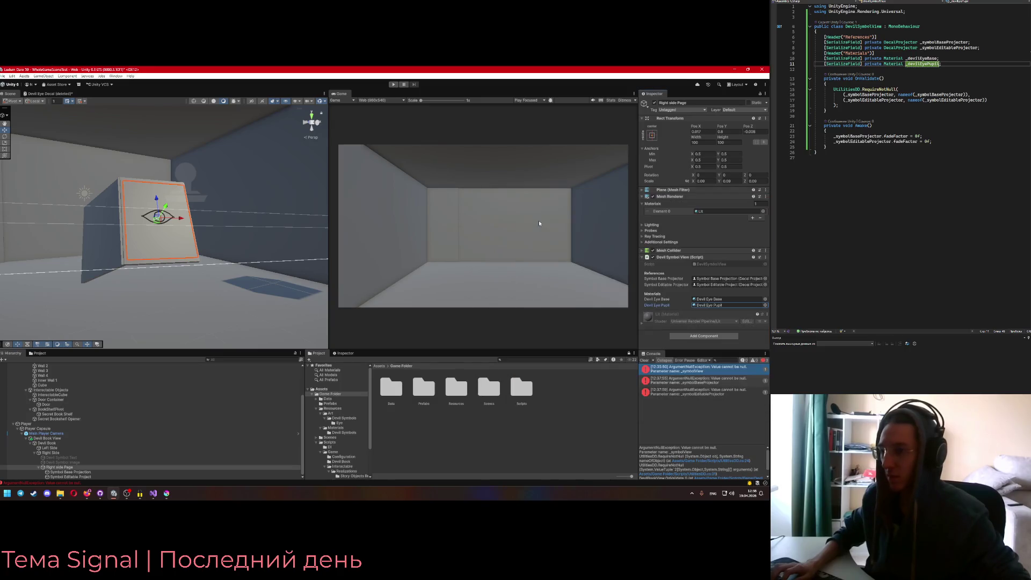
left_click(645, 359)
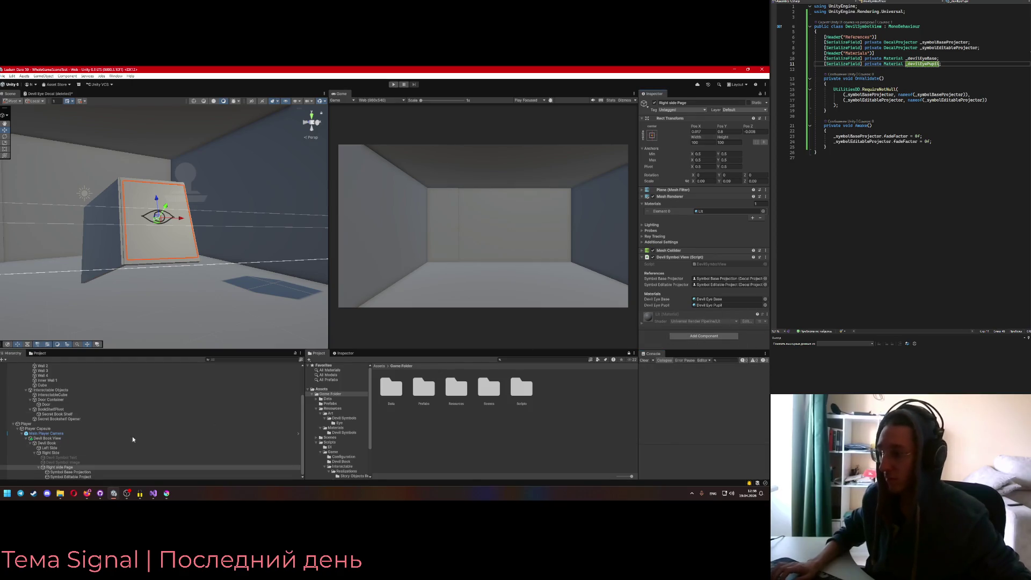
left_click(47, 444)
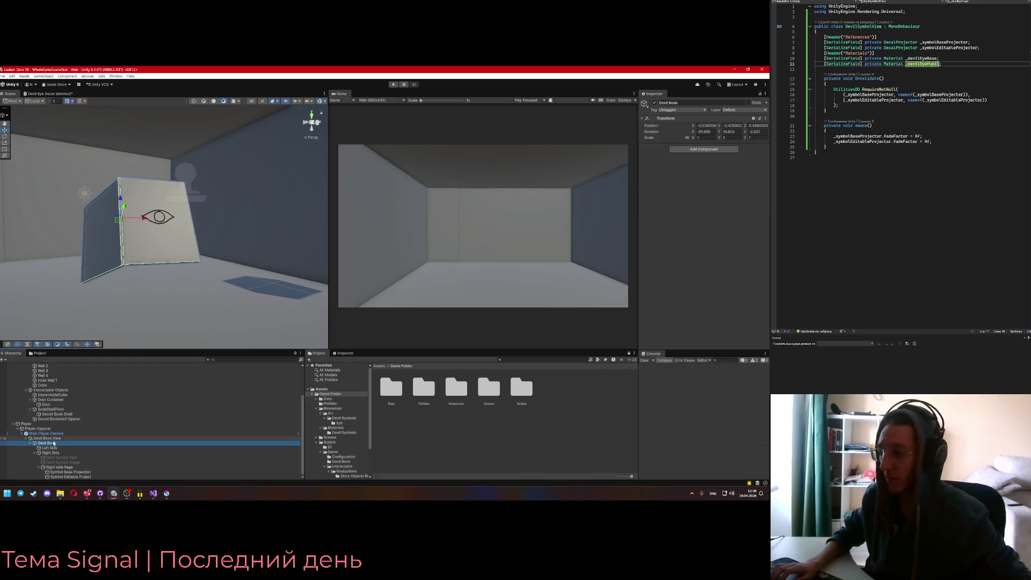
Set Devil Book View's Symbol View to Right side Page and check the two projection objects
left_click(51, 453)
left_click(47, 439)
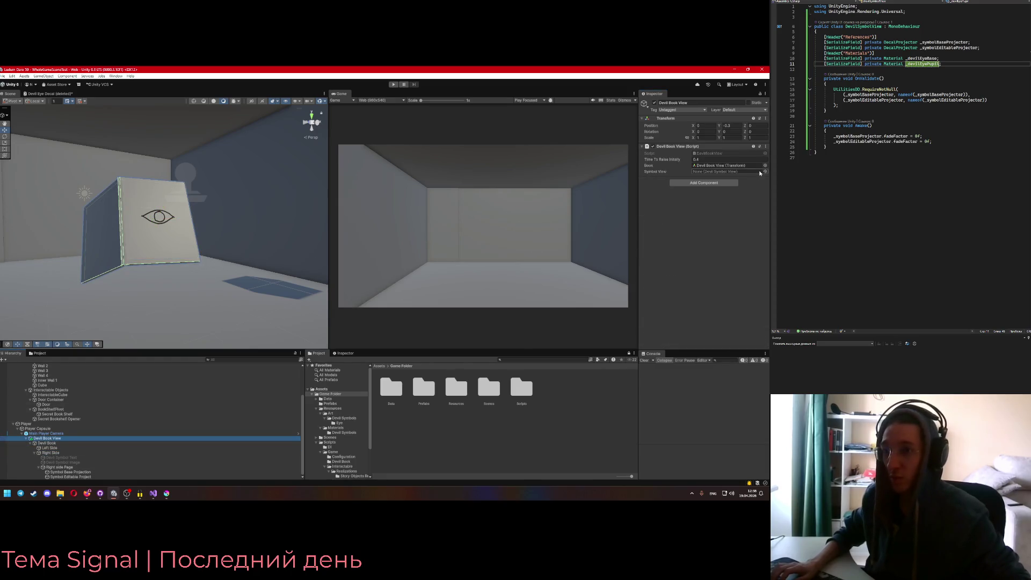
left_click(760, 174)
double_click(515, 192)
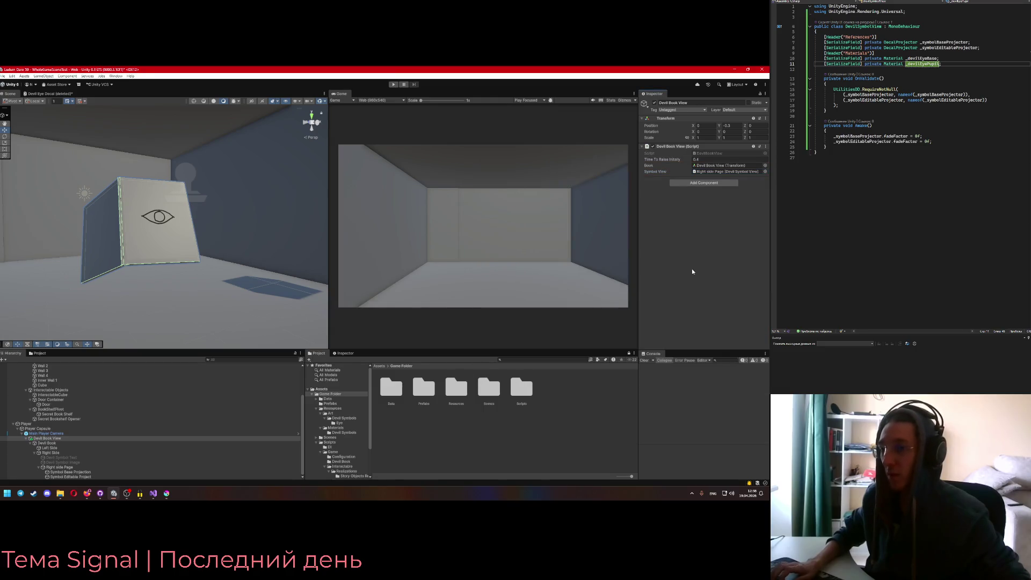
mouse_move(178, 253)
left_mouse_down()
mouse_move(228, 255)
mouse_move(208, 231)
left_mouse_up()
left_click(215, 237)
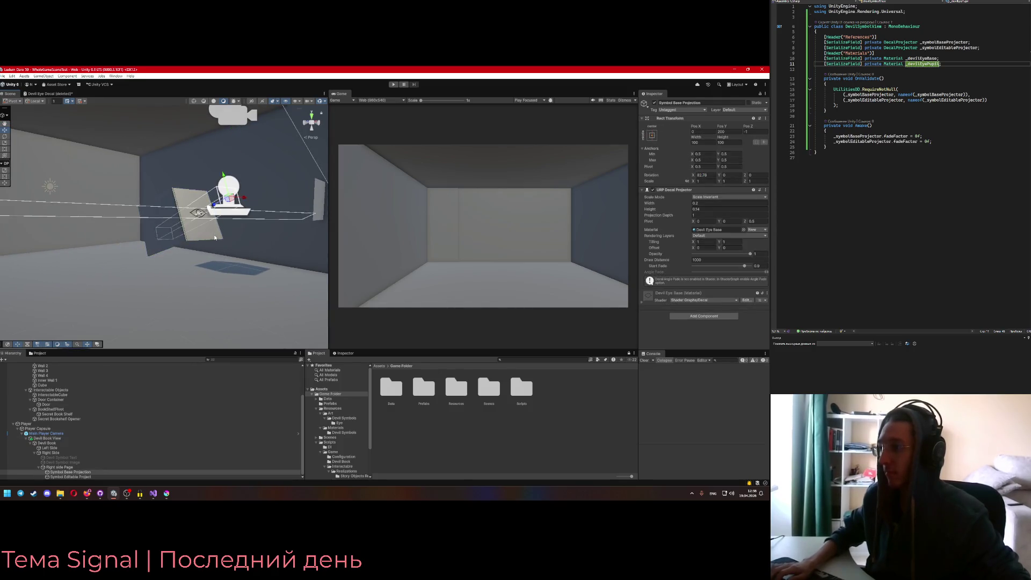
left_click(206, 240)
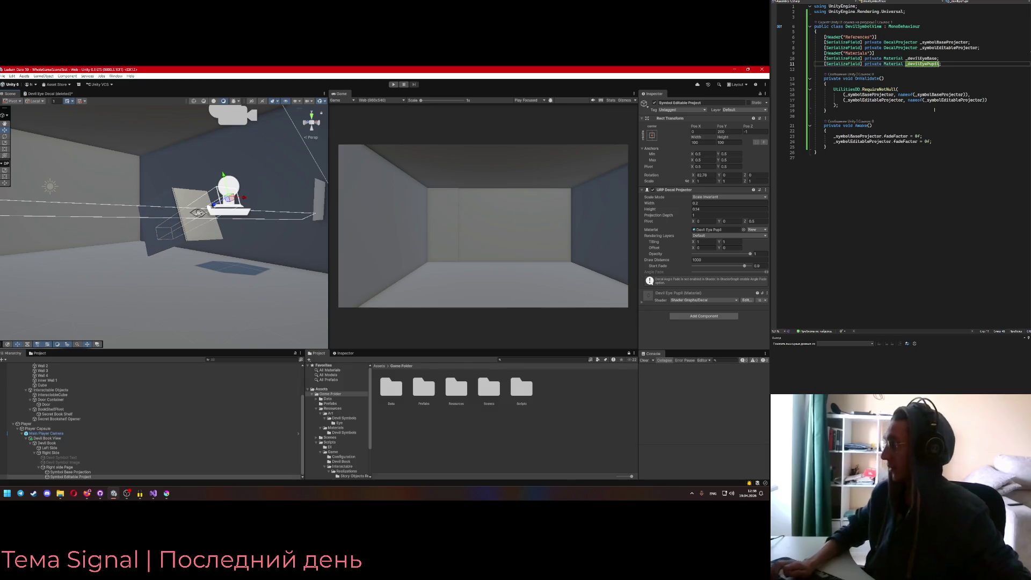
In Visual Studio's DevilBookView script, find the empty ClearSymbol method called from ChangeSymbol
key("alt+Tab")
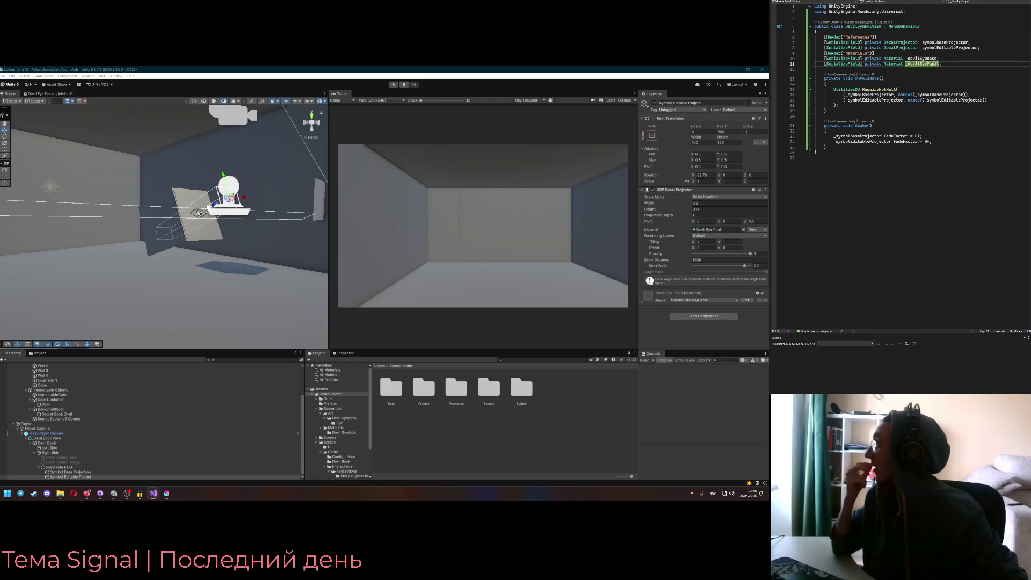
left_click(838, 7)
double_click(866, 235)
scroll(873, 205, "down", 5)
scroll(873, 205, "down", 9)
left_click(850, 289)
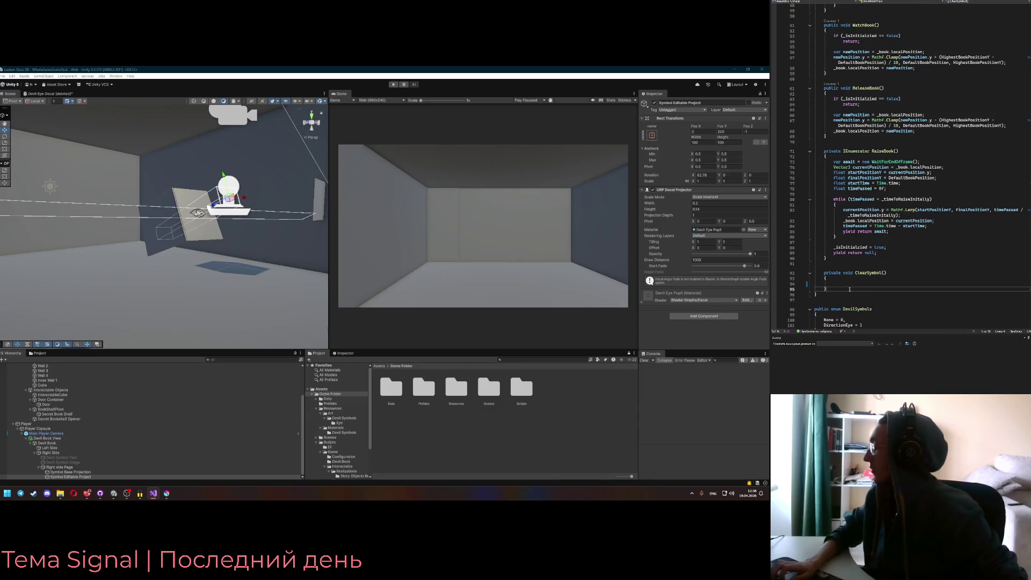
Add a 'private Coroutine _animation;' field after DevilSymbolView's material fields
scroll(918, 208, "up", 10)
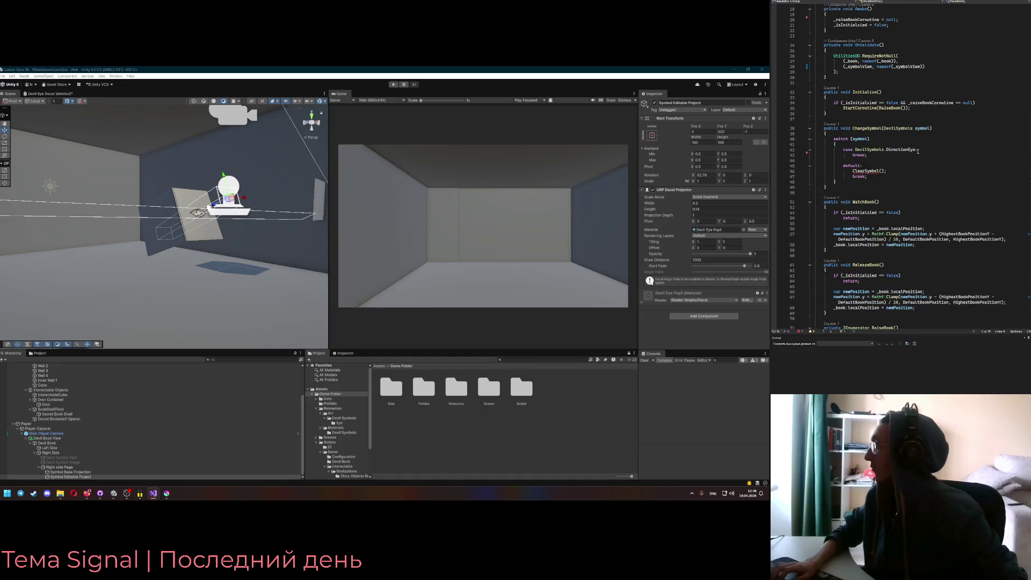
left_click(864, 172)
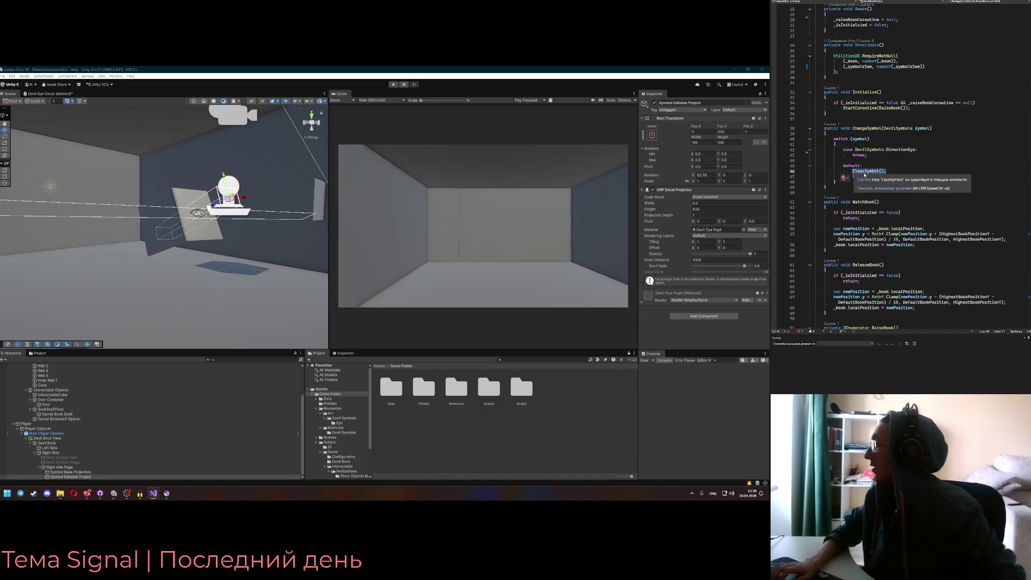
key("ctrl+Tab")
left_click(874, 147)
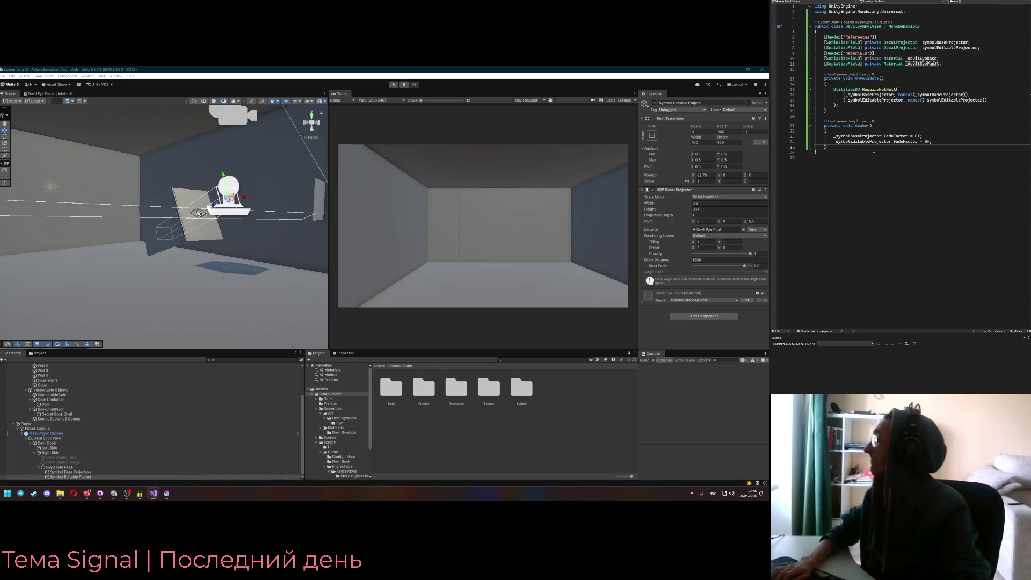
left_click(959, 65)
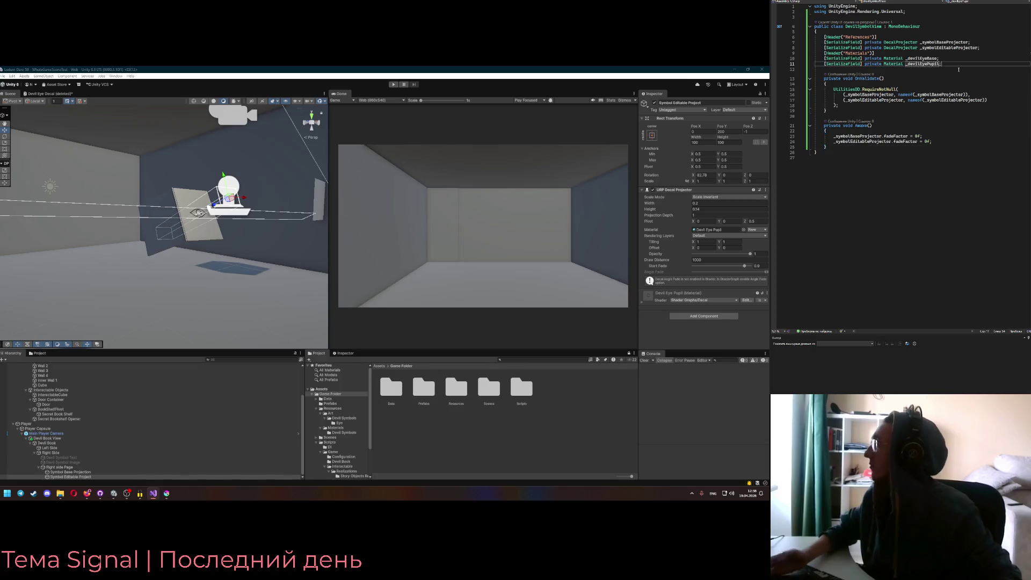
key("Return")
key("Return")
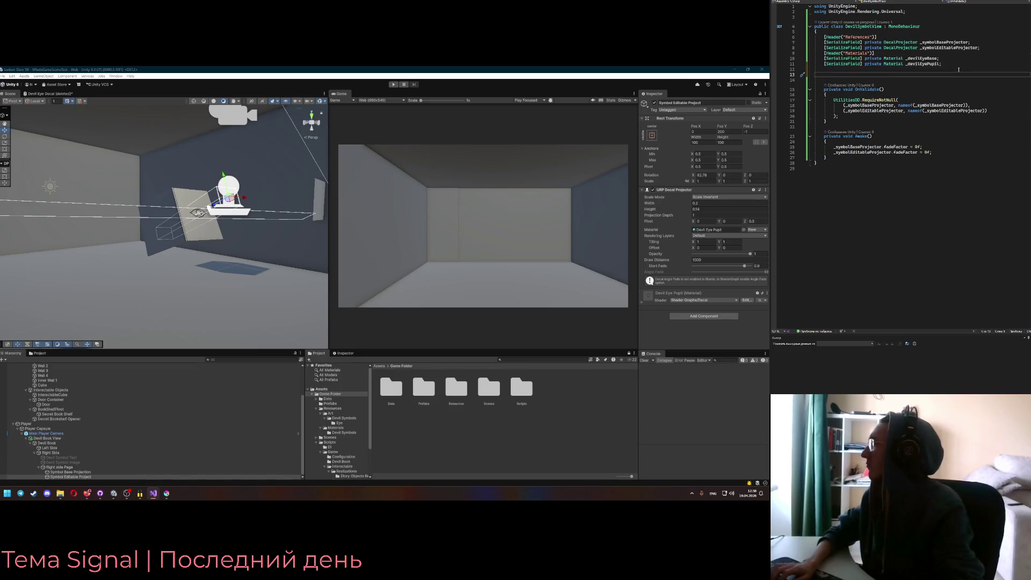
key("ctrl+space")
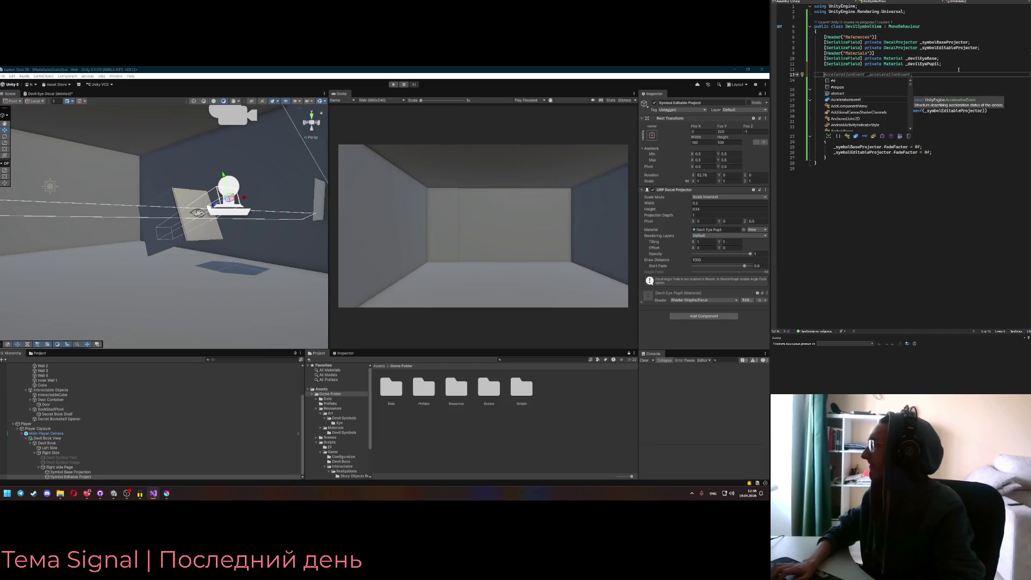
type("pr")
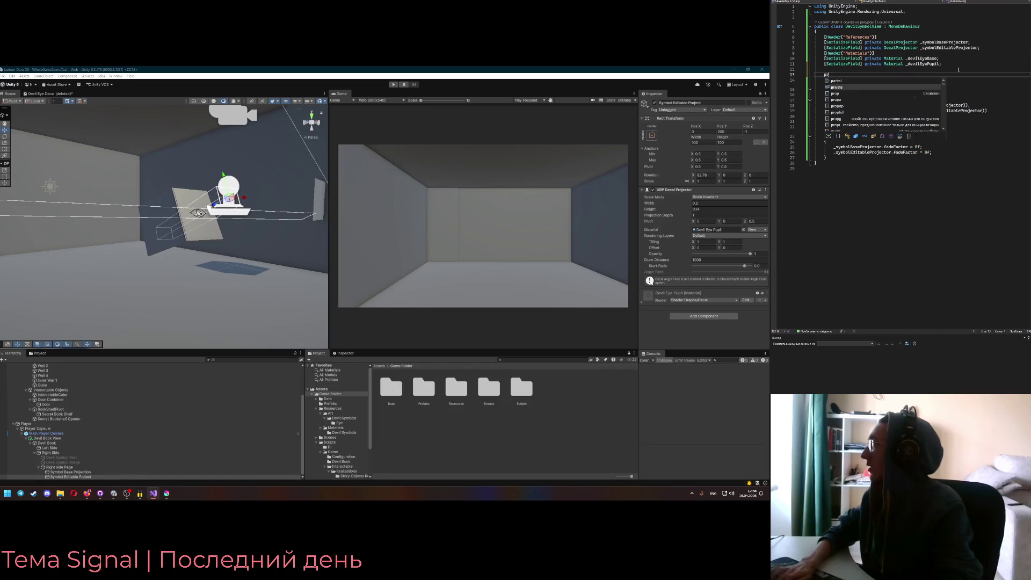
type("ivate Coroutine _animation")
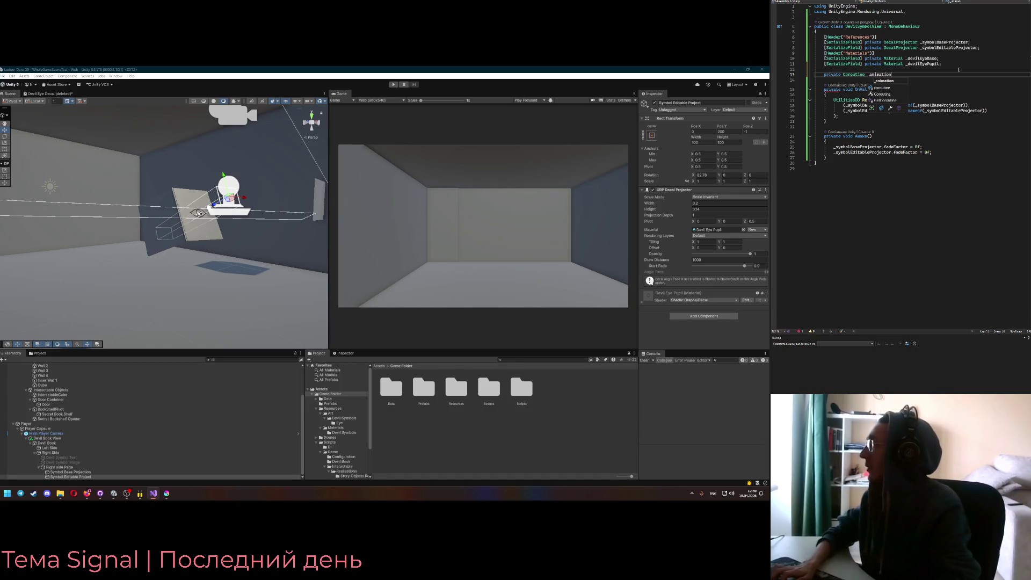
type(";")
Reset _animation to null in Awake and save the script
left_click(873, 141)
key("Return")
type("_animation = null;")
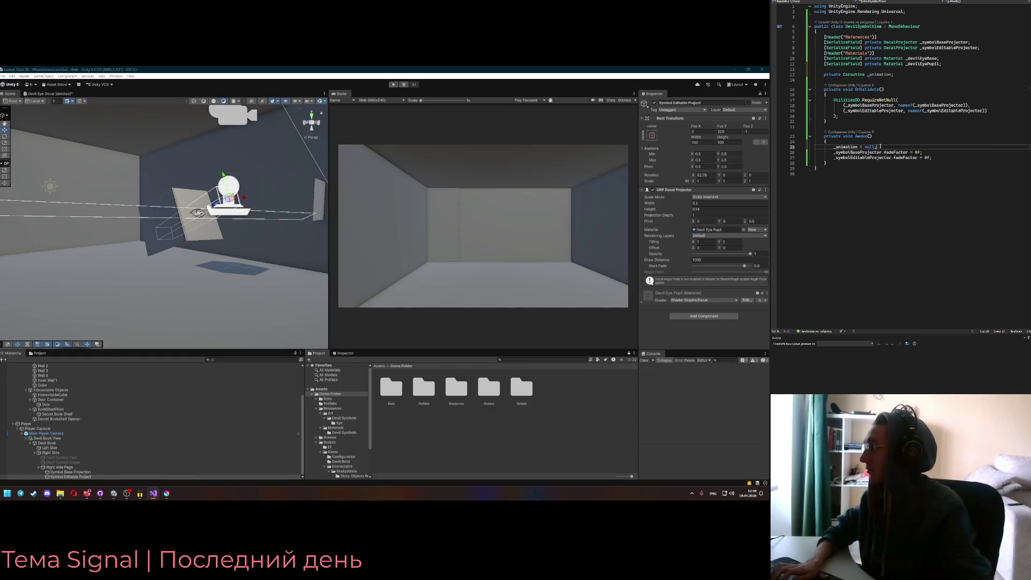
key("ctrl+s")
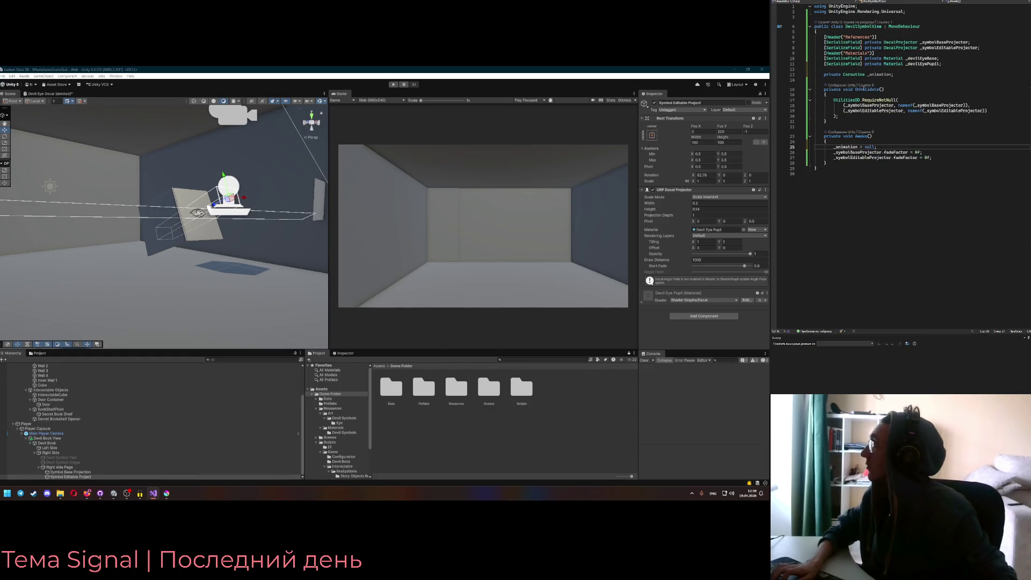
double_click(875, 75)
key("ctrl+Tab")
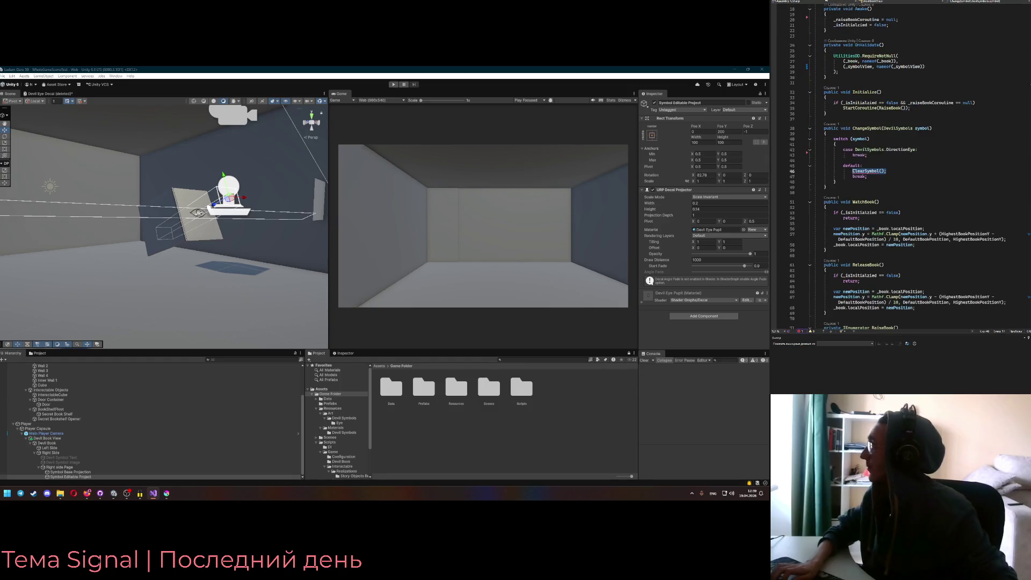
Call _symbolView.ShowEye() under ChangeSymbol's DirectionEye case
left_click(855, 171)
left_click(925, 150)
key("Return")
type("_symbolView")
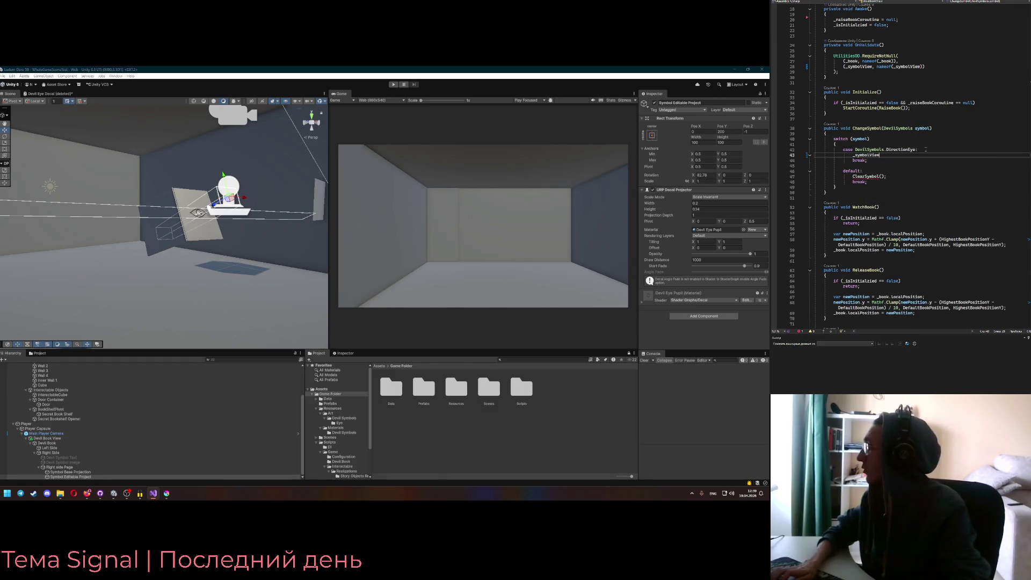
type(".ShowEye();")
Add a _symbolView.SetEyeDirection() call before ShowEye in the DirectionEye case
key("Up")
key("Up")
key("Up")
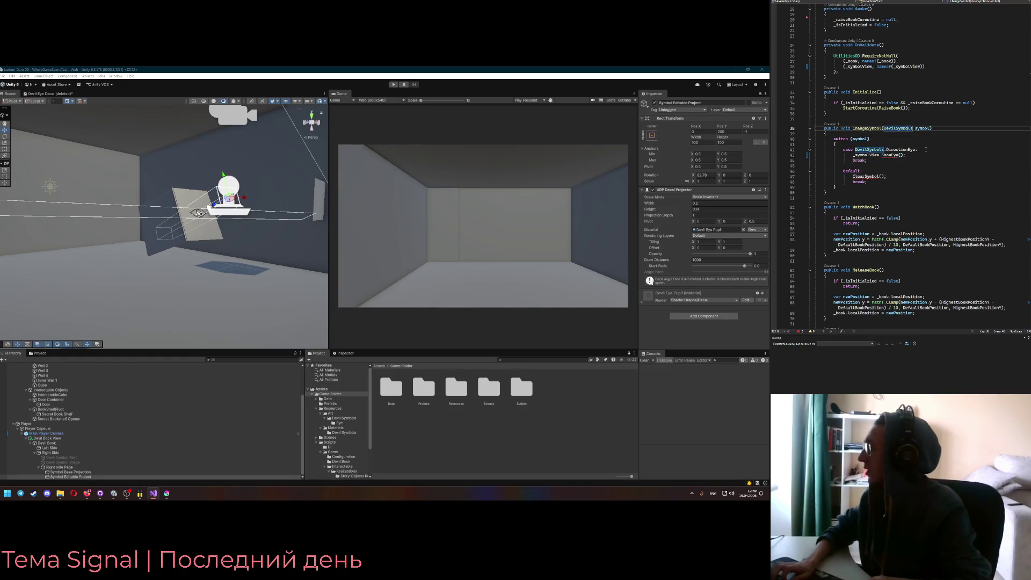
key("ctrl+Right")
key("ctrl+Right")
type(",")
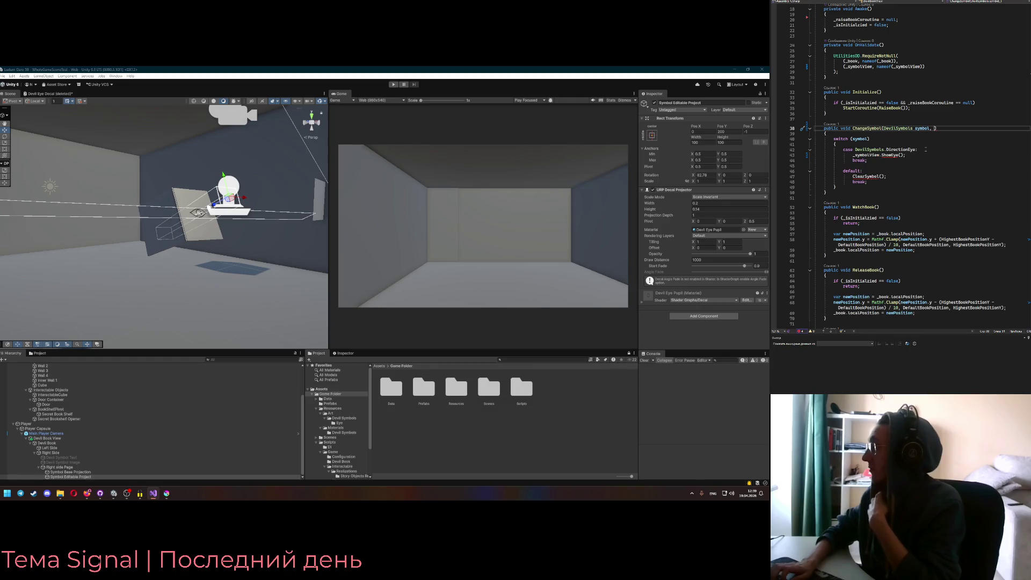
left_click(854, 155)
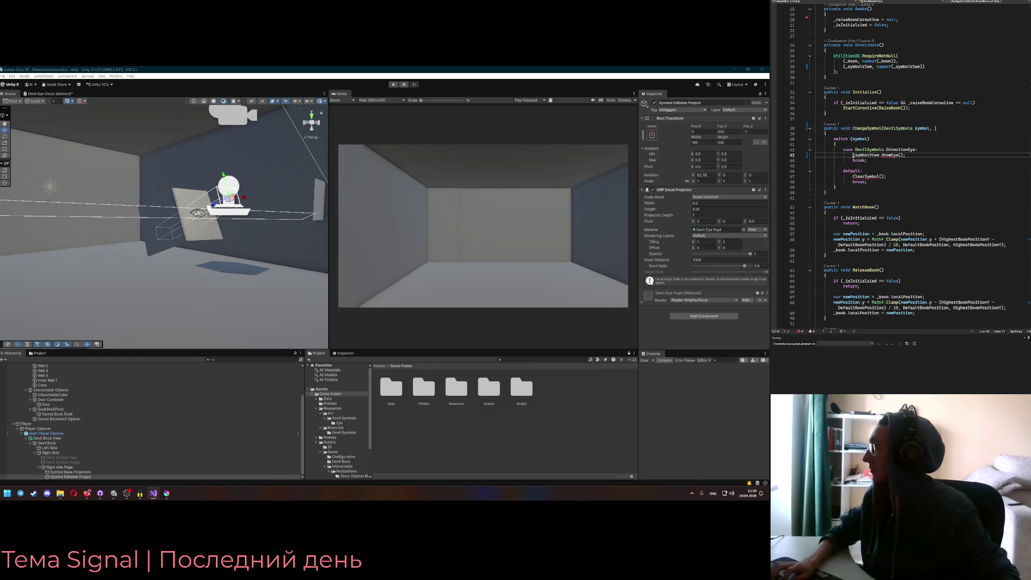
type("_symbolView")
key("Return")
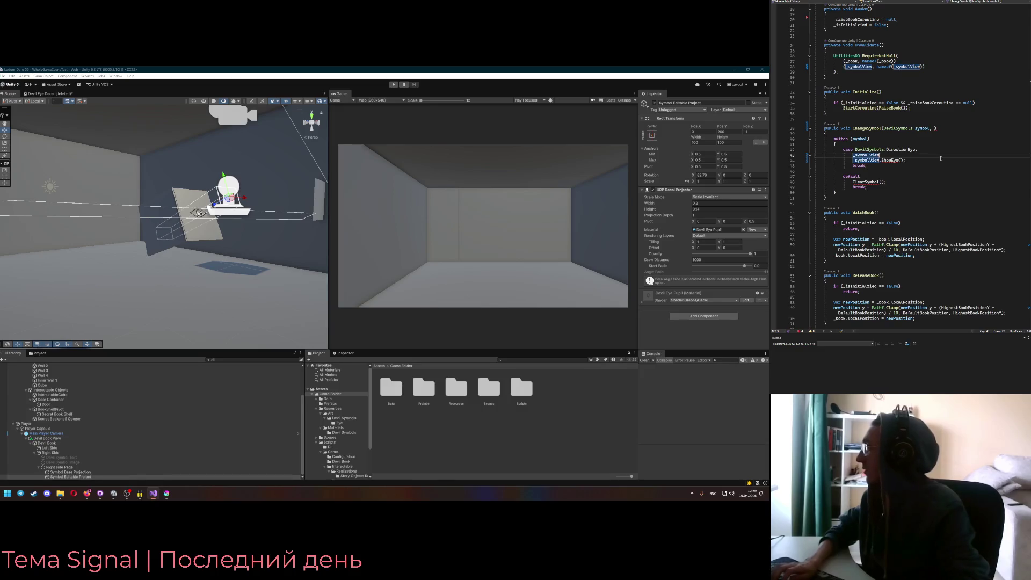
type(".SetEyeDir")
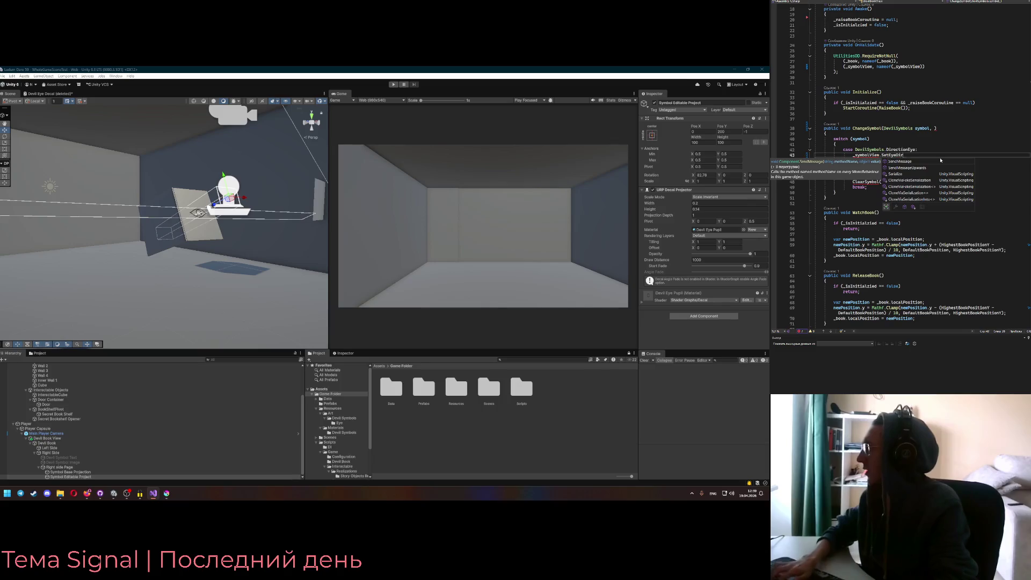
key("Tab")
type("();")
Add a Transform directionTo parameter to ChangeSymbol's signature
key("Up")
key("Up")
key("Up")
key("End")
key("Left")
type("transf")
type("orm d")
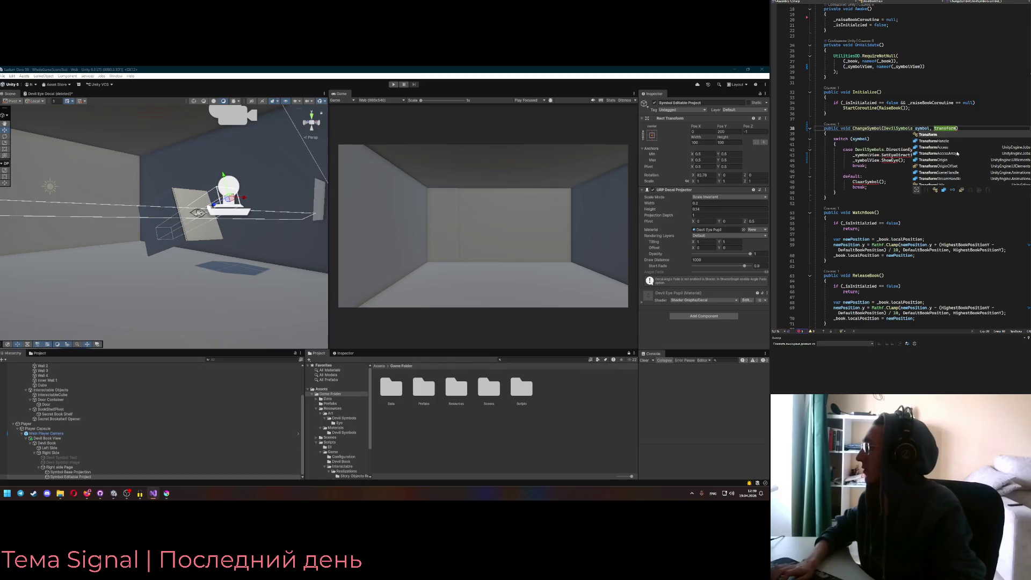
type("ctionTo")
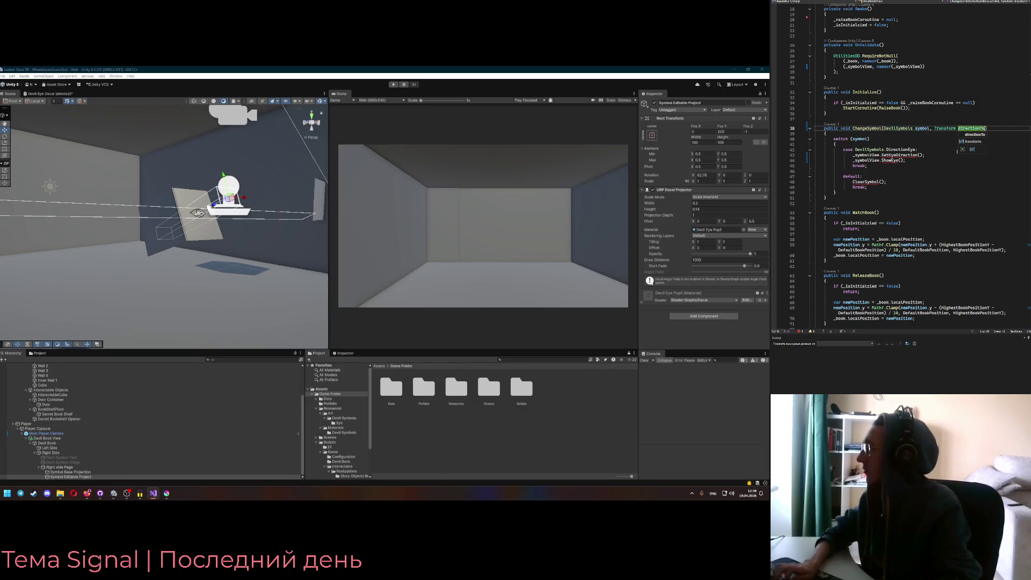
left_click(874, 128)
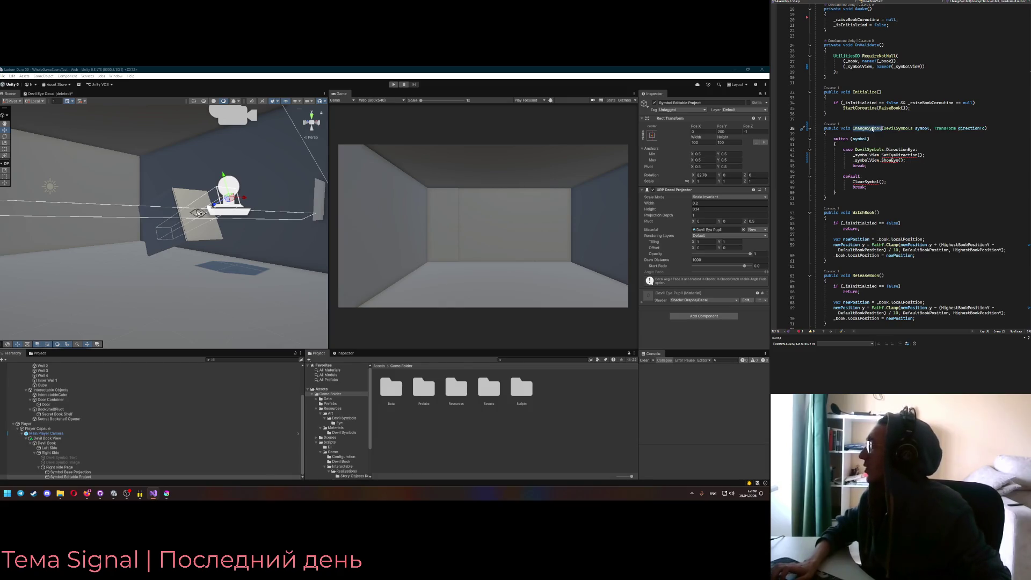
Start a new 'public void' method declaration on a line above ChangeSymbol
left_click(854, 123)
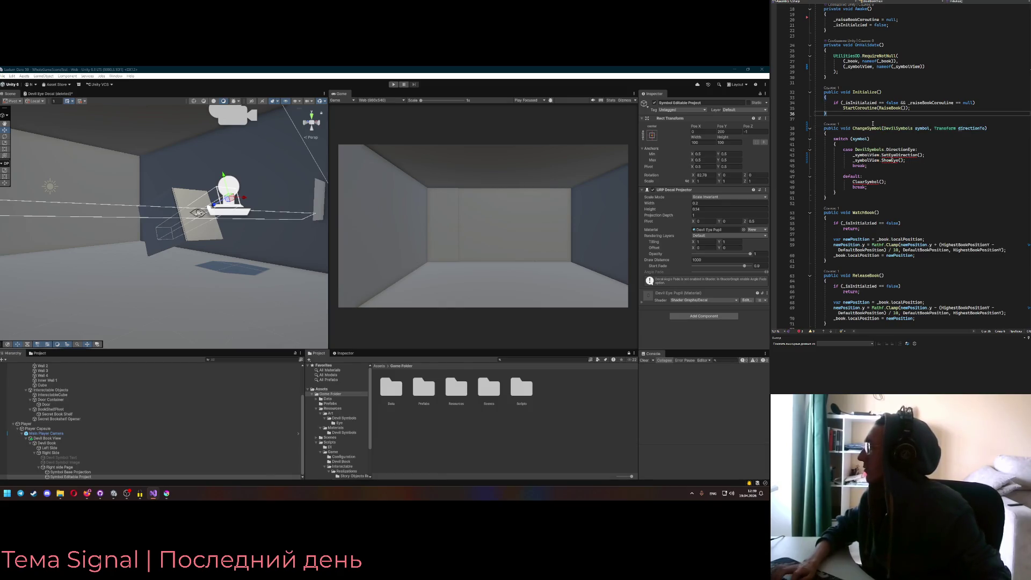
key("Return")
key("Return")
key("Up")
type("public void")
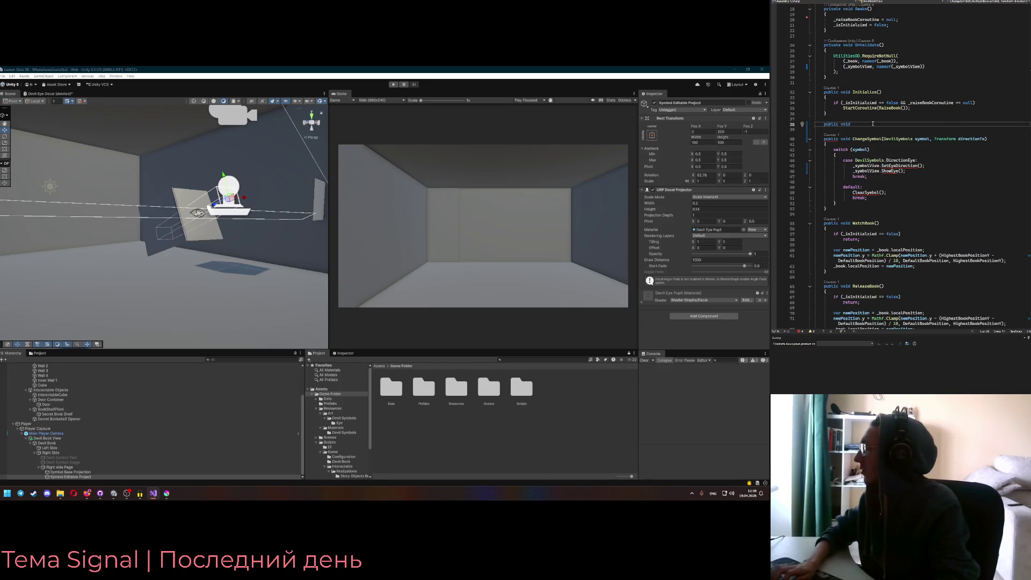
Replace ChangeSymbol with a ClearBook() method that calls _symbolView.Clear()
left_click_drag(836, 209, 816, 138)
key("Delete")
left_click(859, 124)
type("ClearBook() {")
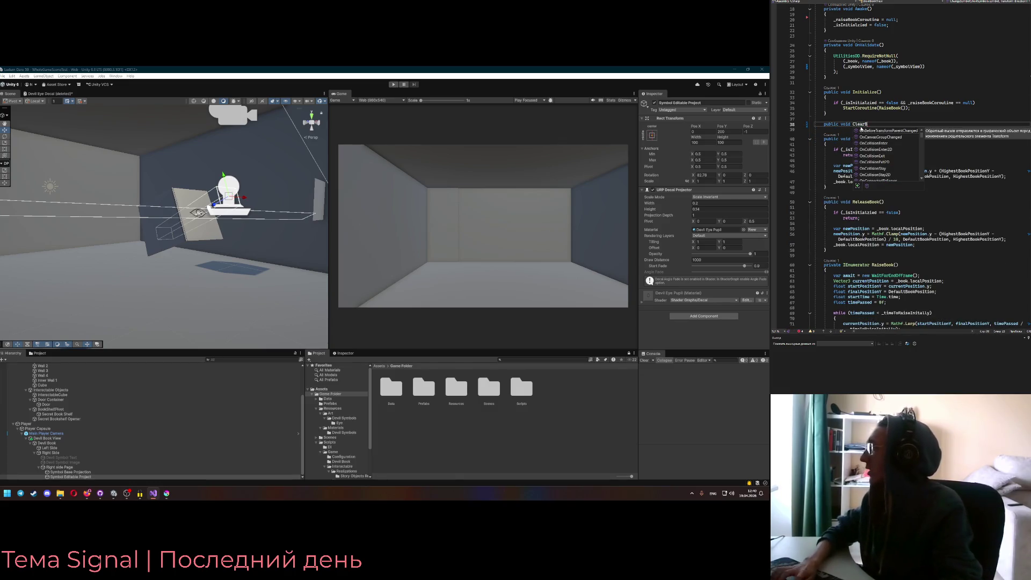
key("Return")
type("_symbolView.Clear();")
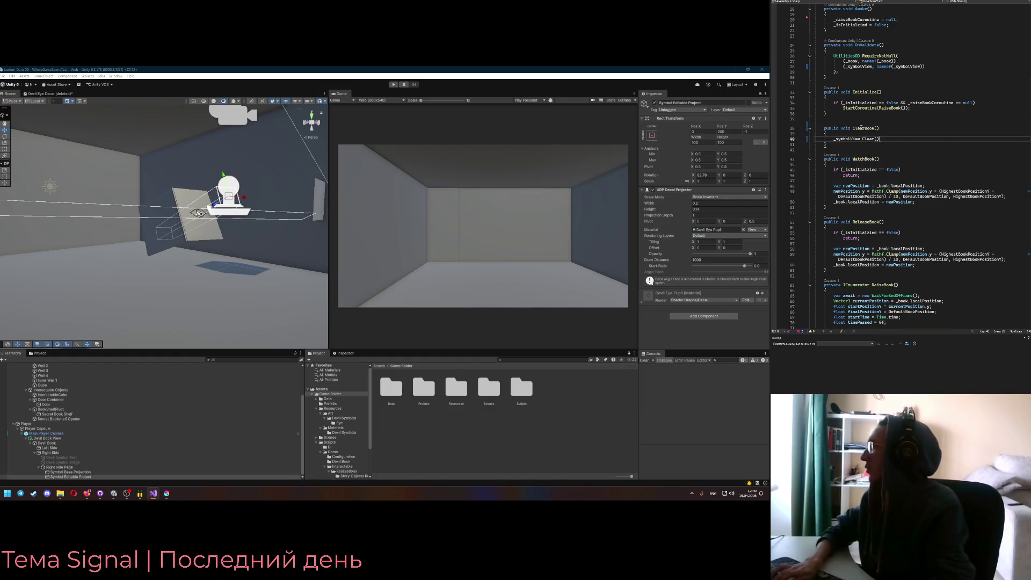
key("Left")
key("Left")
key("Left")
type("Sum")
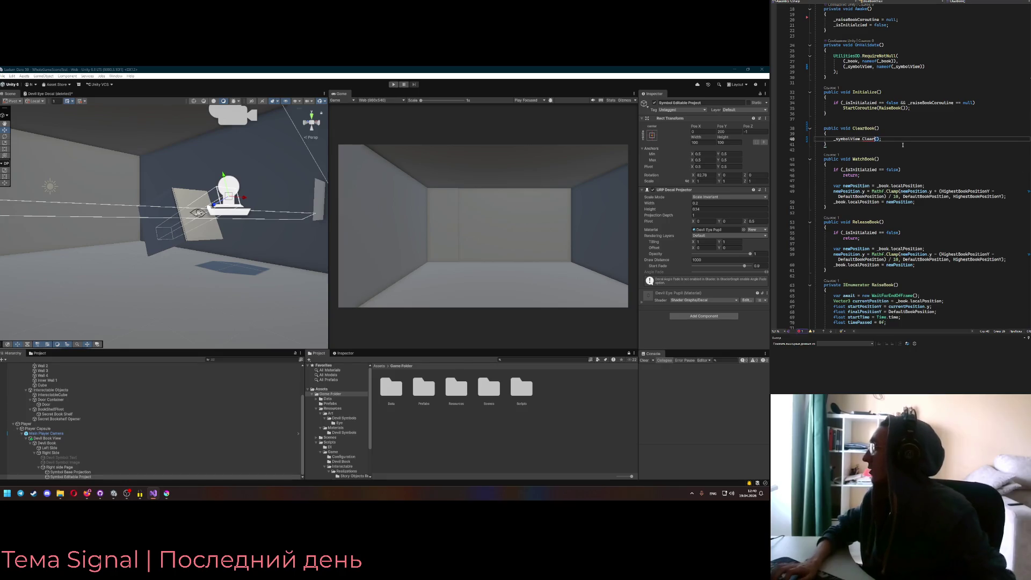
key("BackSpace")
key("BackSpace")
key("BackSpace")
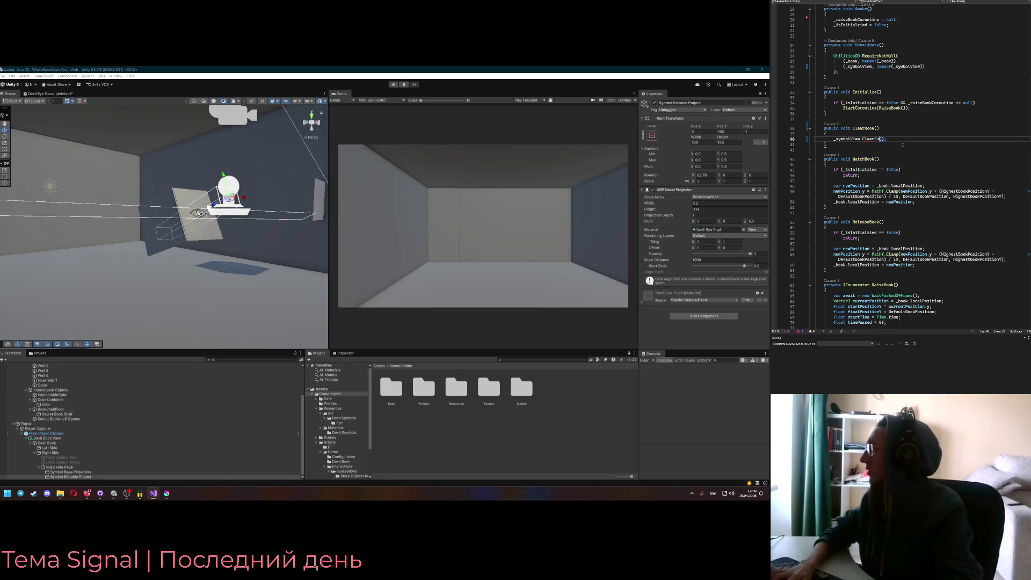
Add a public void Clear() method at the end of DevilSymbolView
key("ctrl+Tab")
left_click(849, 163)
key("Return")
key("Return")
type("public void Clear()")
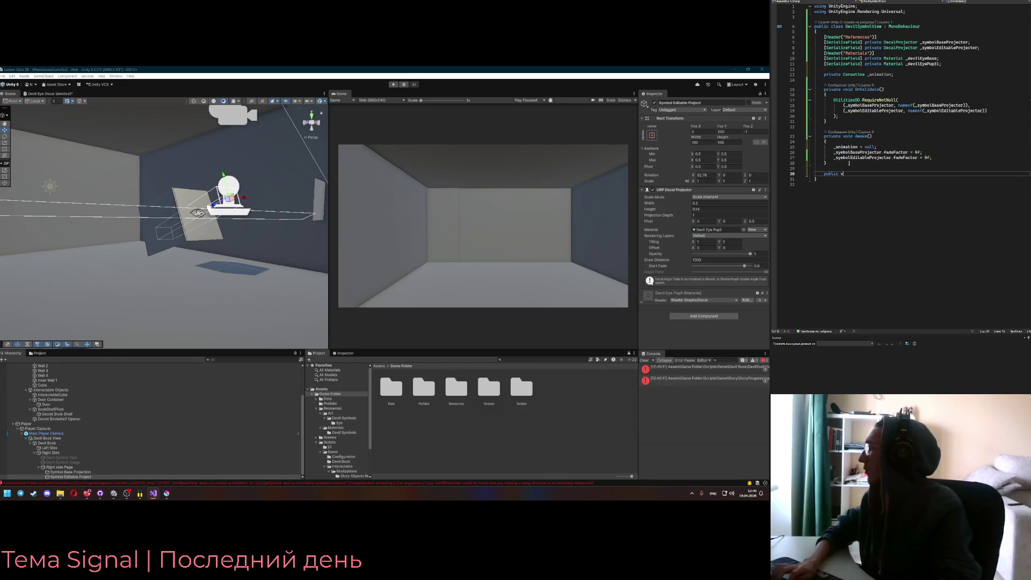
key("Return")
Add a private IEnumerator ClearCoroutine() method whose body is 'yield return null;'
type("{")
key("Return")
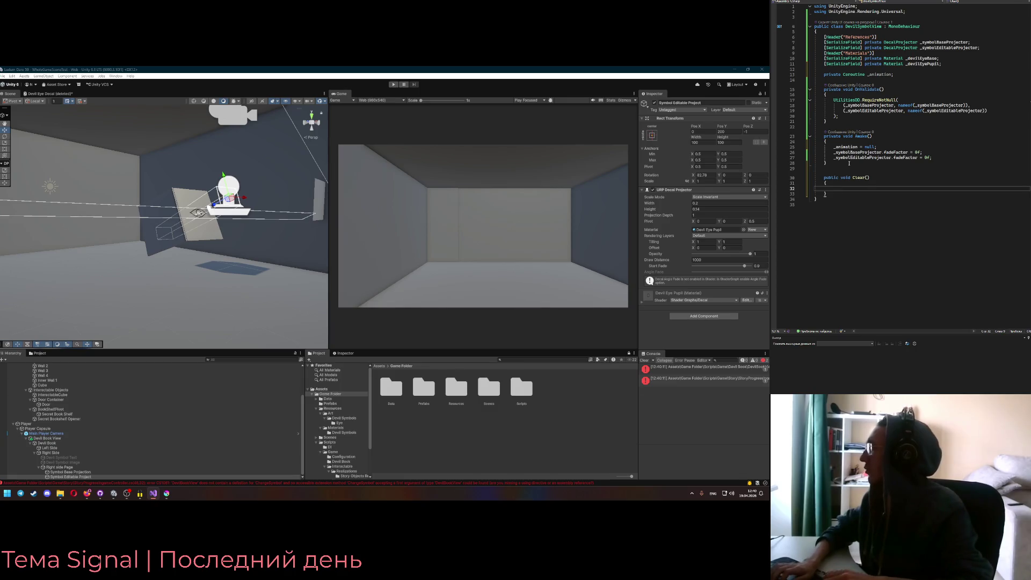
type("_")
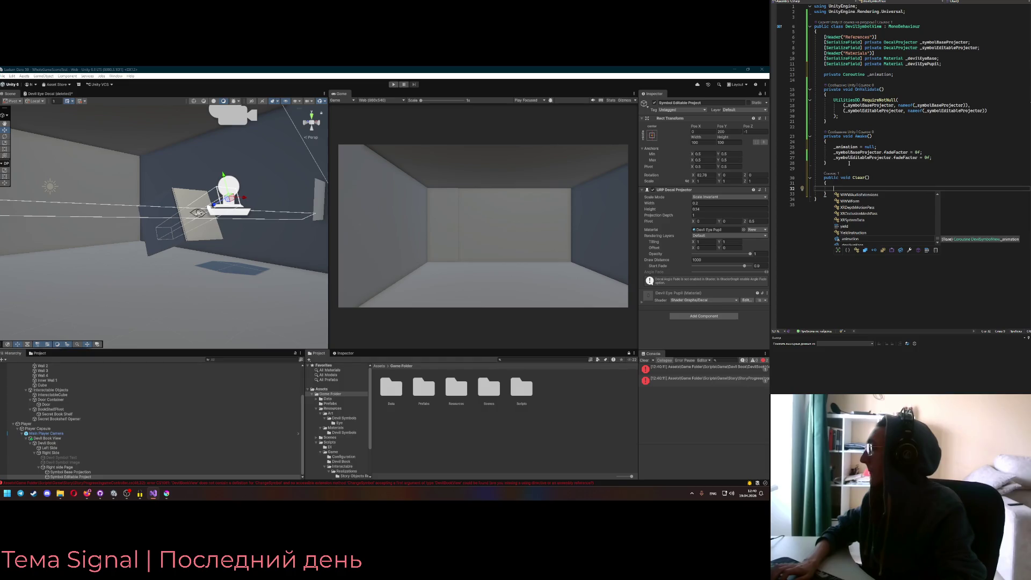
key("BackSpace")
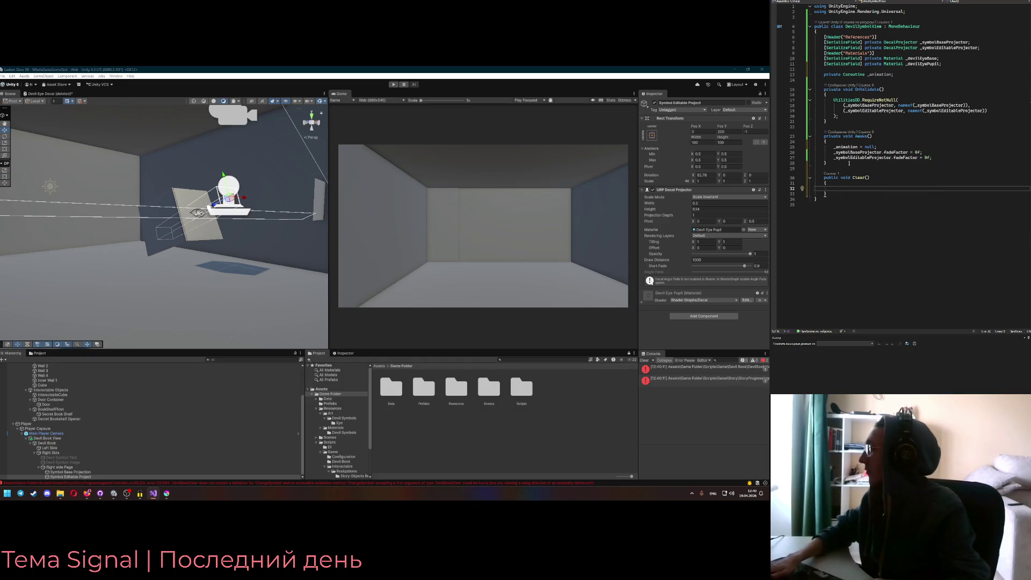
key("Up")
key("Up")
key("Down")
key("Down")
key("Down")
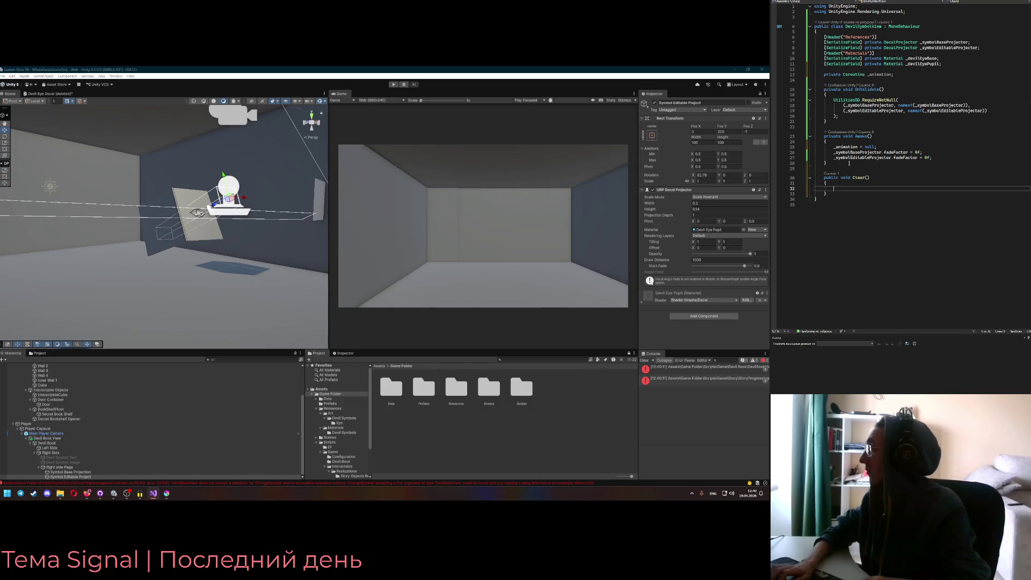
key("Return")
key("Return")
type("privat")
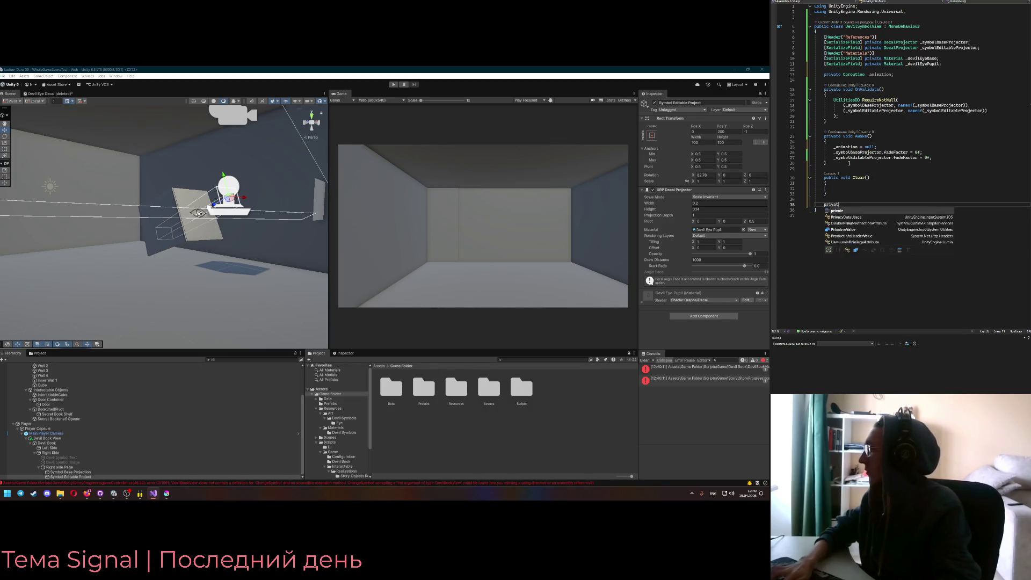
type("e voidIEnumerator")
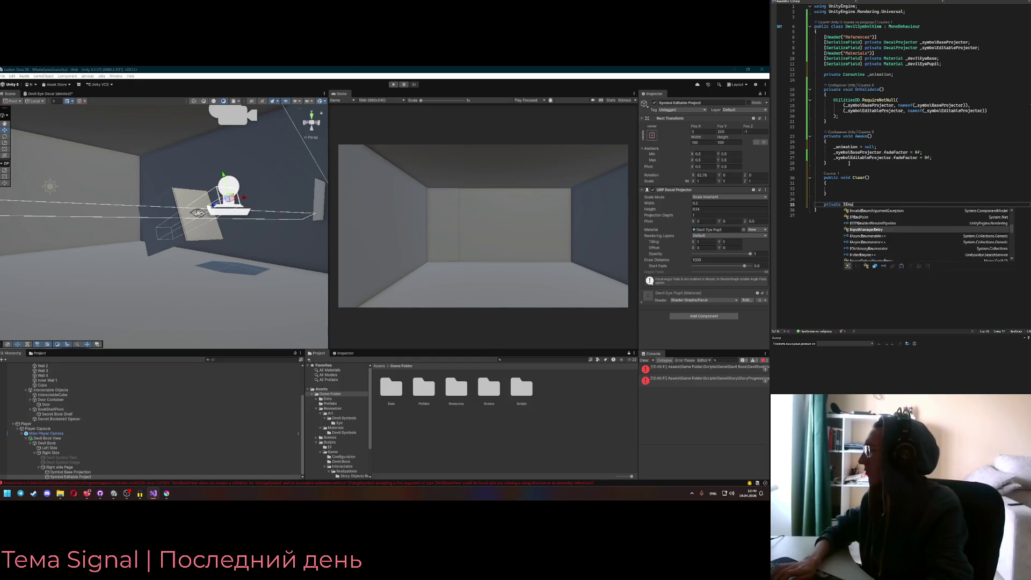
key("Tab")
type("CL")
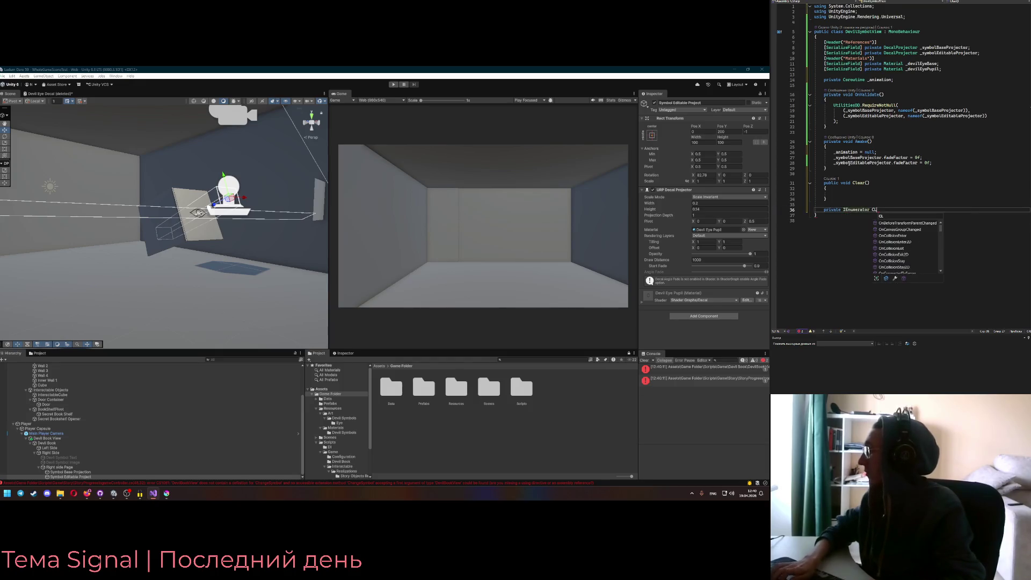
type("learCoroutine() {")
key("Return")
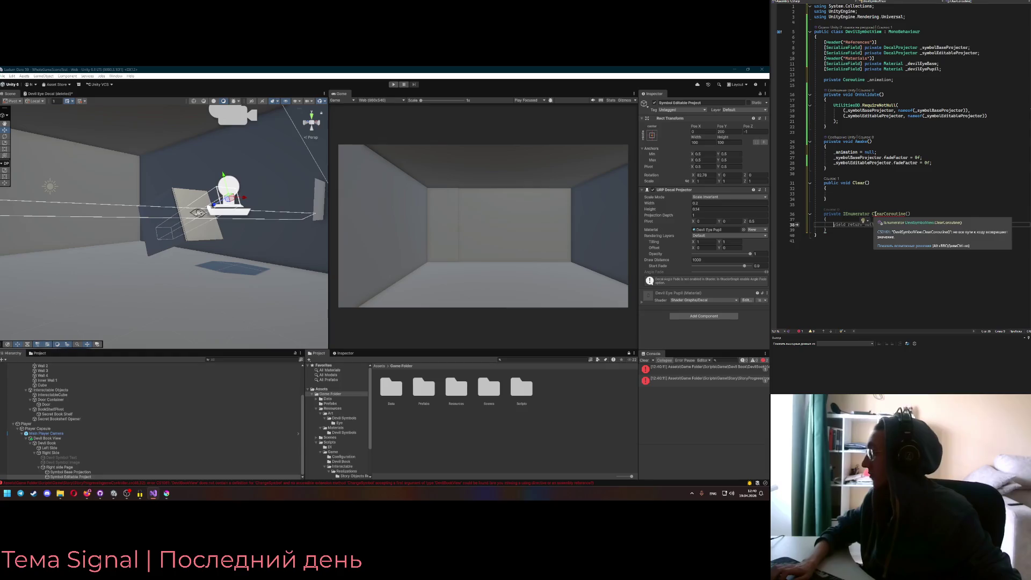
key("Escape")
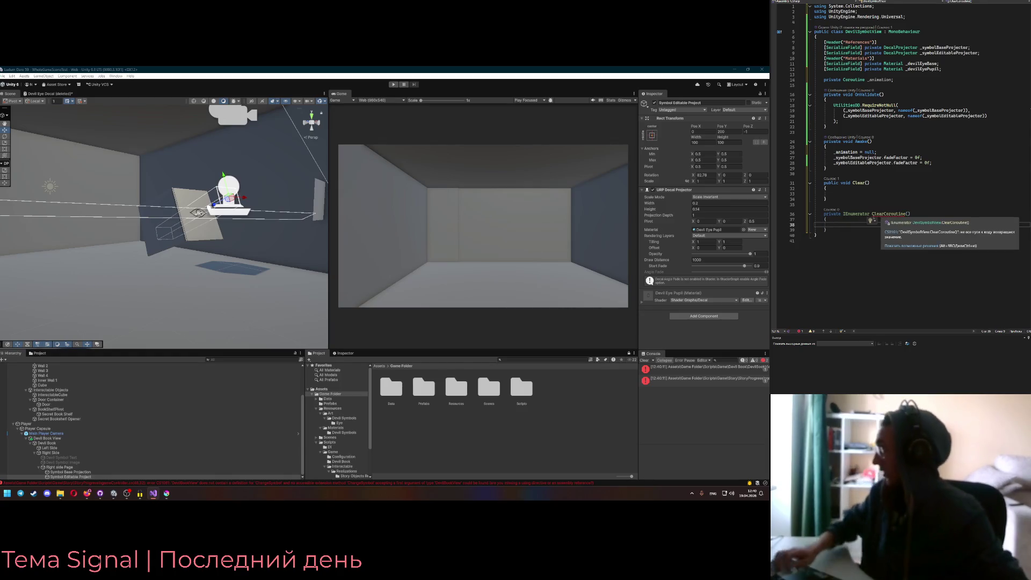
type("yield return null;")
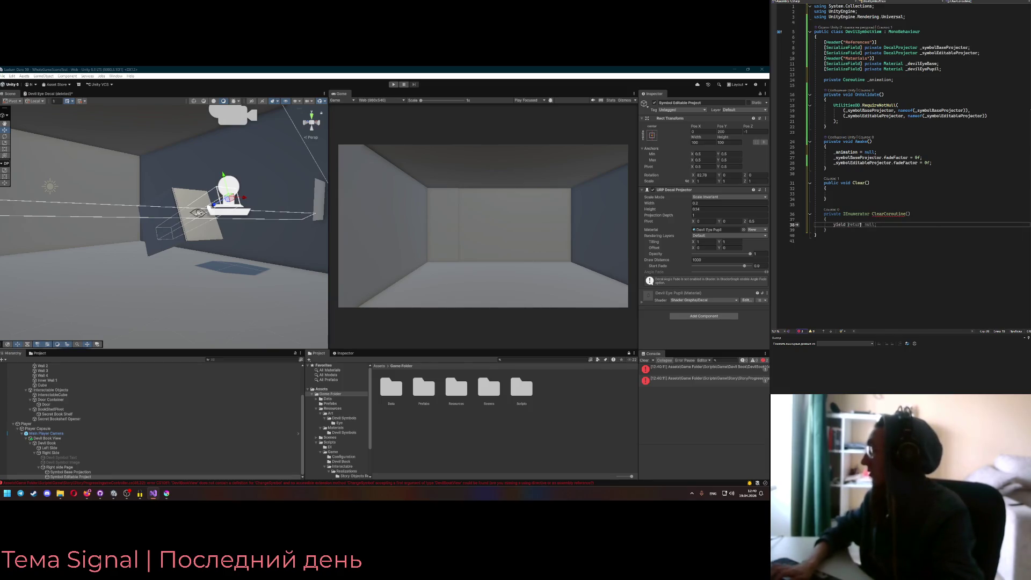
Make Clear() call StartCoroutine(ClearCoroutine()) and open room in ClearCoroutine's body
left_click(881, 194)
type("Star")
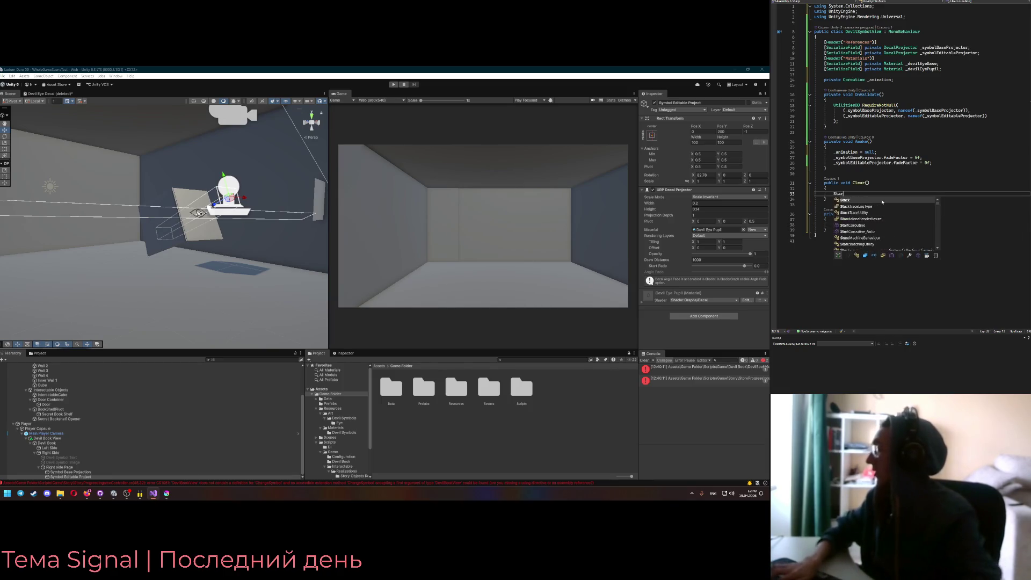
type("tCoroutine(ClearCoroutine());")
key("Left")
key("Left")
key("Left")
type("(")
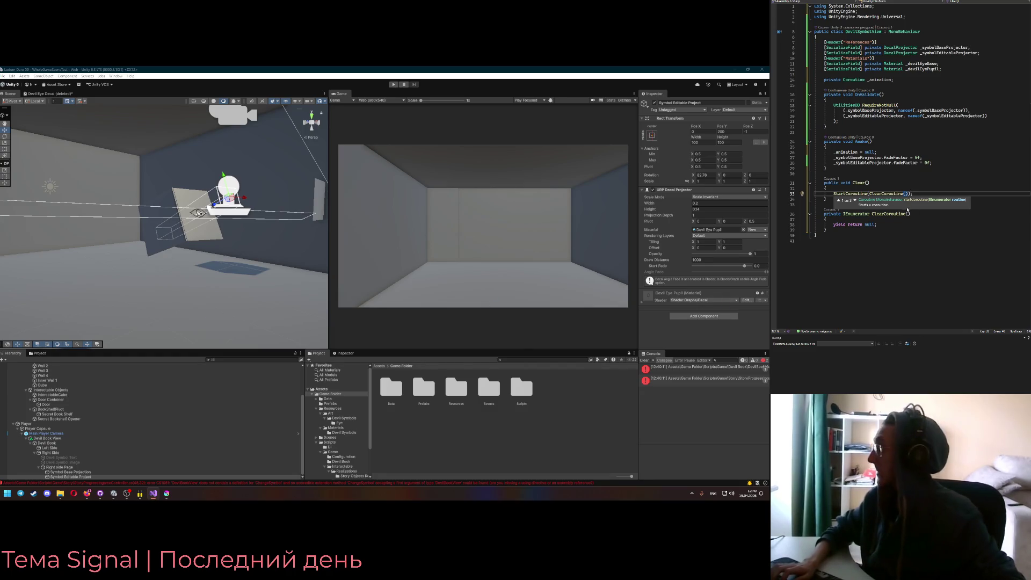
key("Up")
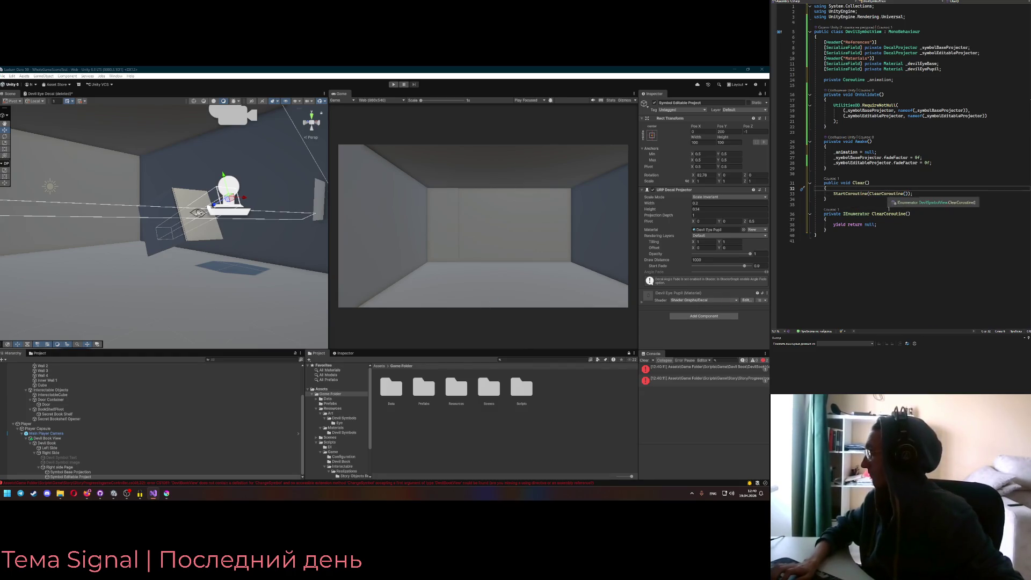
left_click(892, 219)
key("Return")
key("Return")
key("Up")
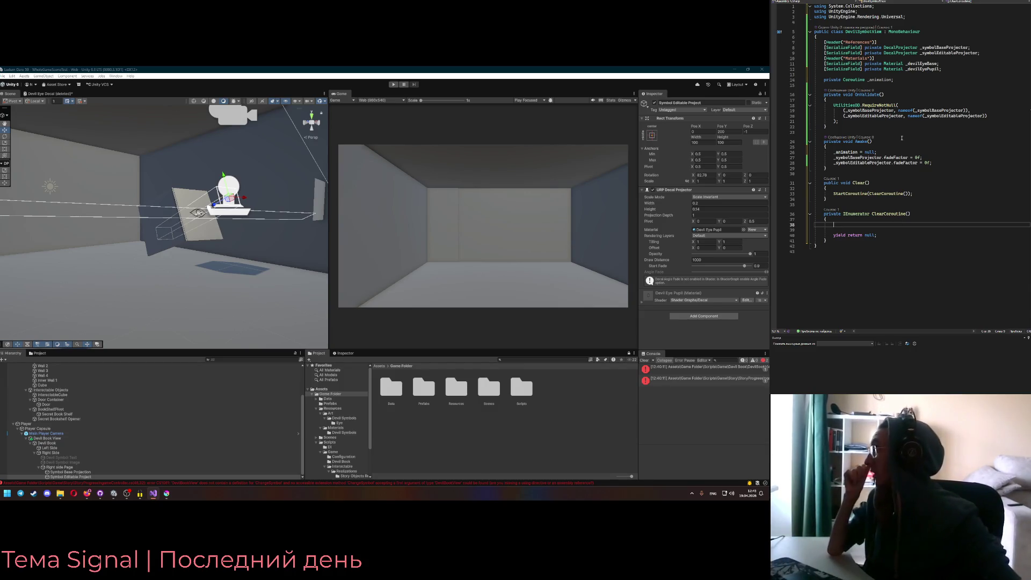
Start a private float field among the declarations, then cut the unfinished field out
left_click(922, 22)
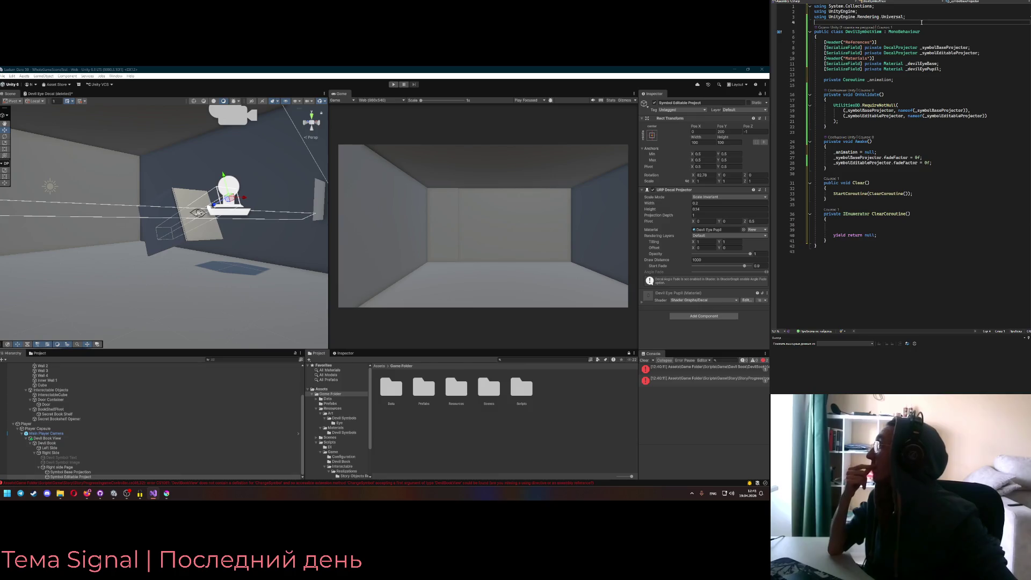
left_click(945, 77)
key("BackSpace")
key("Return")
type("private float _devilEyeIntensity;")
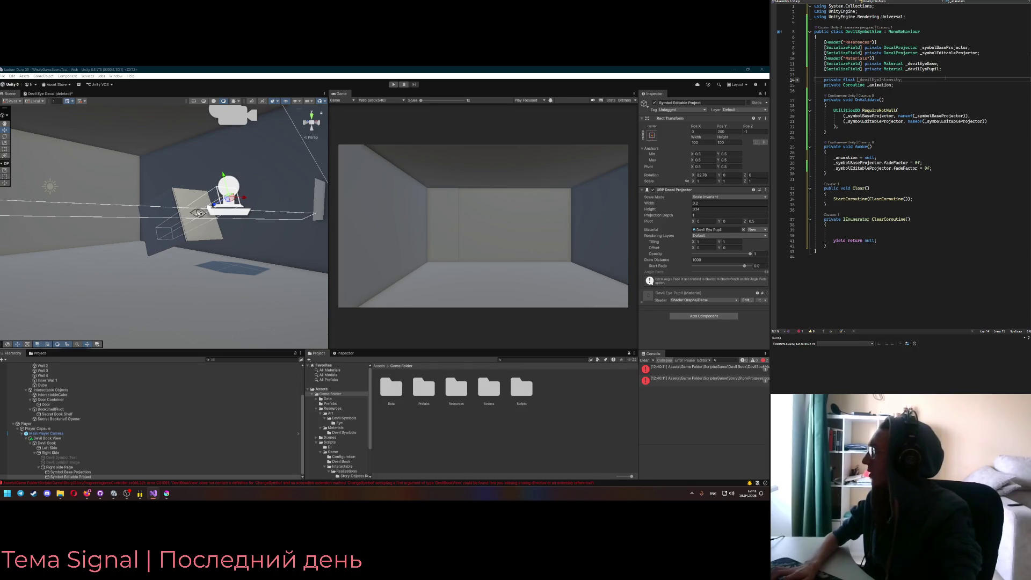
key("ctrl+x")
Add a Settings header with a serialized private float _animationDuration = 0.4f field
left_click(907, 37)
key("Return")
type("[")
key("BackSpace")
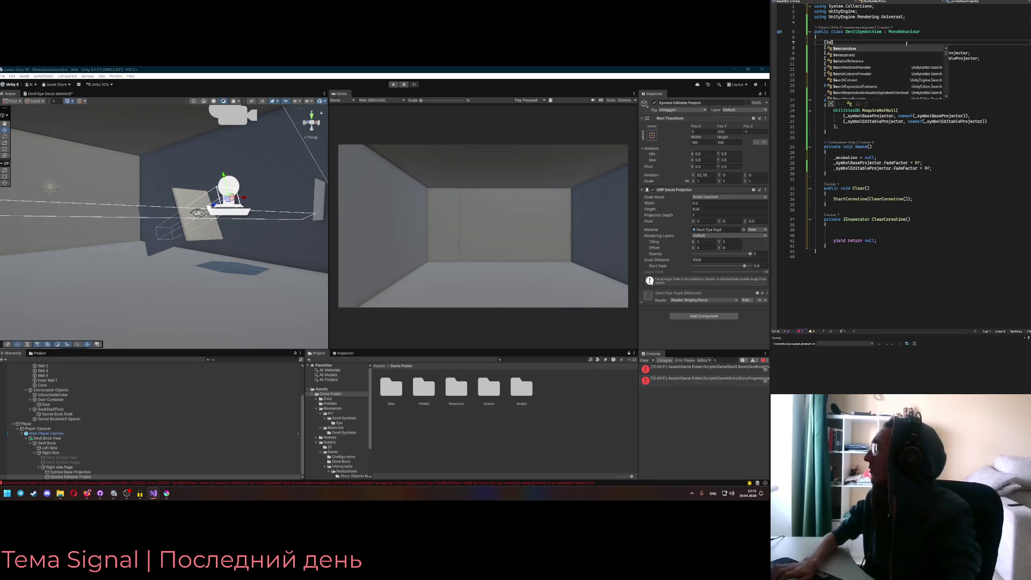
type("Header")
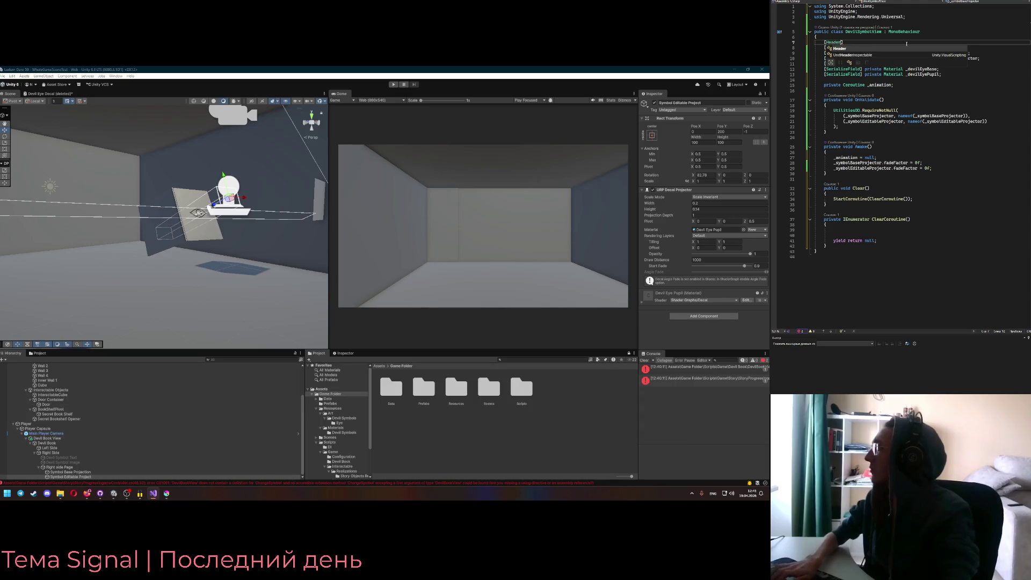
type("(\"Settin")
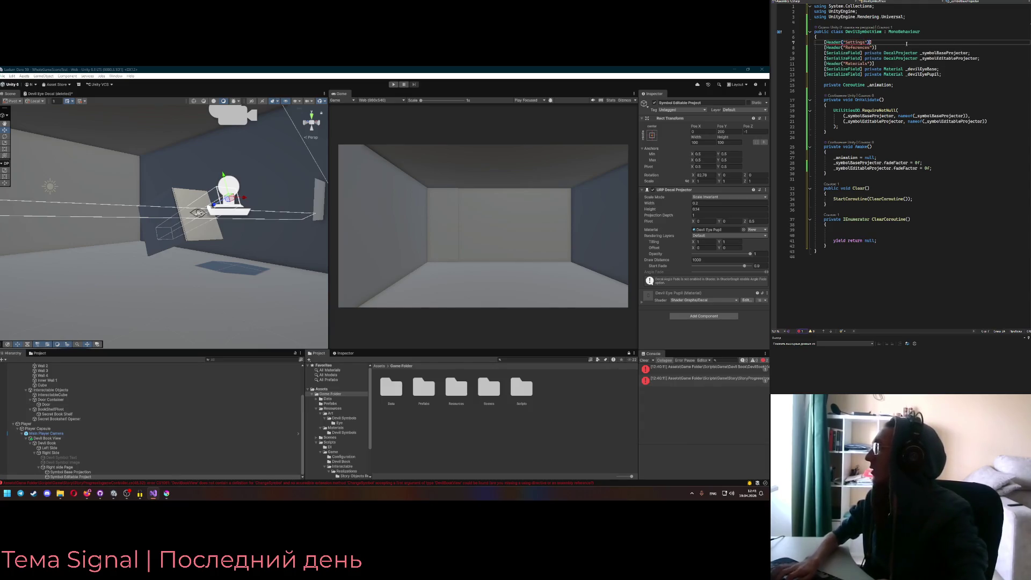
type("gs")
key("End")
key("Return")
type("[SerializeField] private float")
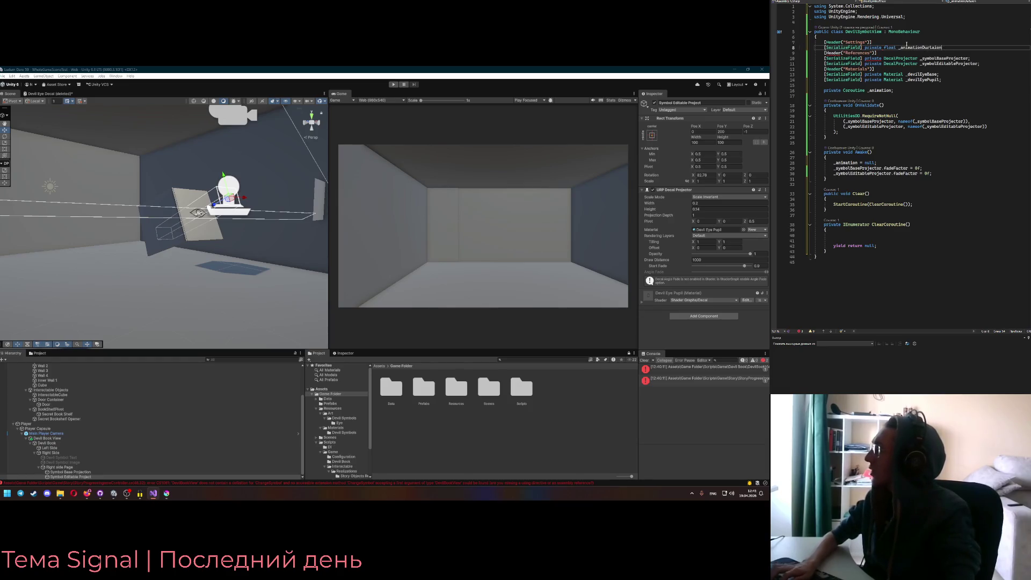
type("= 0.4f;")
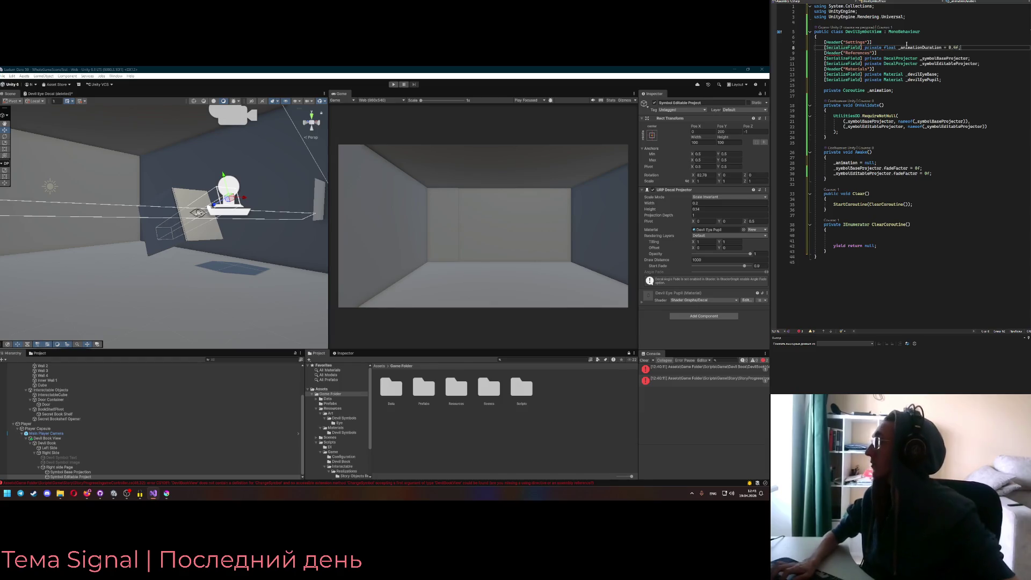
double_click(913, 47)
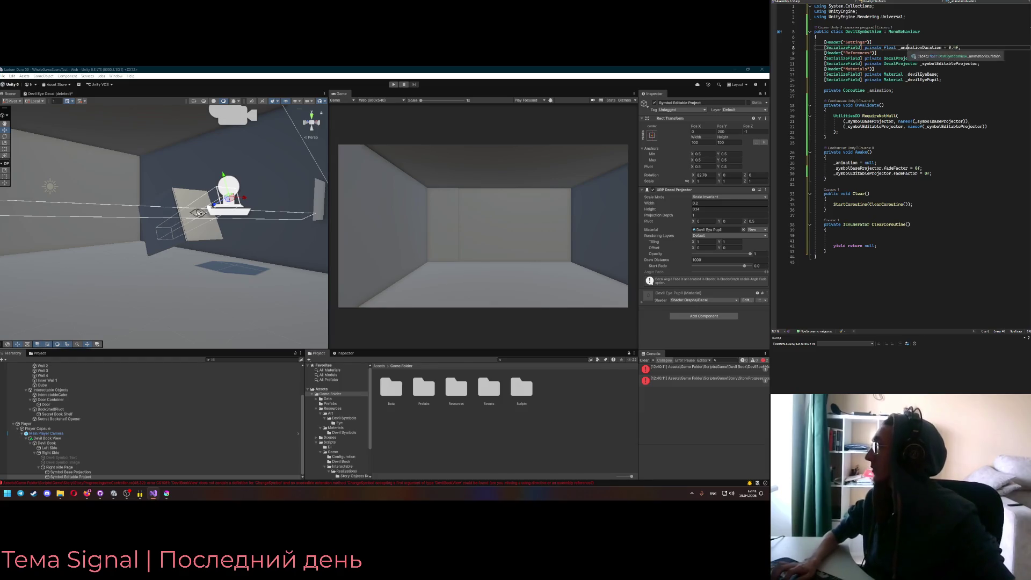
left_click(914, 204)
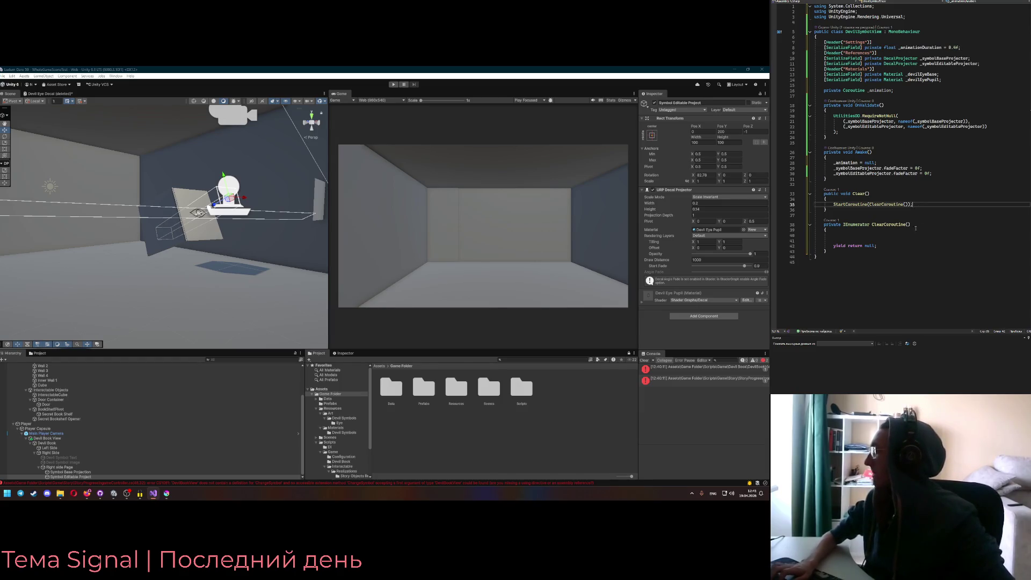
left_click(904, 236)
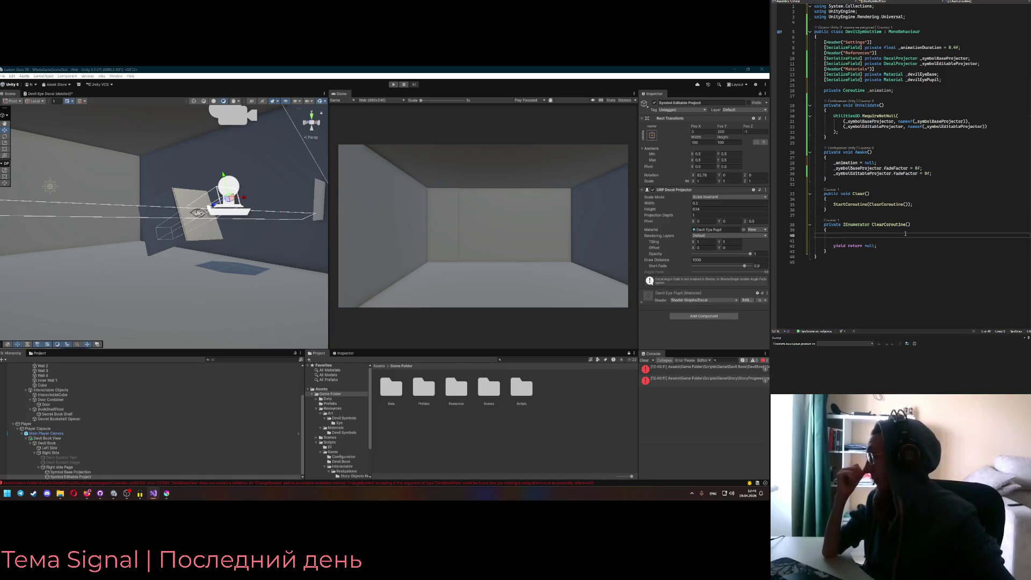
Type a placeholder Mathf.Lerp(); call inside ClearCoroutine
type("Math")
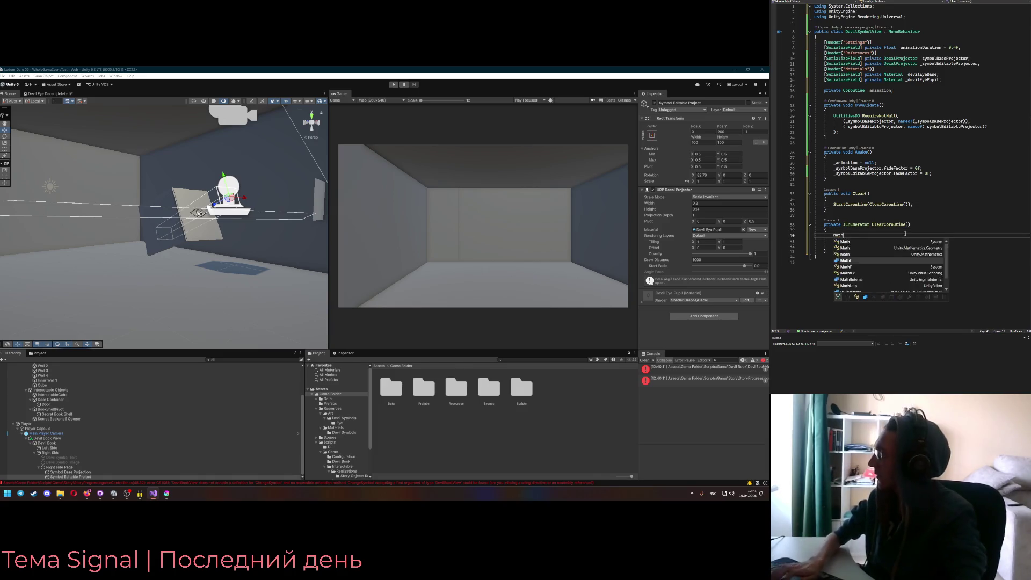
type("f.Lerp()")
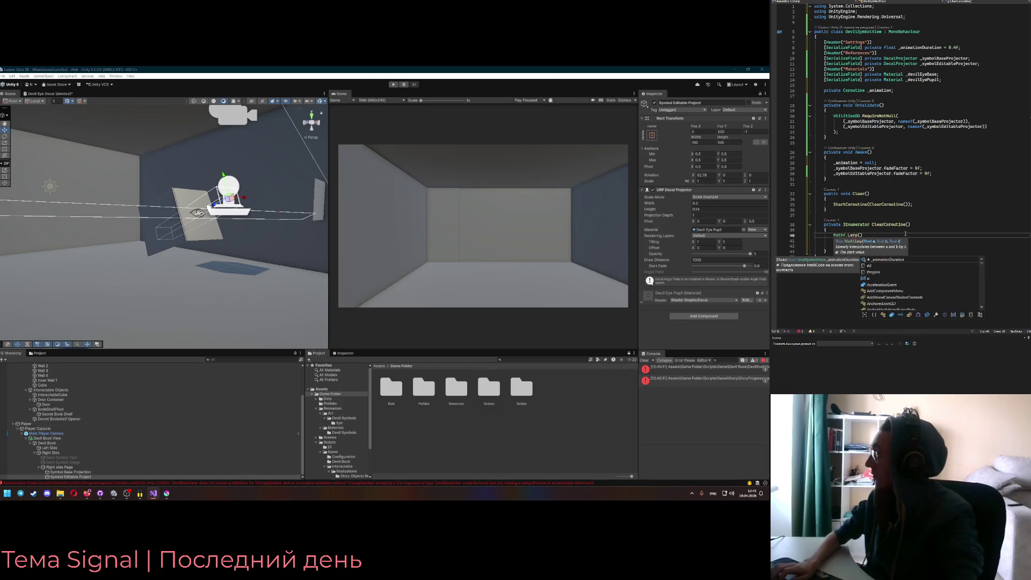
type(";")
key("Up")
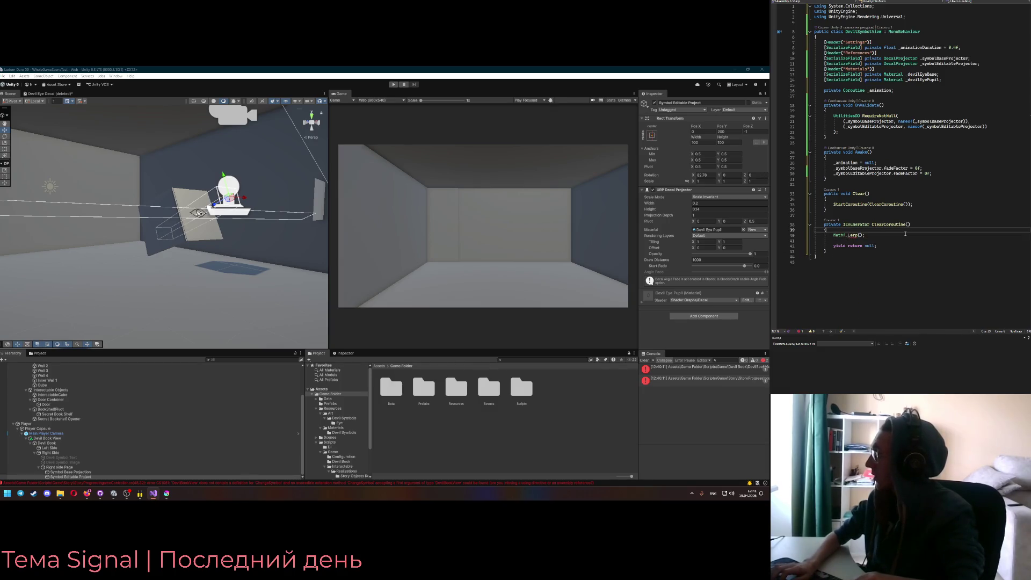
key("Down")
key("Up")
key("Down")
key("Up")
key("Return")
key("Return")
key("Up")
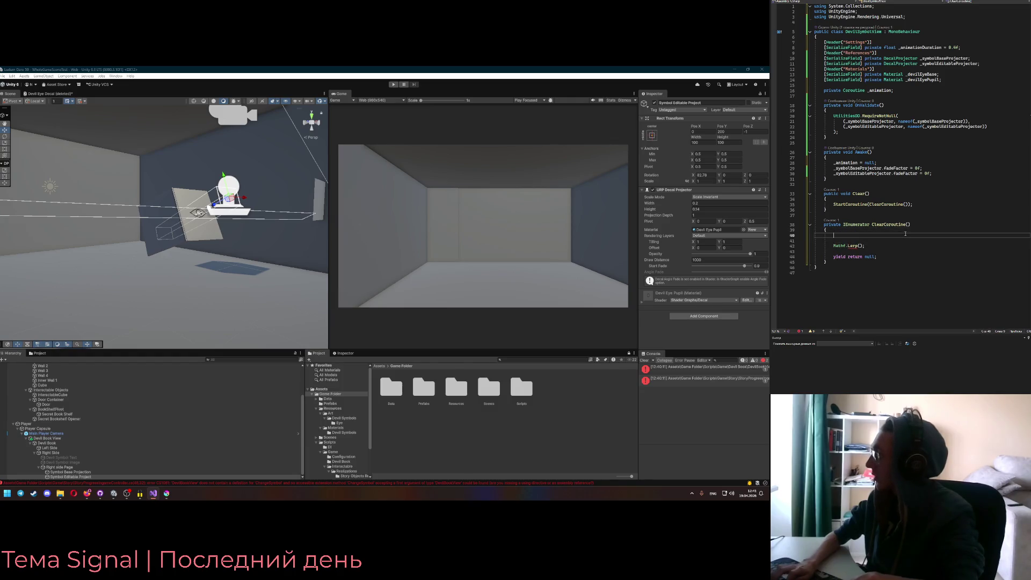
Declare float timestamp = Time.time above the Lerp call
type("float ti")
type("mePas")
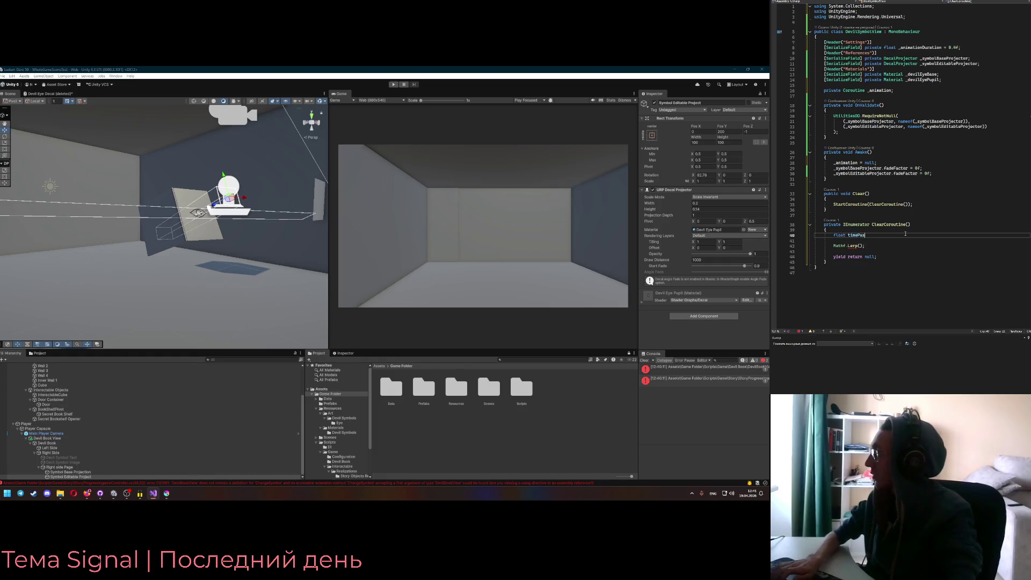
type("sed = Time.time;")
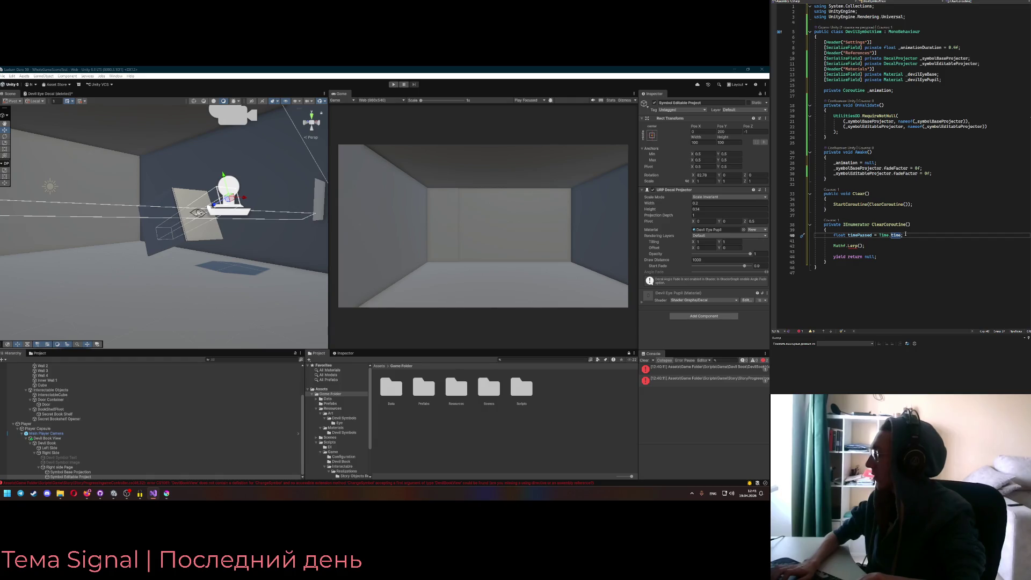
key("BackSpace")
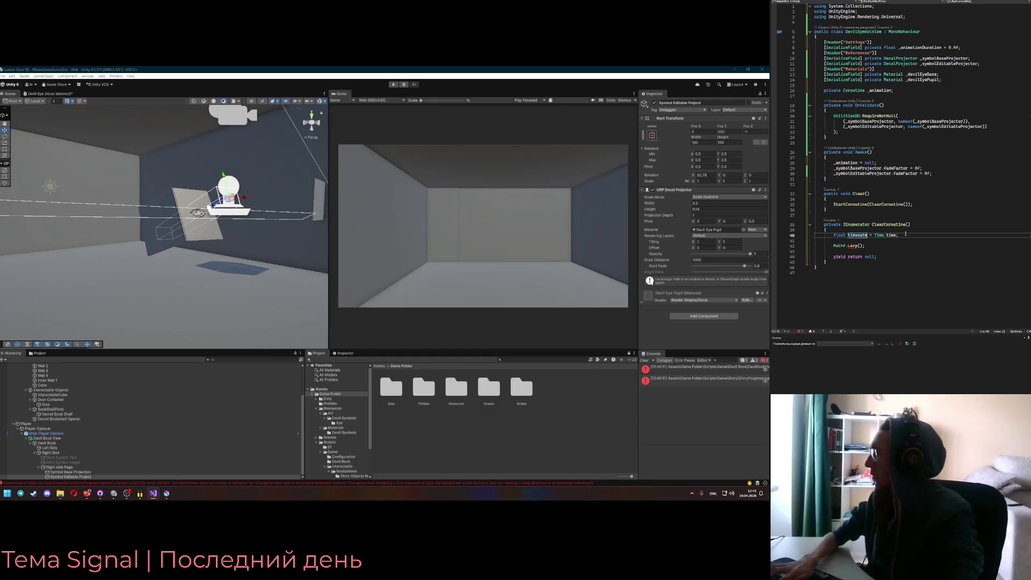
type("p")
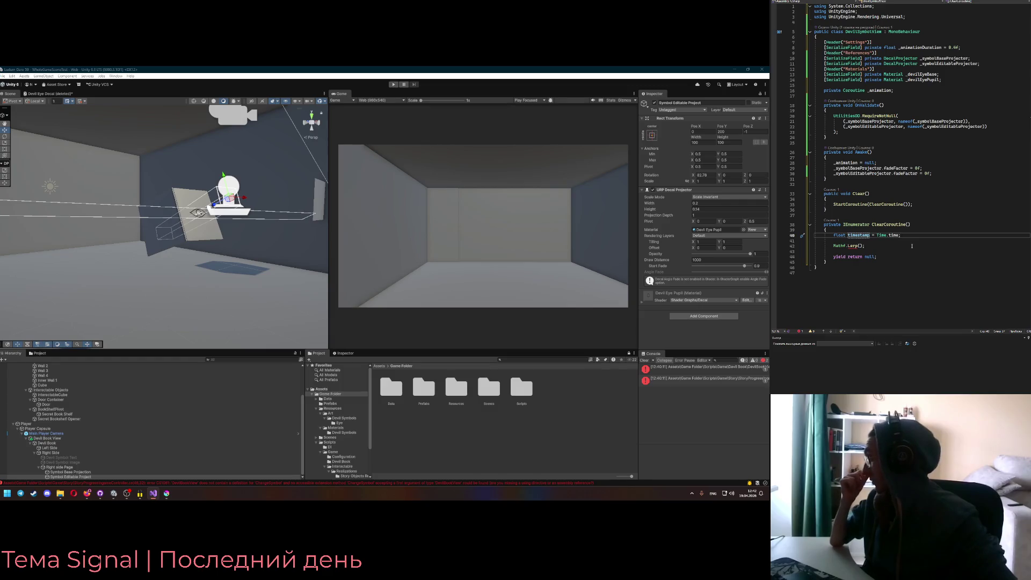
left_click(897, 241)
key("Return")
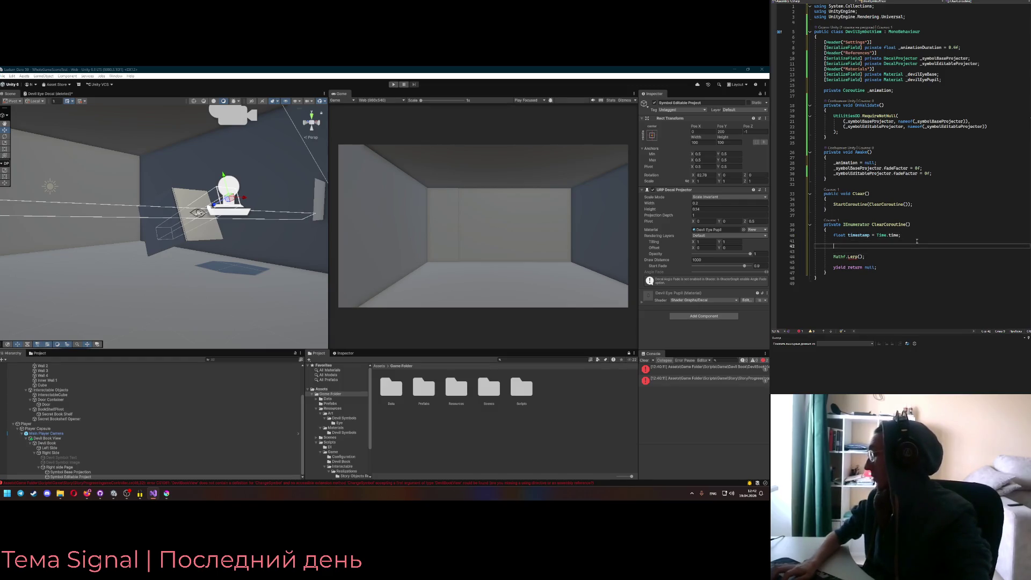
Declare float startTime = Time.time and float timePassed = 0f in ClearCoroutine
type("while (tim")
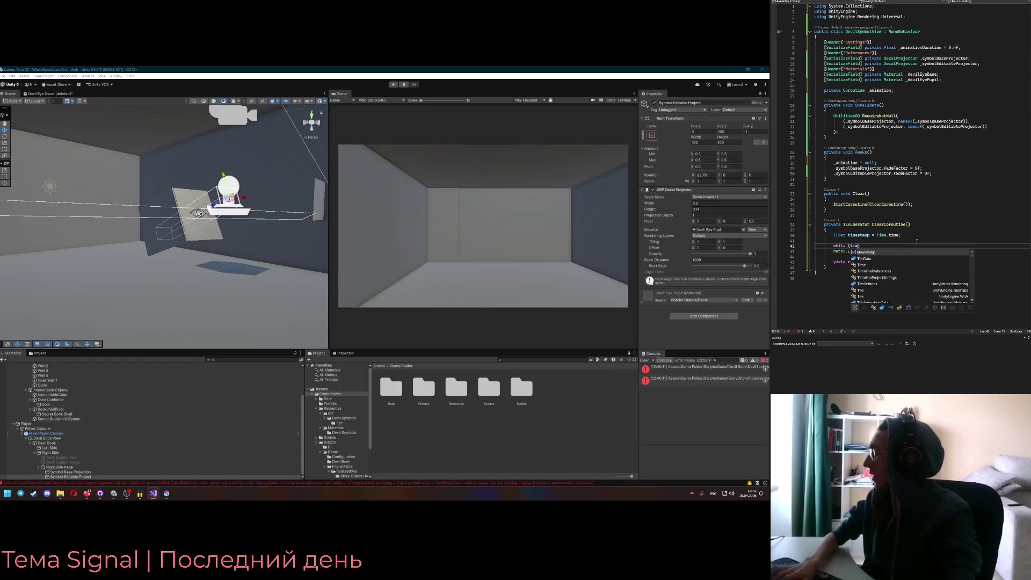
type("estamp < ")
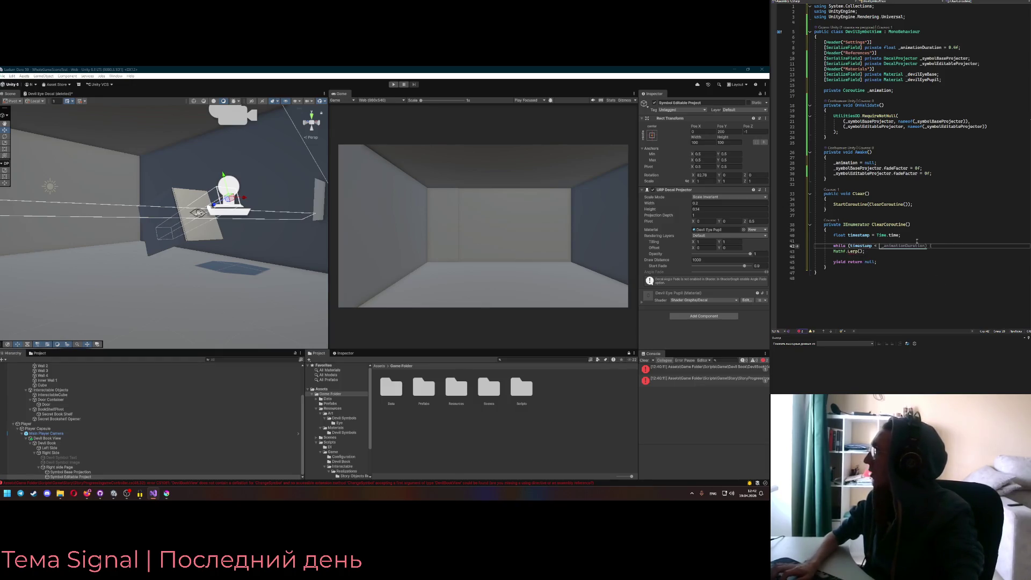
type("float star")
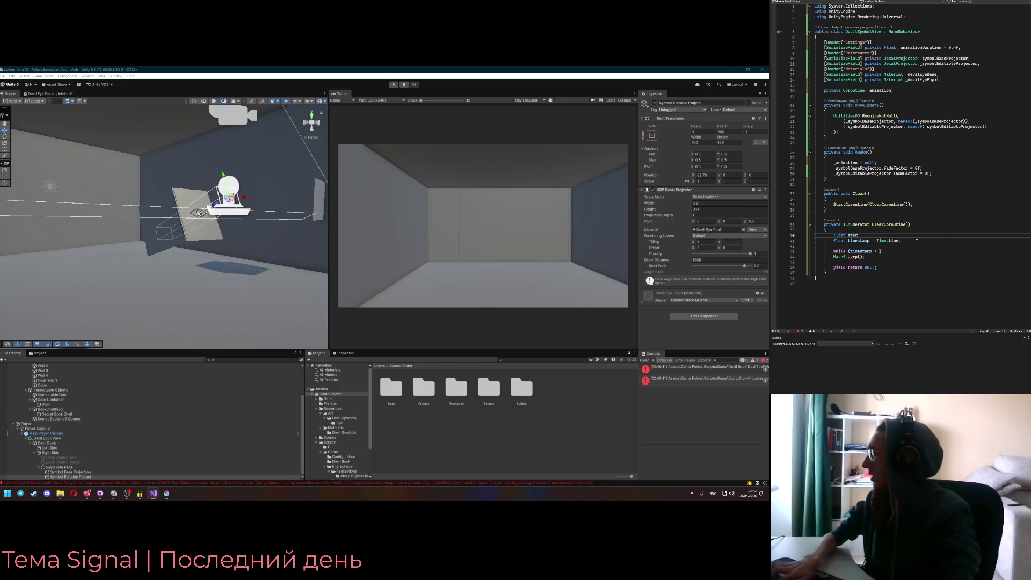
type("ime.T")
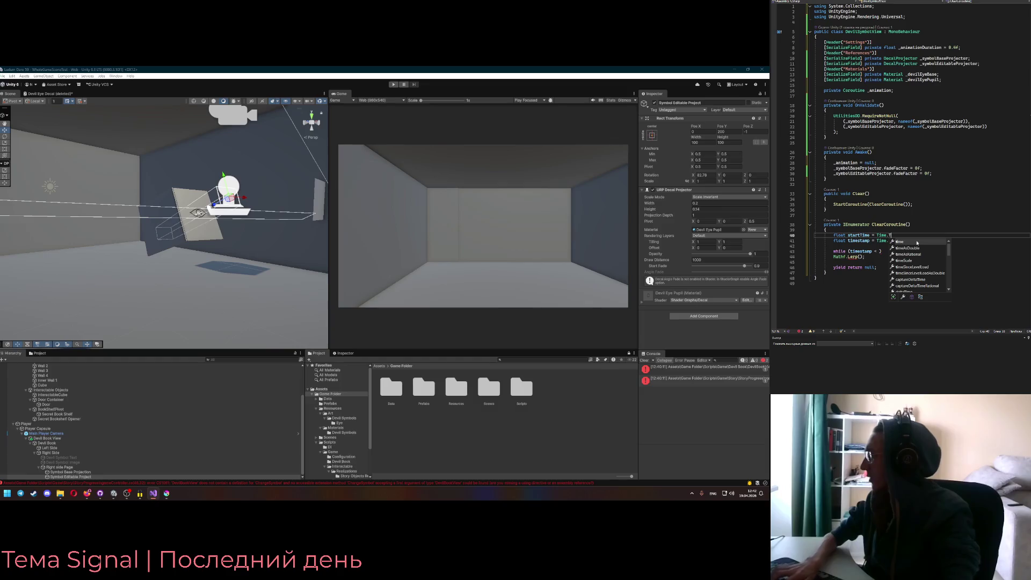
key("Tab")
type(";")
key("shift+Down")
type("tt")
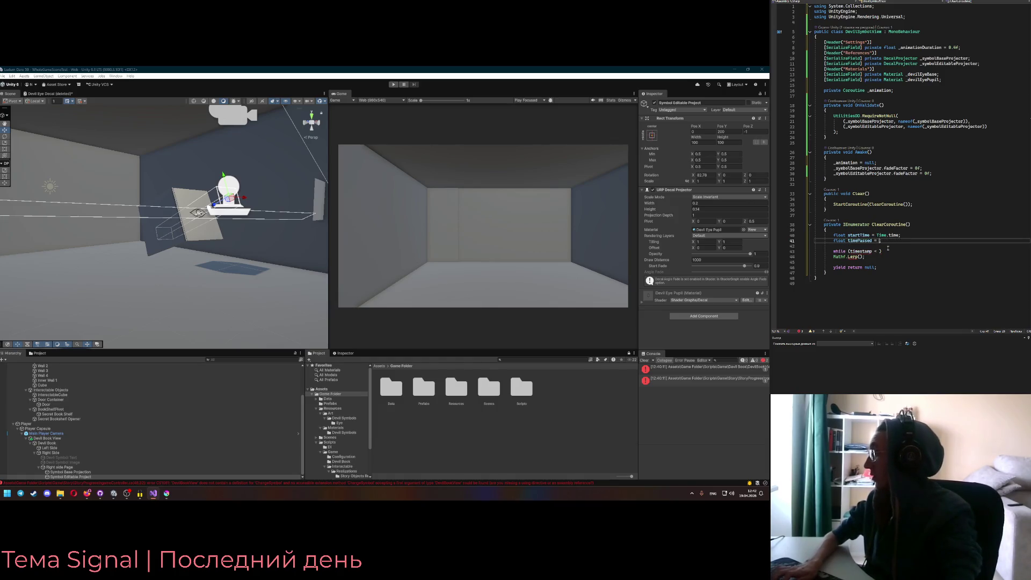
type("0f;")
Write the loop header while (timePassed < _animationDuration) with an opening brace
double_click(870, 251)
left_click(877, 252)
double_click(870, 251)
type("timePassed")
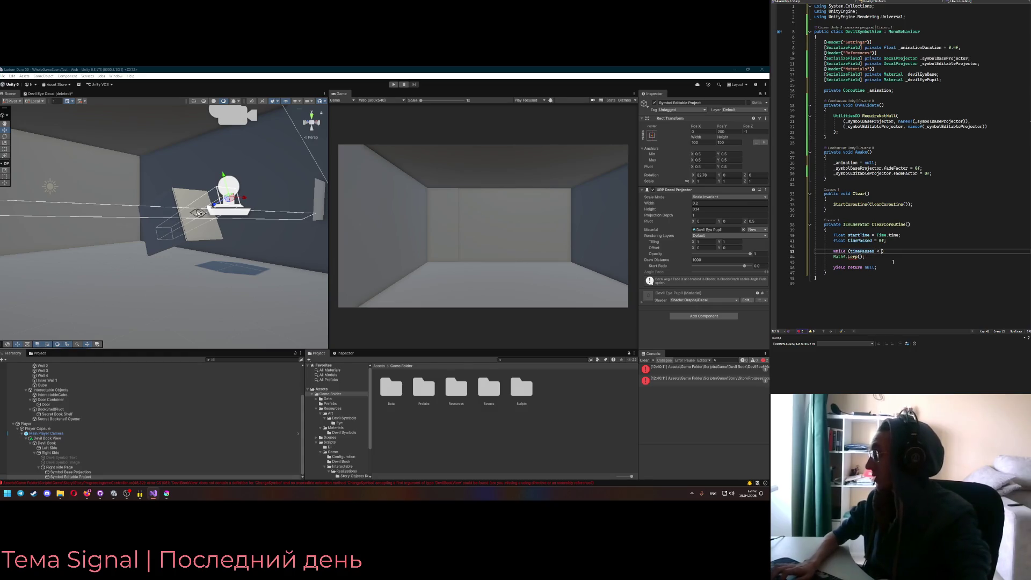
left_click(923, 47)
left_click(881, 252)
type("_animationDuration")
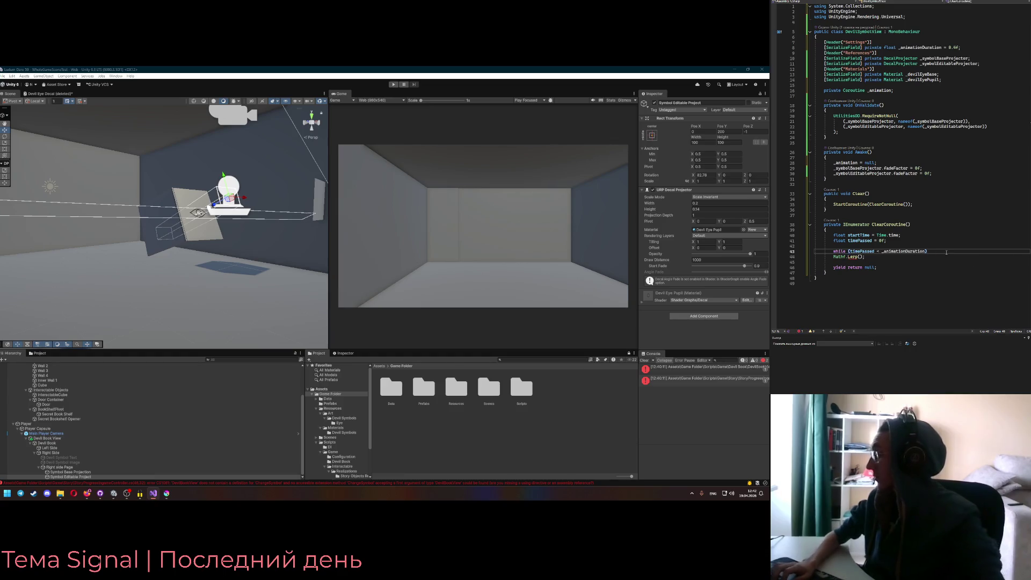
key("Return")
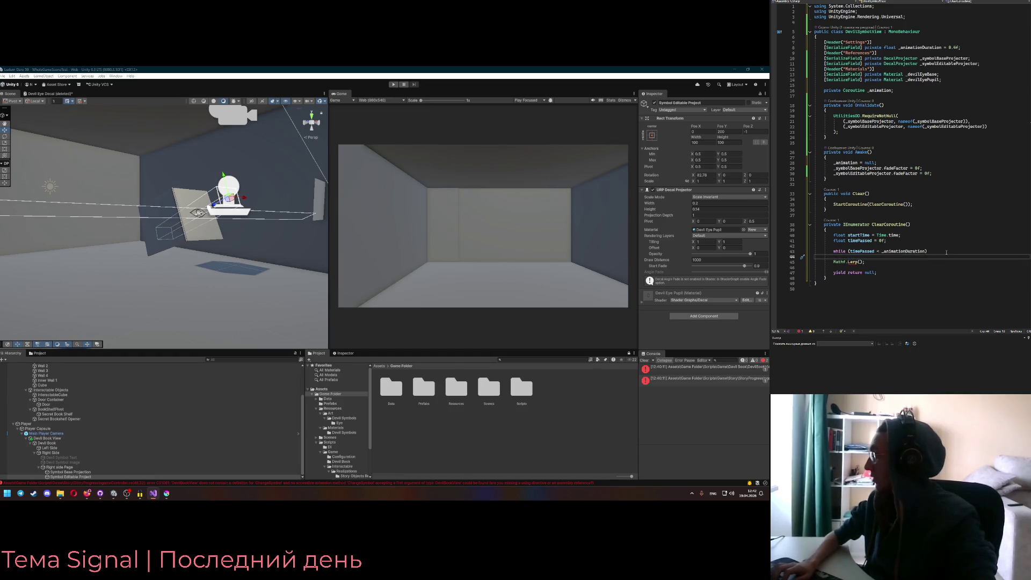
key("Down")
key("Up")
type("{")
key("Return")
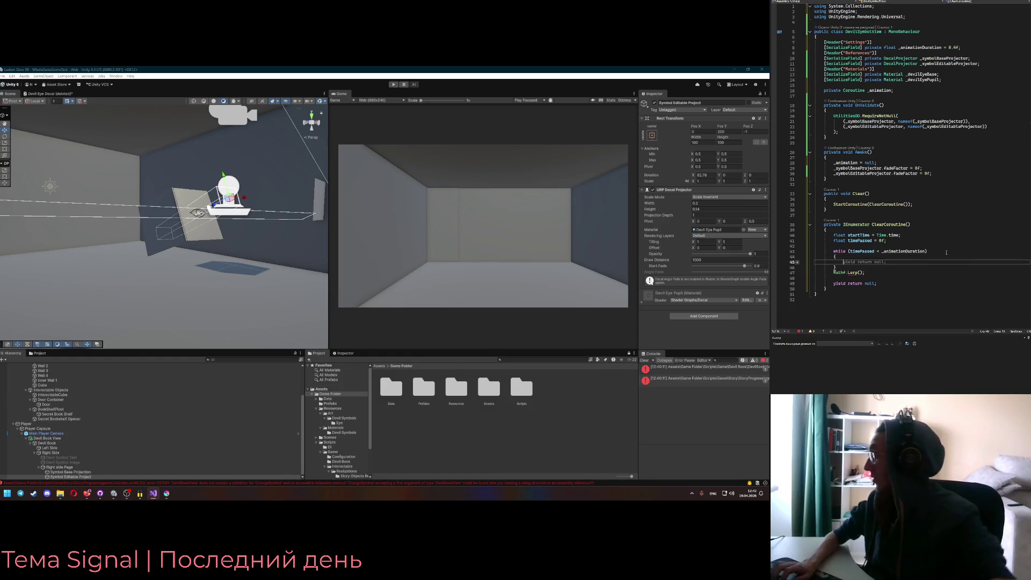
Replace the Mathf.Lerp line with timePassed = Time.time - startTime inside the loop
left_click(862, 272)
key("End")
key("shift+Home")
key("Delete")
key("Up")
key("Up")
type("timePassed =")
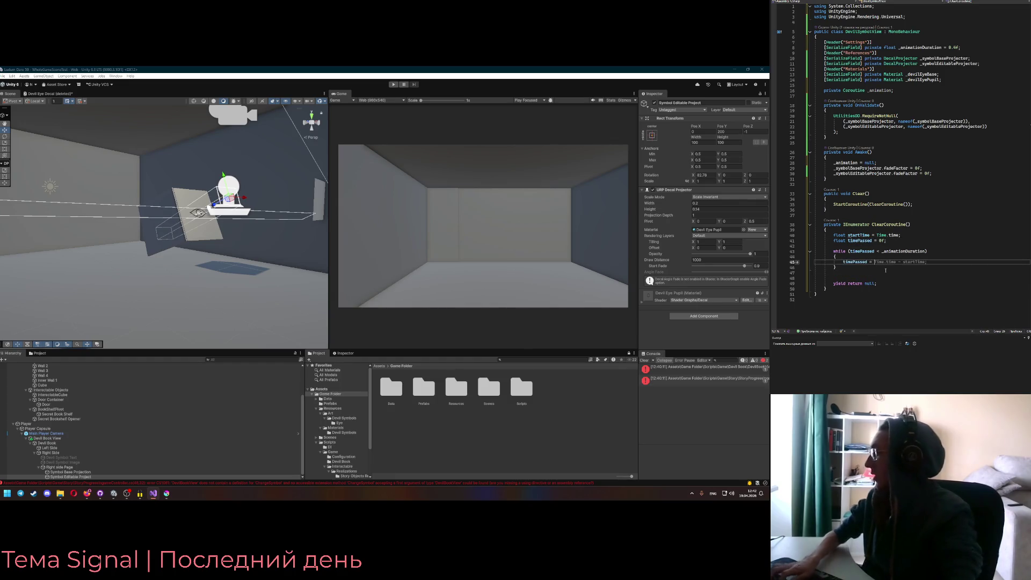
key("Tab")
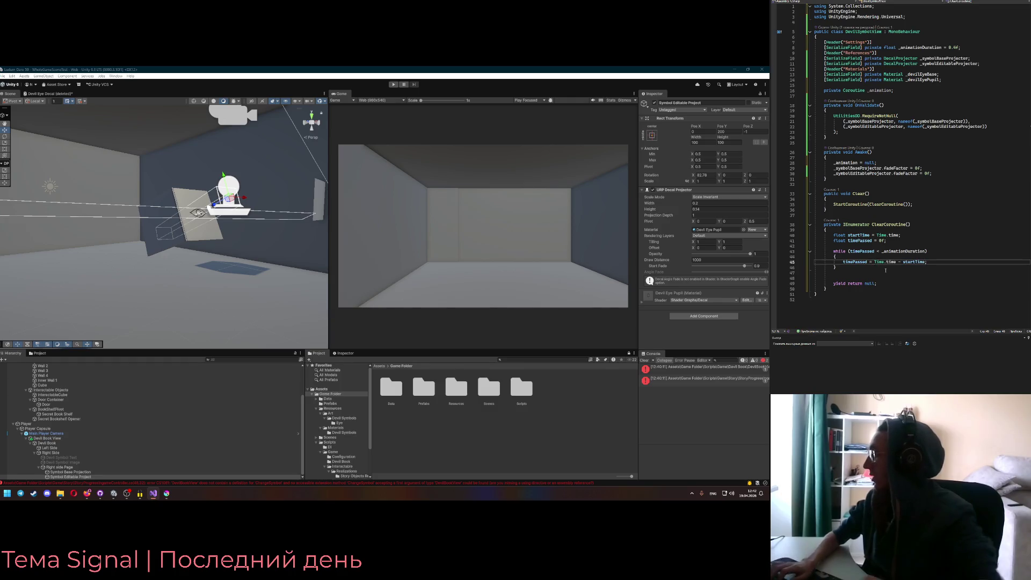
key("Up")
key("Down")
key("Down")
key("Down")
key("BackSpace")
End the loop body with a yield return, changing WaitForEndOfFrame() to await
left_click(942, 265)
key("Return")
type("yiel")
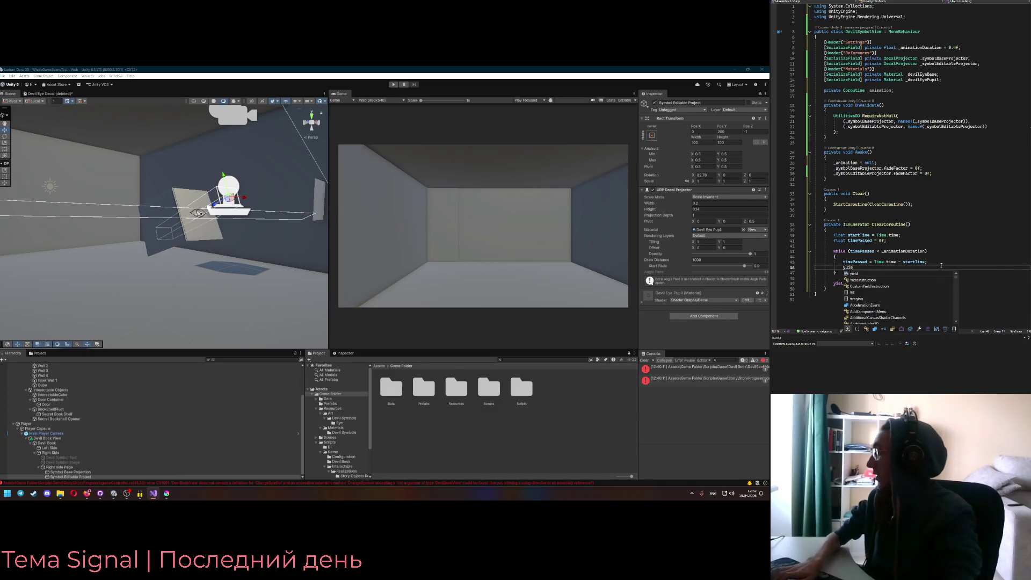
type("d return Wa")
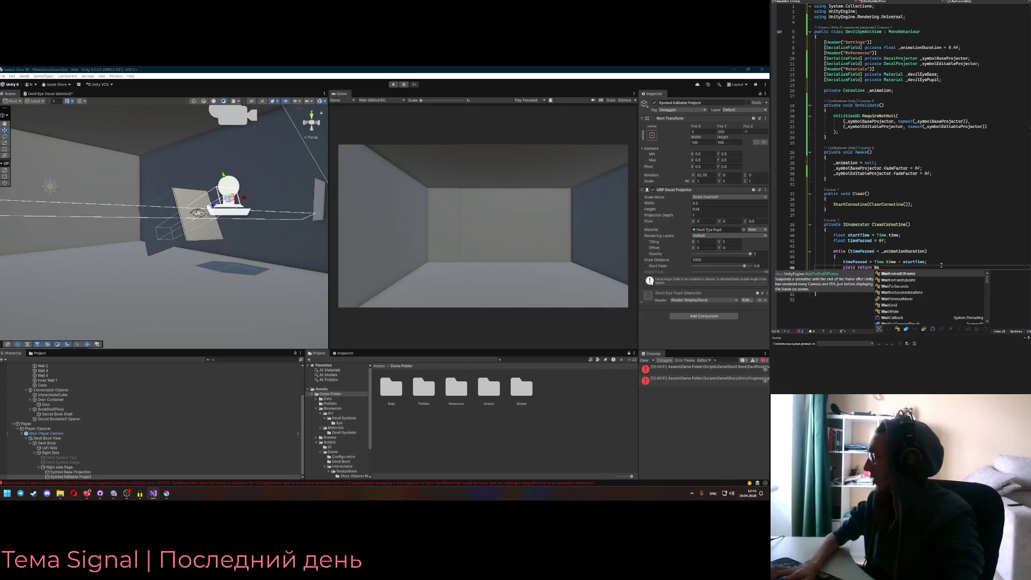
key("Tab")
type("();")
key("ctrl+BackSpace")
key("ctrl+BackSpace")
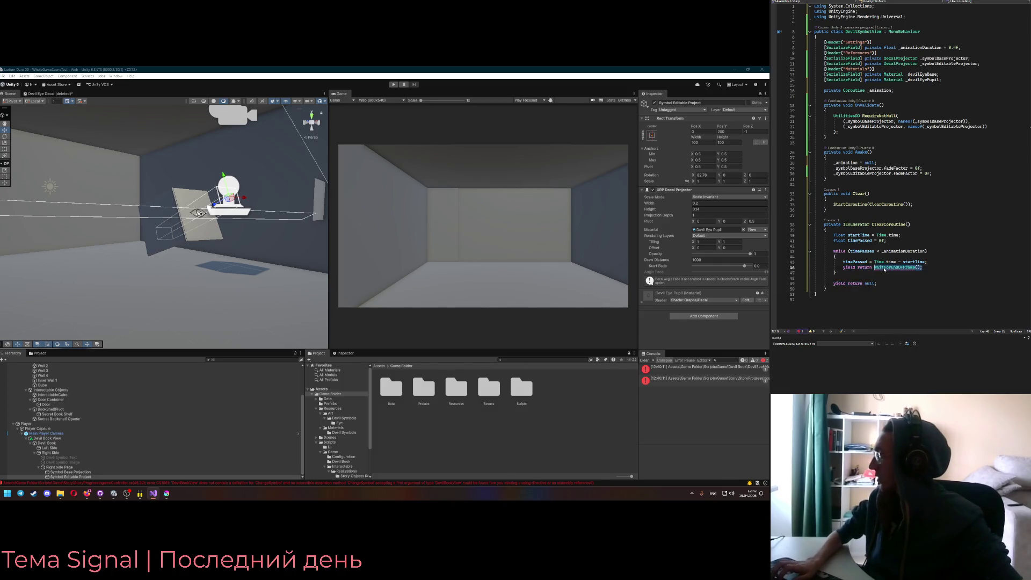
type("await;")
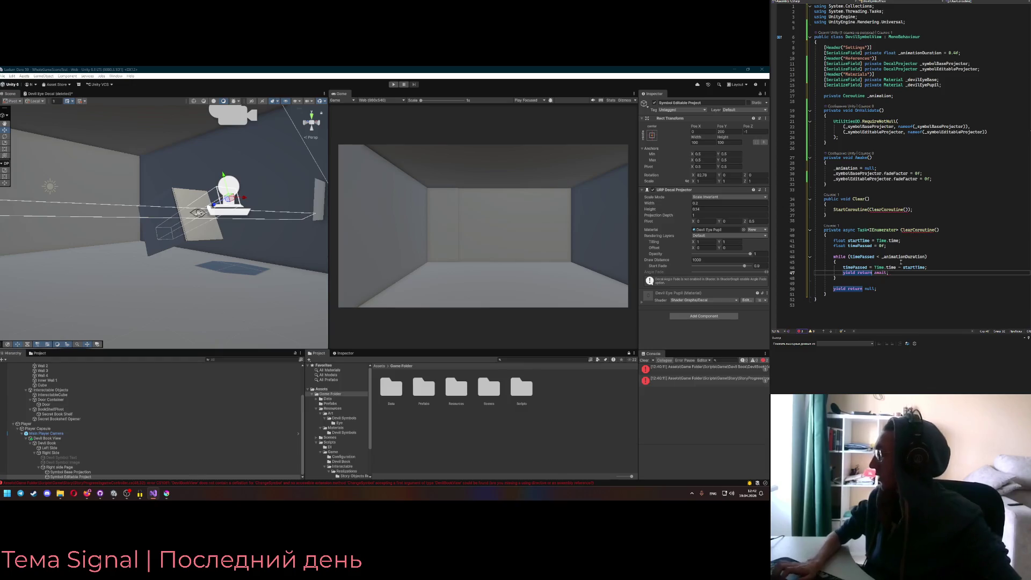
Cache new WaitForEndOfFrame() in an awaitTime variable above startTime and yield it in the loop
left_click(906, 240)
key("ctrl+Return")
type("var await =")
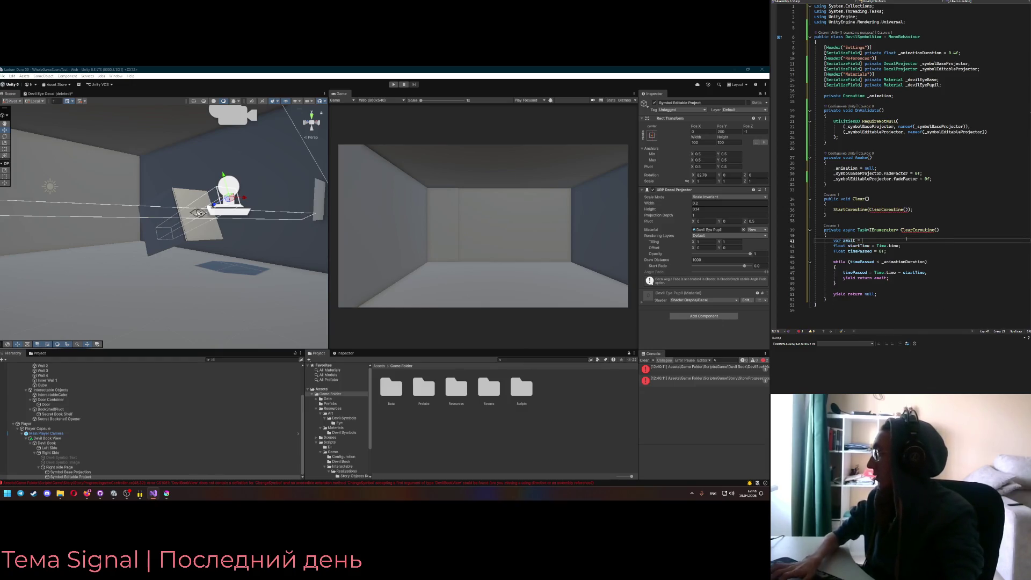
key("Tab")
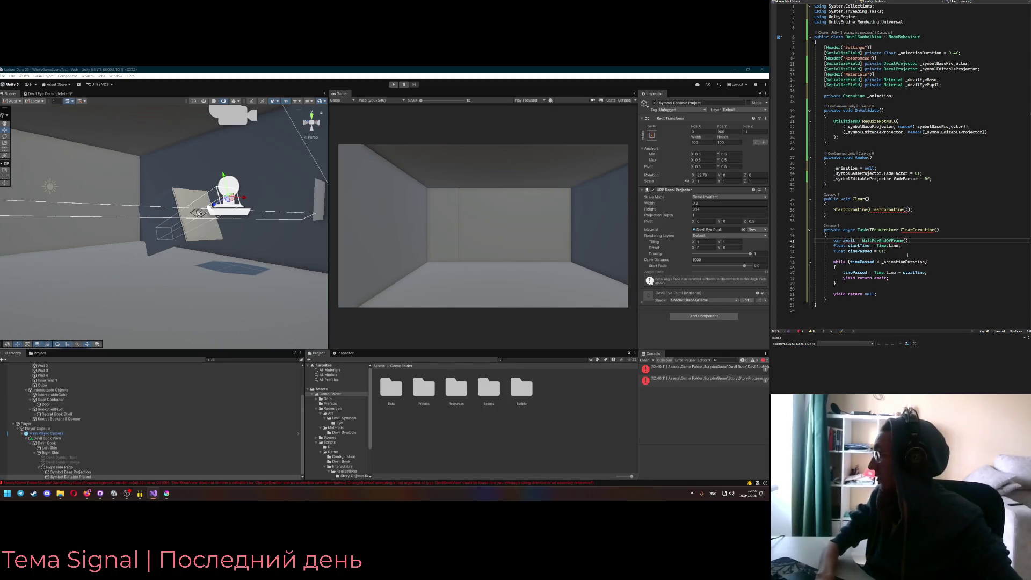
left_click(863, 241)
type("new")
left_click(879, 235)
left_click(900, 278)
key("BackSpace")
key("BackSpace")
key("BackSpace")
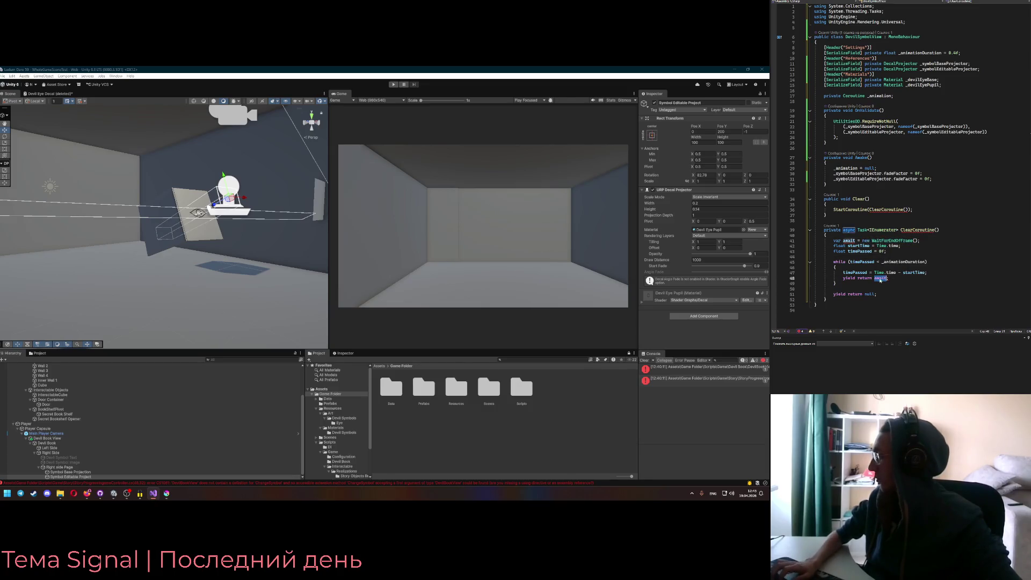
left_click(853, 241)
type("Time")
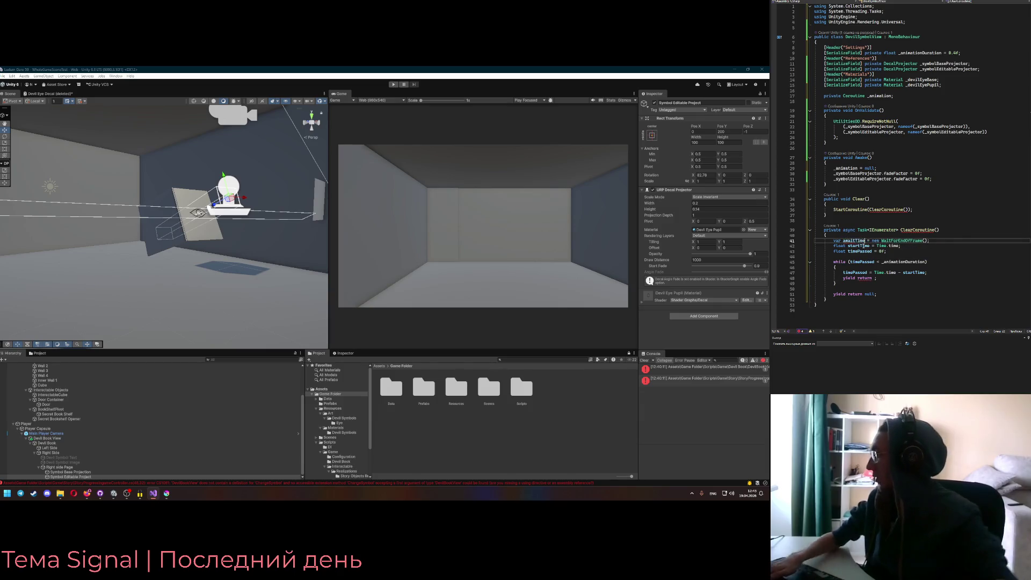
left_click(875, 279)
type("awaitTime;")
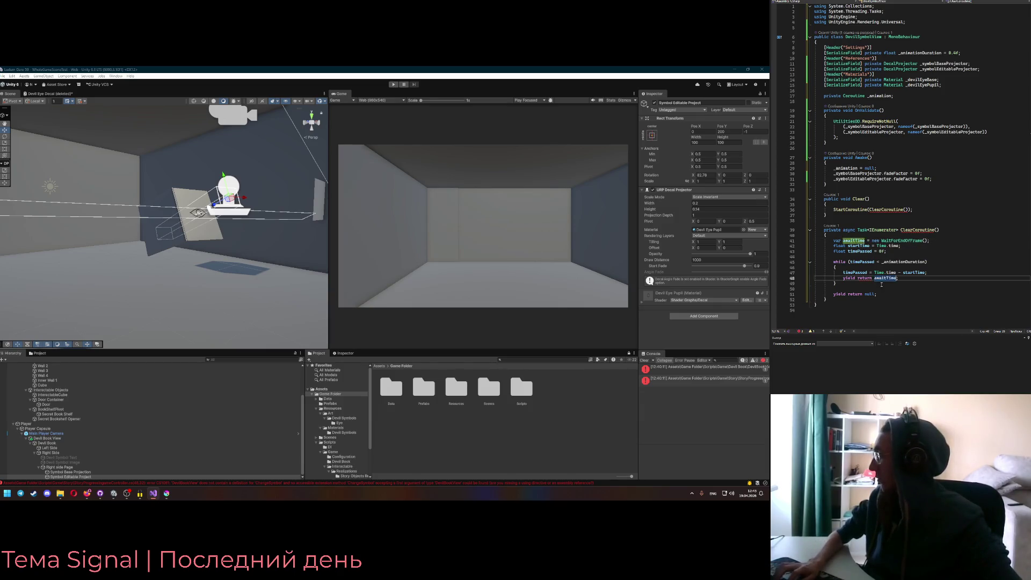
key("Down")
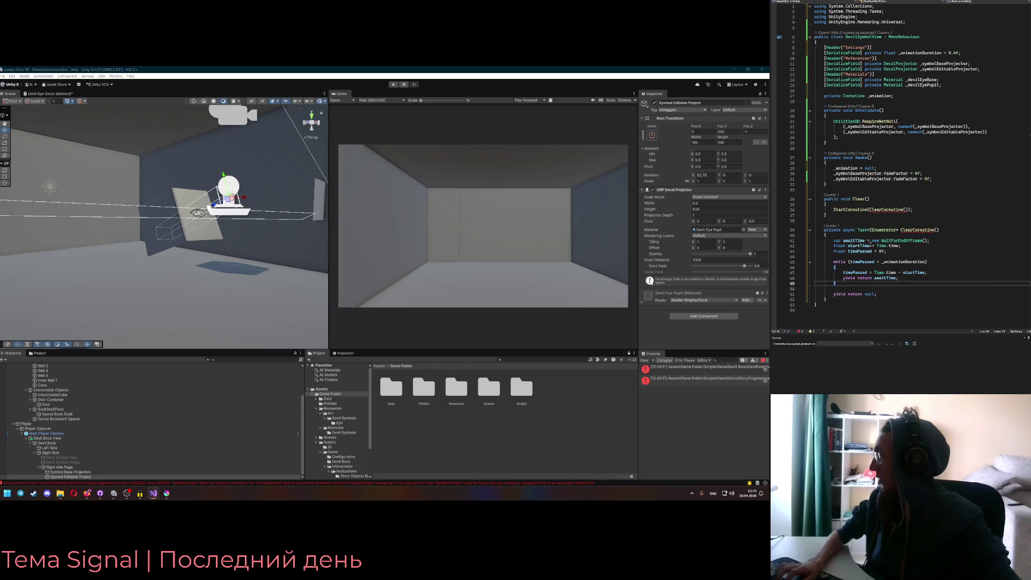
Strip async and the Task<> wrapper so ClearCoroutine returns a plain IEnumerator
mouse_move(911, 231)
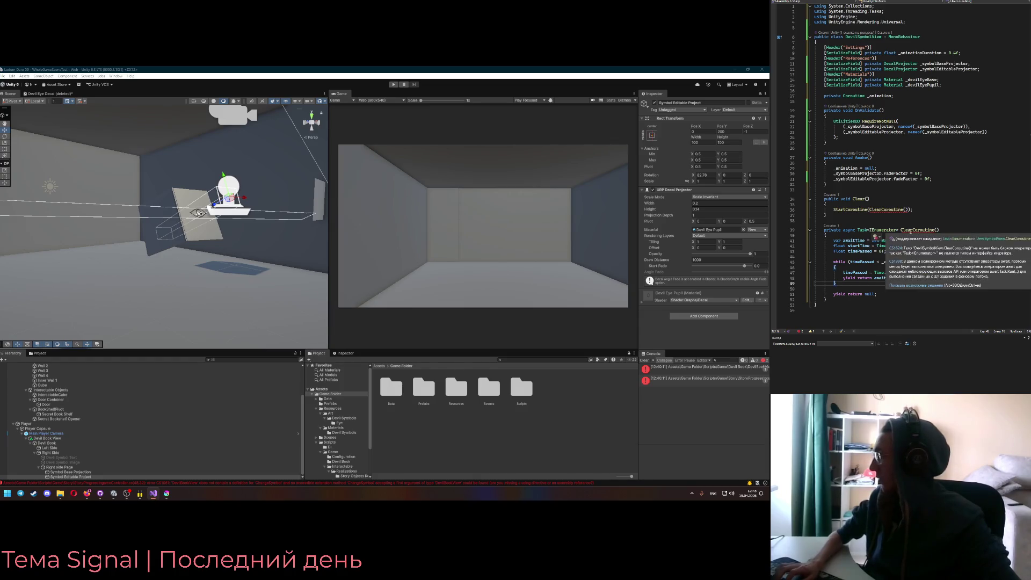
left_click(871, 230)
key("BackSpace")
key("BackSpace")
key("BackSpace")
left_click(886, 230)
key("BackSpace")
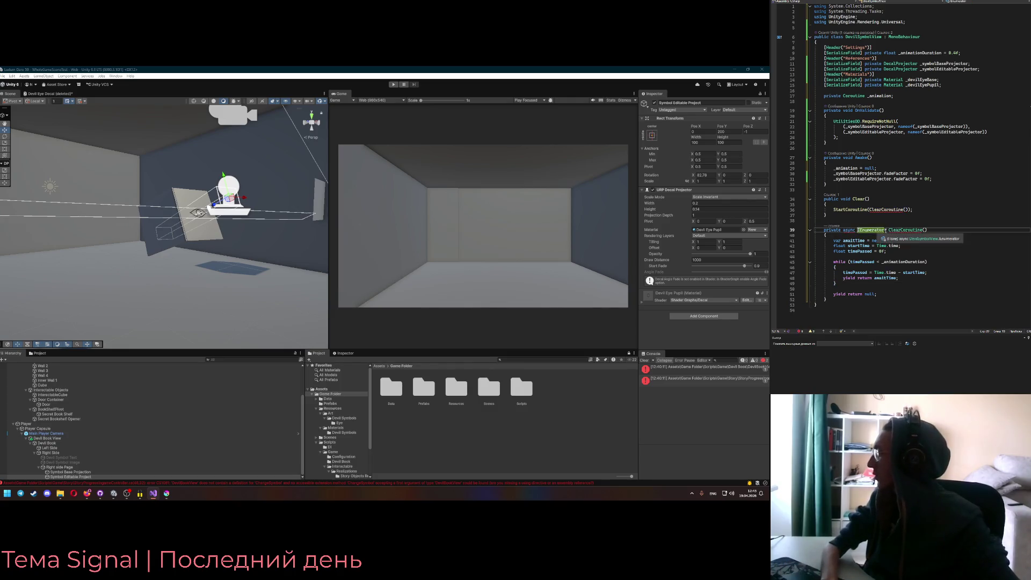
mouse_move(903, 231)
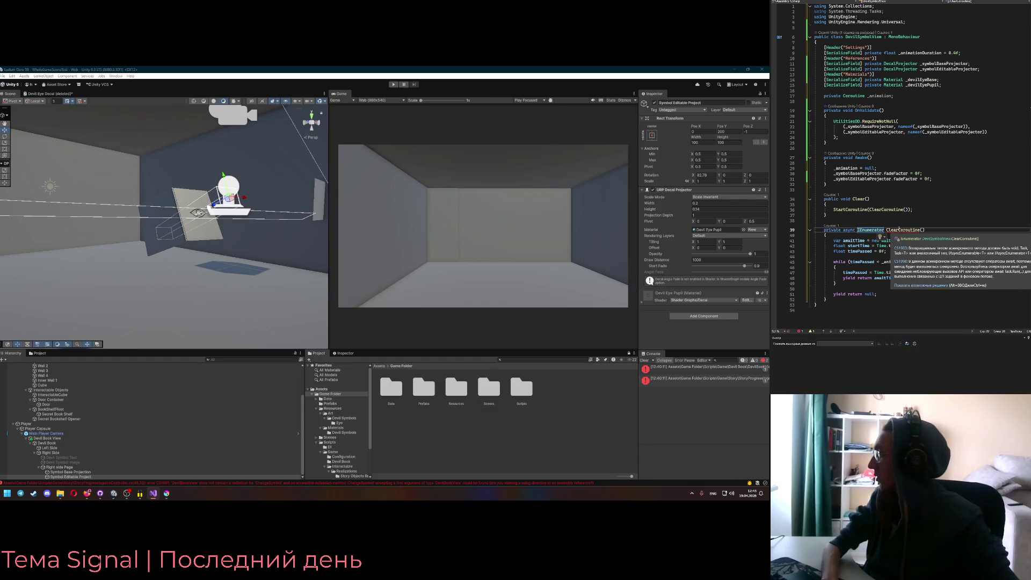
left_click(858, 229)
key("BackSpace")
key("BackSpace")
key("BackSpace")
Rename the cached variable to await and cut the System.Threading.Tasks using line
left_click(872, 236)
key("BackSpace")
key("BackSpace")
key("BackSpace")
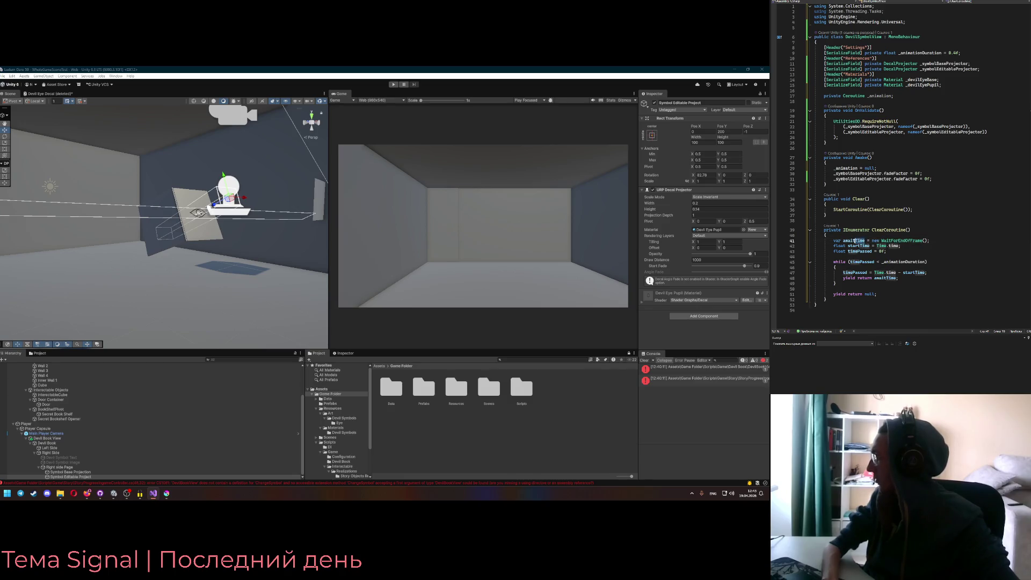
left_click(881, 283)
double_click(885, 278)
type("var await = new WaitForEndOfFrame();")
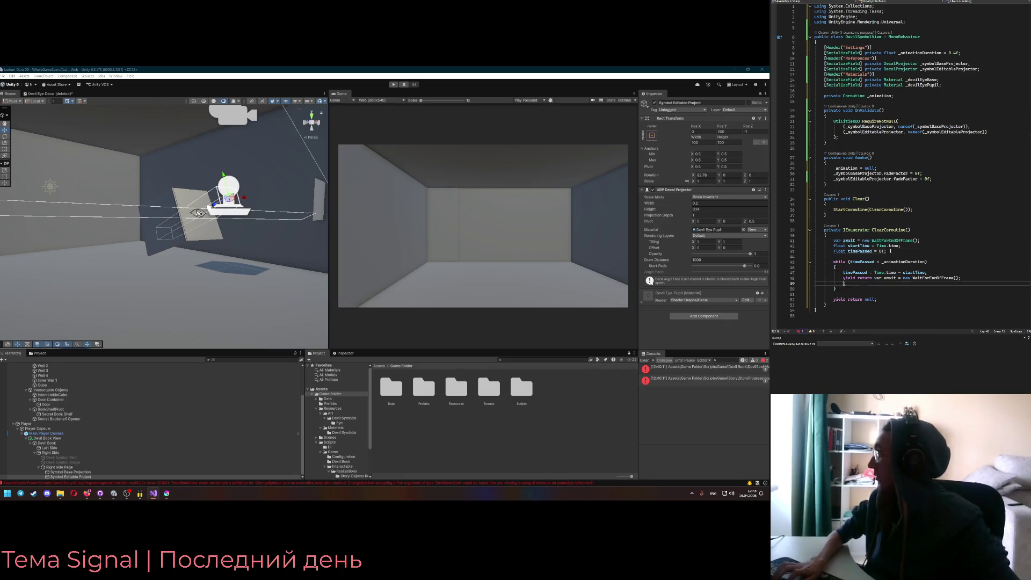
left_click(889, 12)
key("ctrl+x")
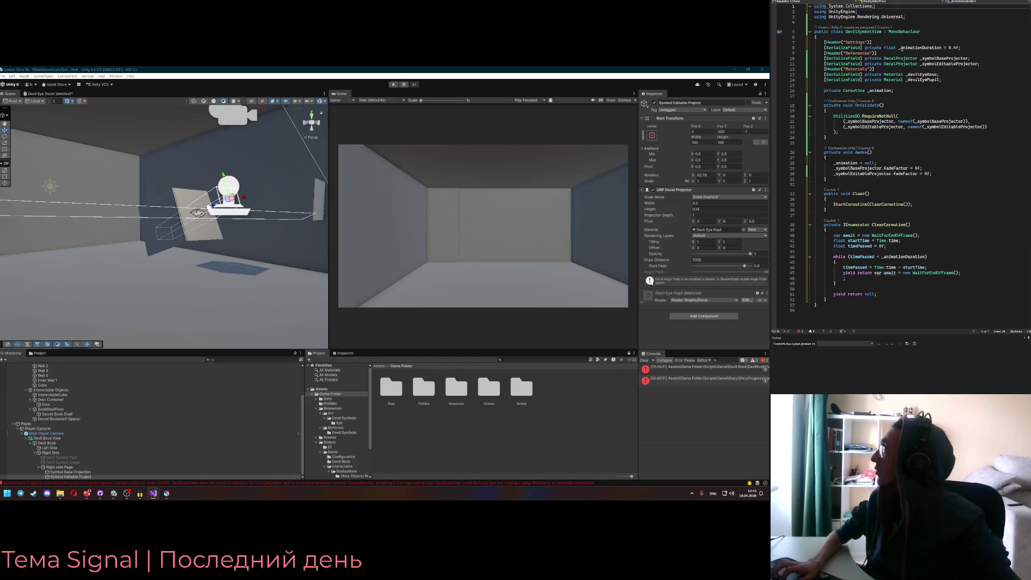
Trim the loop's yield line to yield return await and remove the leftover blank lines
left_click(885, 273)
key("BackSpace")
key("BackSpace")
key("BackSpace")
key("ctrl+Right")
key("ctrl+shift+Right")
key("ctrl+shift+Right")
key("ctrl+shift+Right")
key("Delete")
left_click(886, 279)
key("BackSpace")
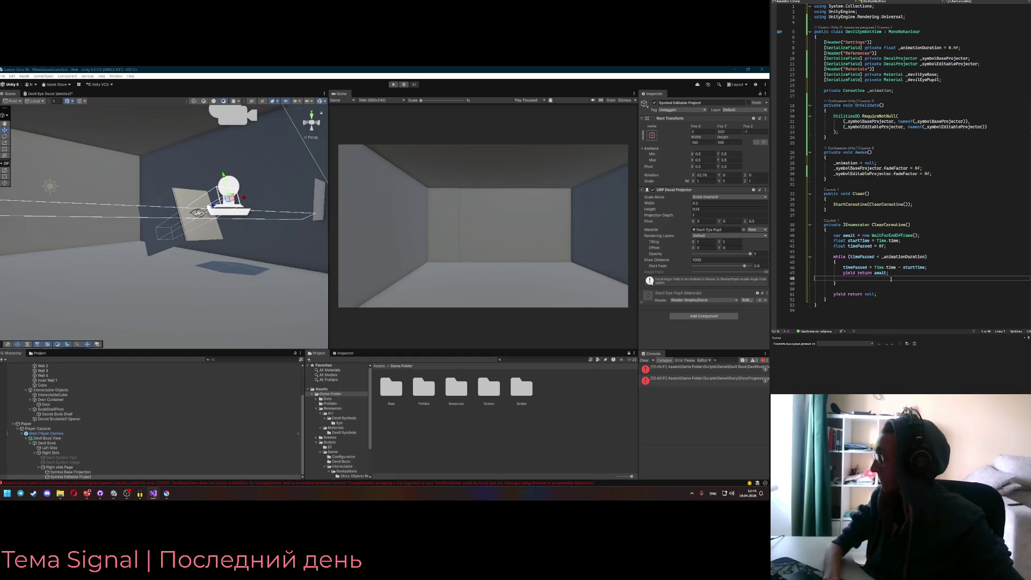
key("BackSpace")
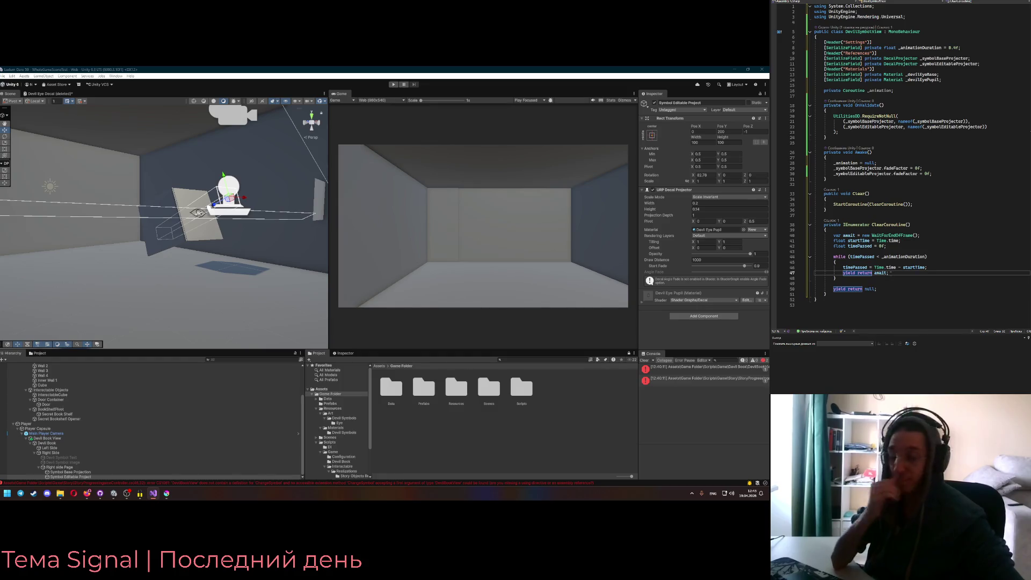
key("Up")
key("Up")
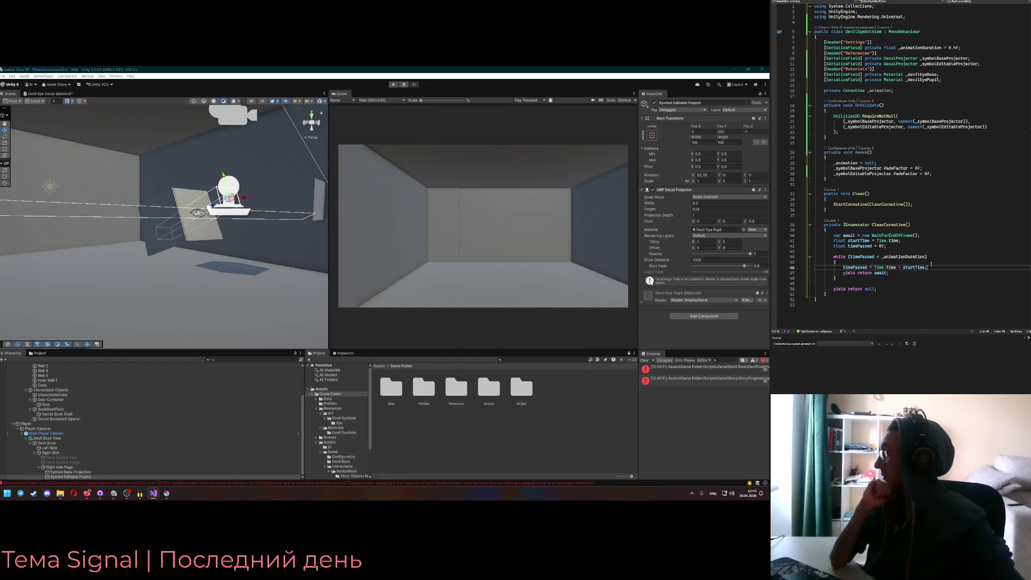
left_click(936, 267)
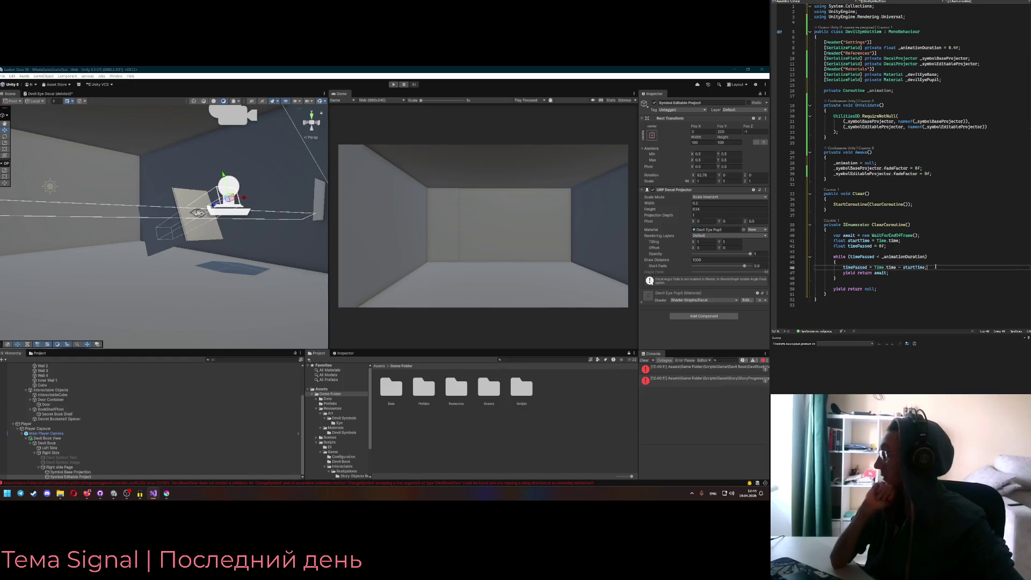
key("Return")
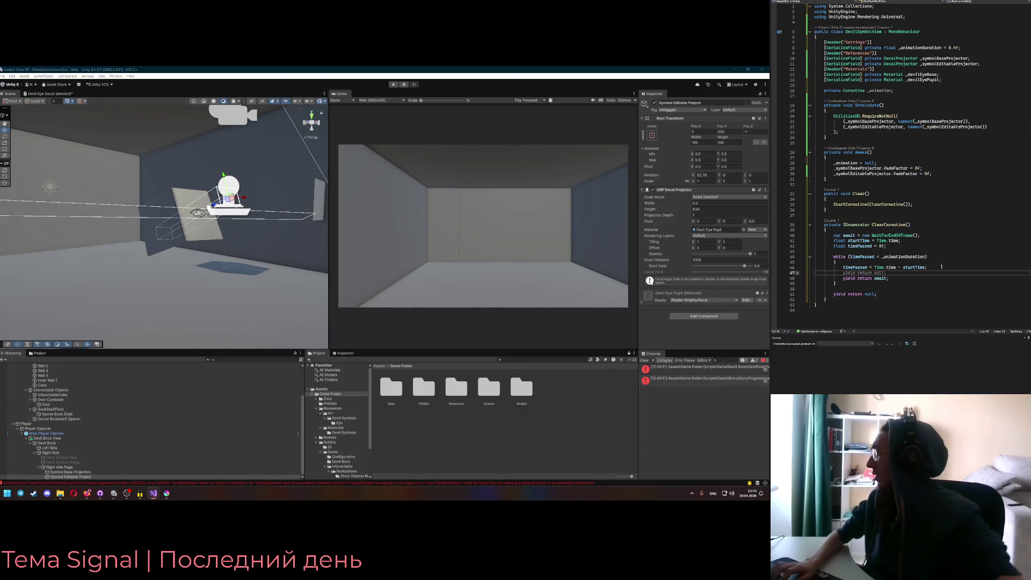
Copy Awake's two fadeFactor lines into the loop, replacing the base 0f with Mathf.Lerp(1f, …)
left_click(931, 172)
left_click_drag(931, 173, 834, 169)
key("ctrl+c")
left_click(864, 273)
key("ctrl+v")
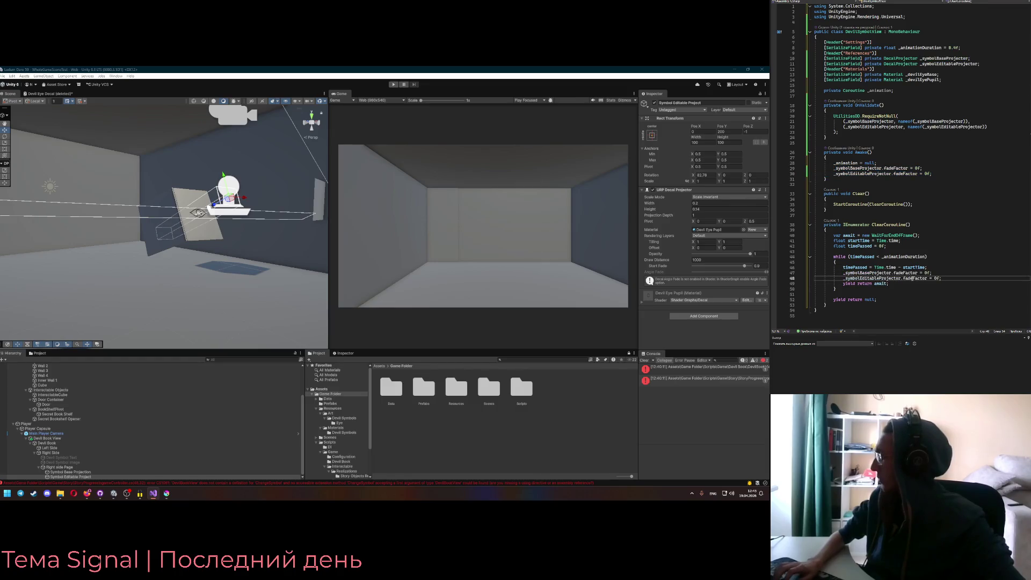
left_click(926, 273)
key("BackSpace")
key("Delete")
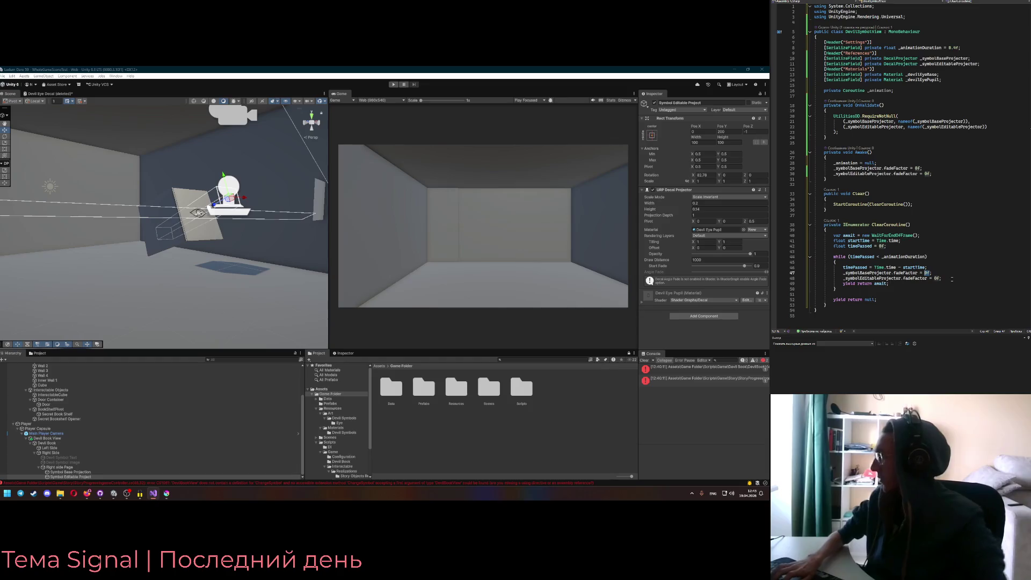
type("Mathf.Lerp(")
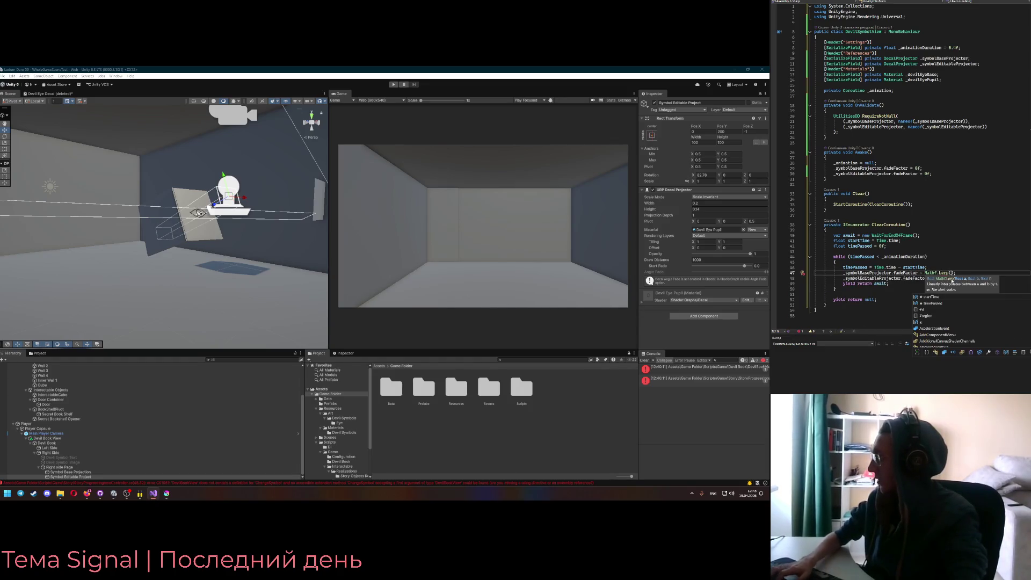
type("1f,")
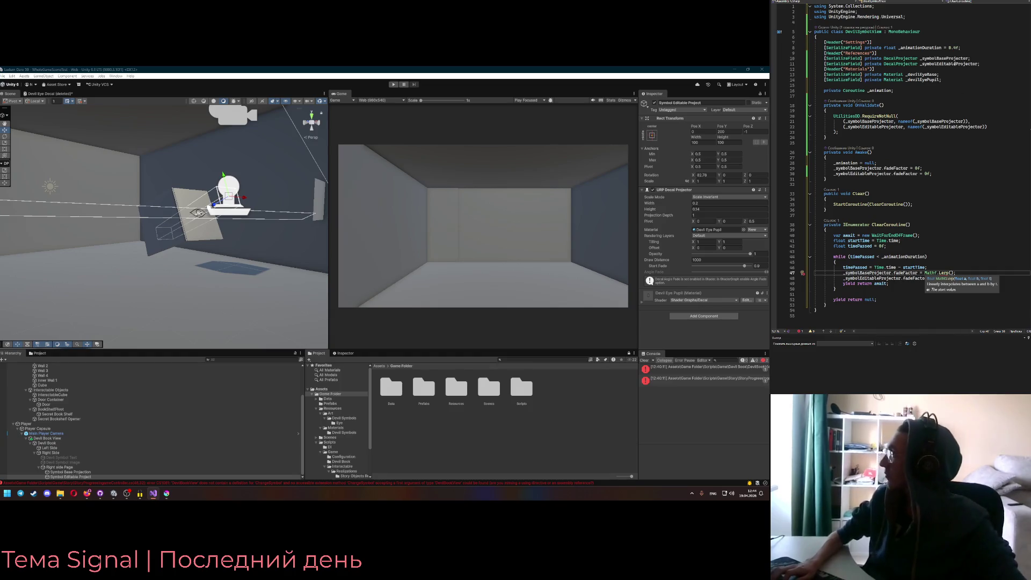
Start a new private field declaration below the existing fields
left_click(962, 82)
key("Down")
key("Down")
key("Return")
type("private")
key("Escape")
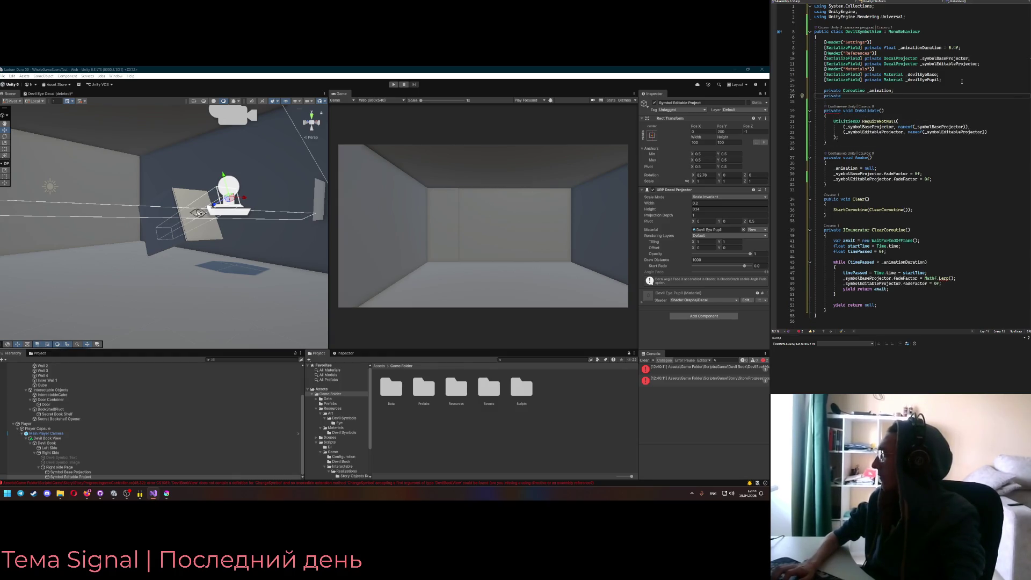
Declare private float fields _symbolBaseOpacity and _symbolEditableOpacity
type("_symbolBaseOp")
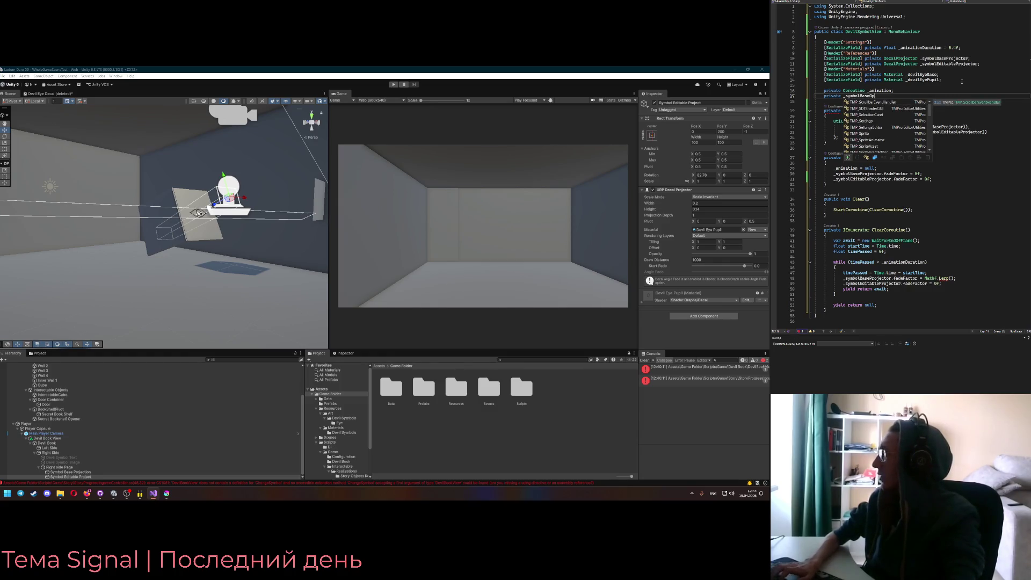
type("acity ")
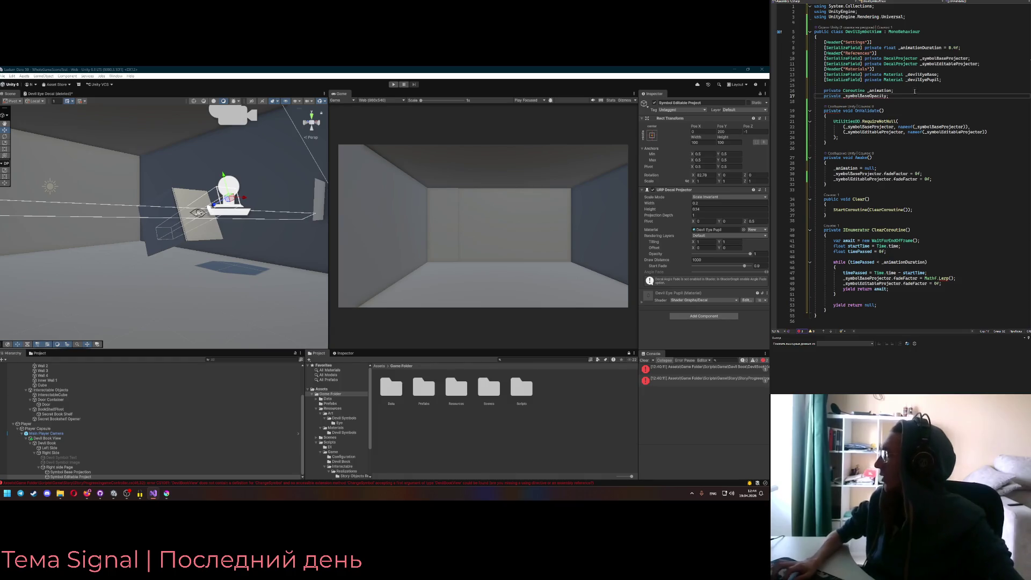
type(" float")
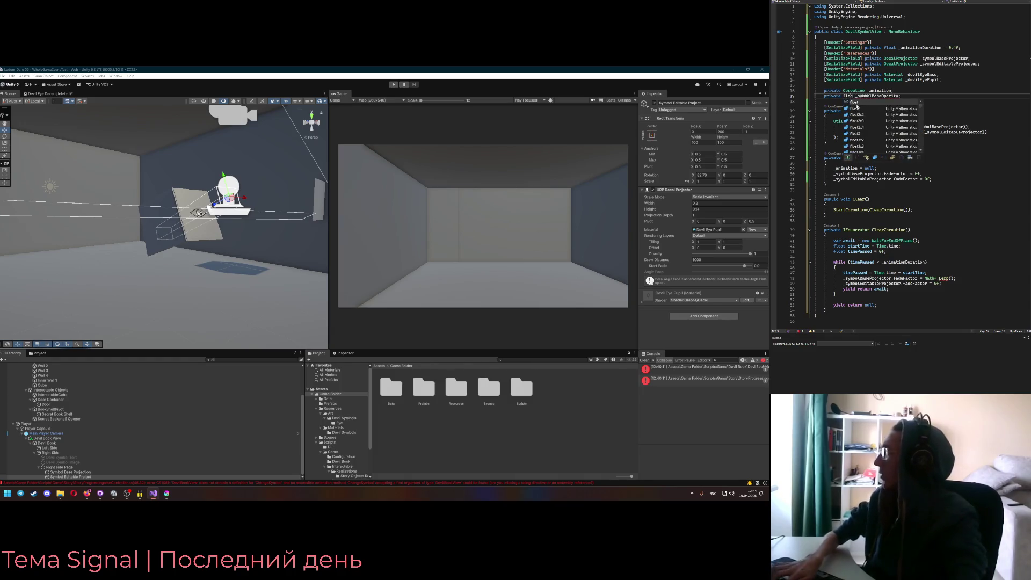
key("ctrl+d")
left_click_drag(875, 102, 886, 101)
type("EditableOpacity;")
key("Up")
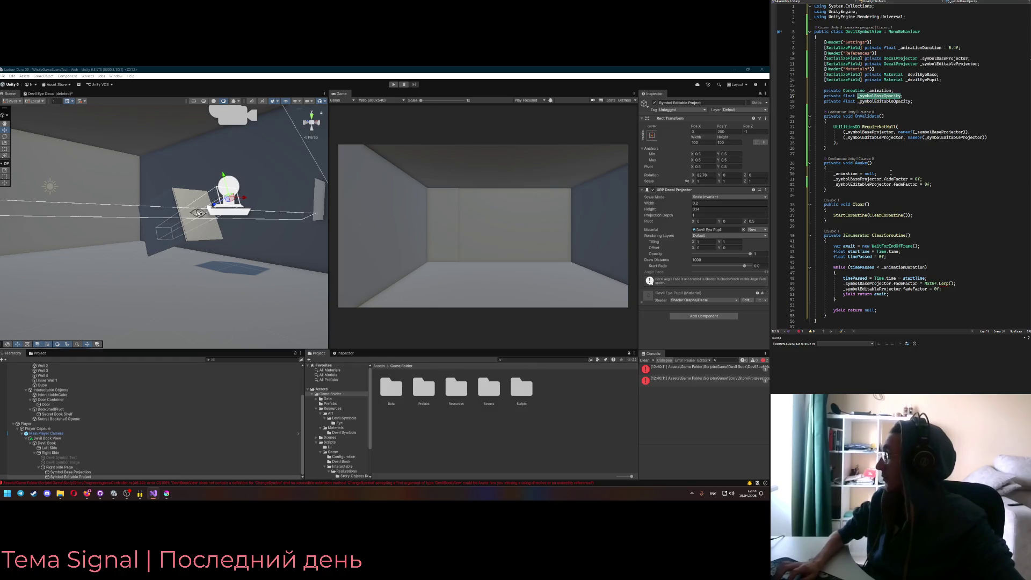
Reset _symbolBaseOpacity and _symbolEditableOpacity to 0f in Awake after _animation = null
left_click(891, 173)
key("Return")
type("_symbolBaseOpacity = 0f;")
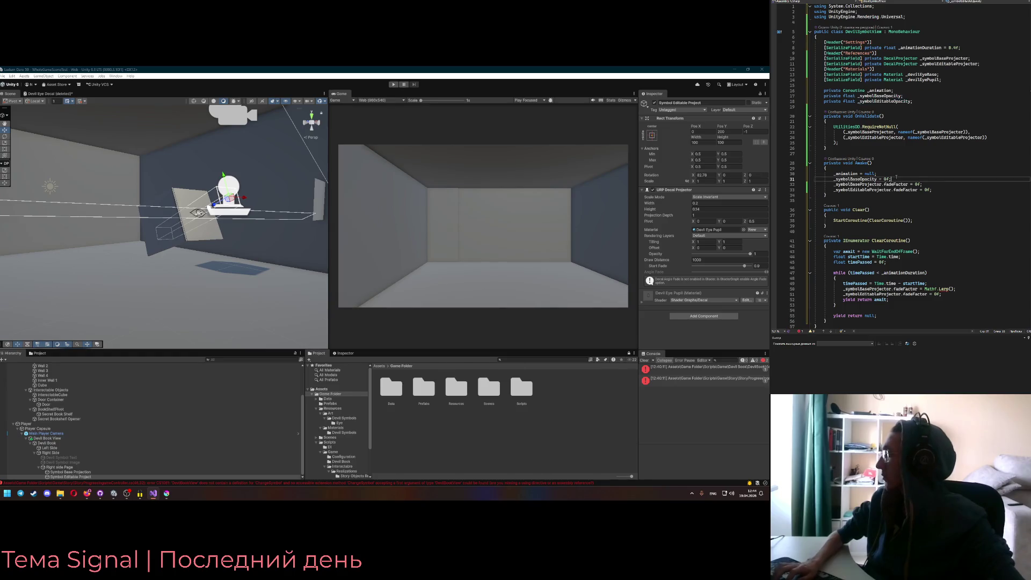
key("Return")
type("_symbolEditableOpacity = 0f;")
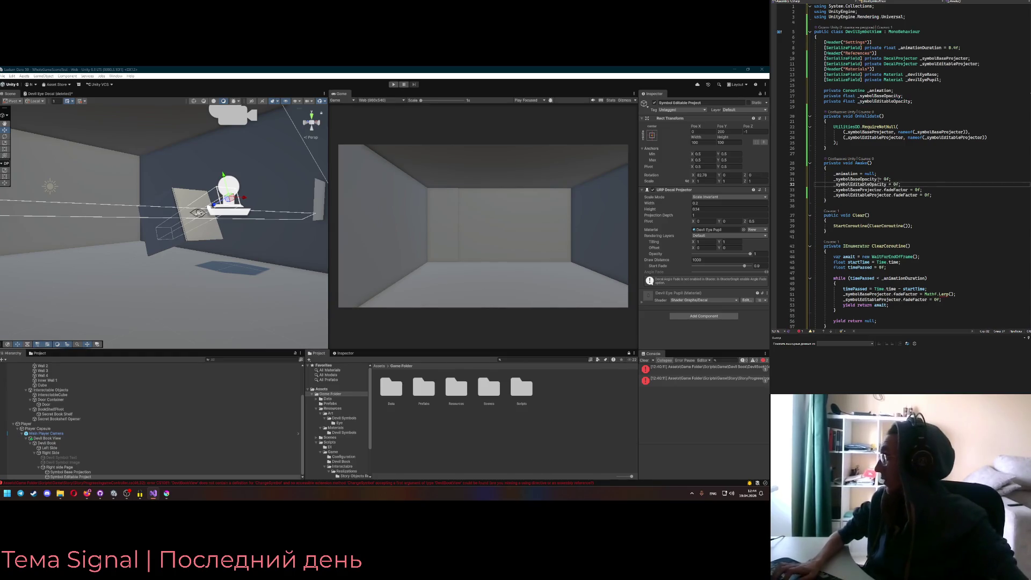
Assign _symbolBaseOpacity and _symbolEditableOpacity to the base and editable projectors' fadeFactor in Awake
key("Down")
key("BackSpace")
key("BackSpace")
key("BackSpace")
type("_symbolBaseOpacity;")
key("Down")
key("BackSpace")
key("BackSpace")
key("BackSpace")
type("_symbolEditableOpacity;")
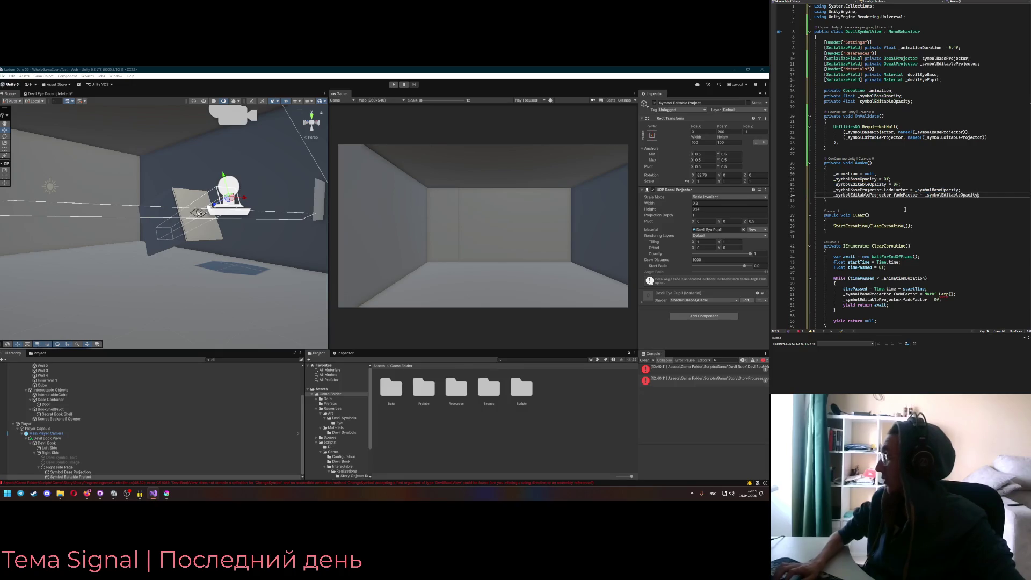
scroll(911, 245, "down", 2)
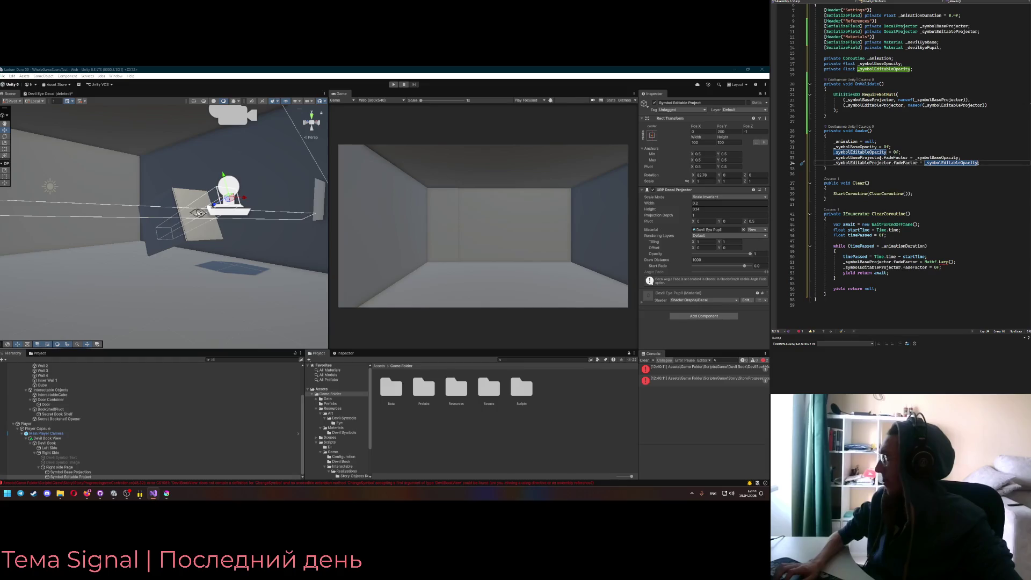
left_click(941, 267)
left_click(939, 157)
left_click(921, 235)
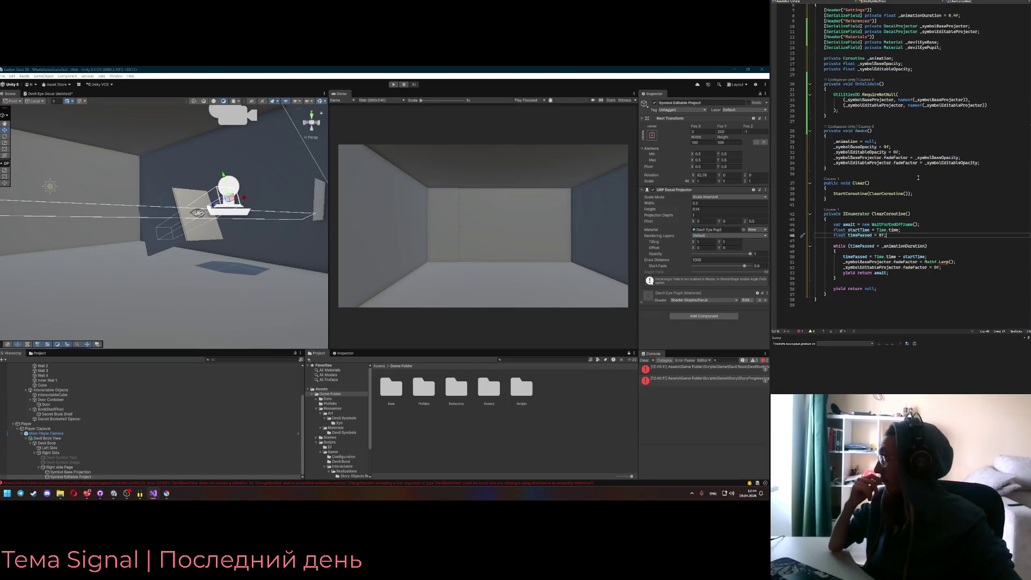
Add locals float symbolBaseOpacityStart = _symbolBaseOpacity and symbolEditableOpacity = _symbolEditableOpacity before the loop
key("Return")
type("var ")
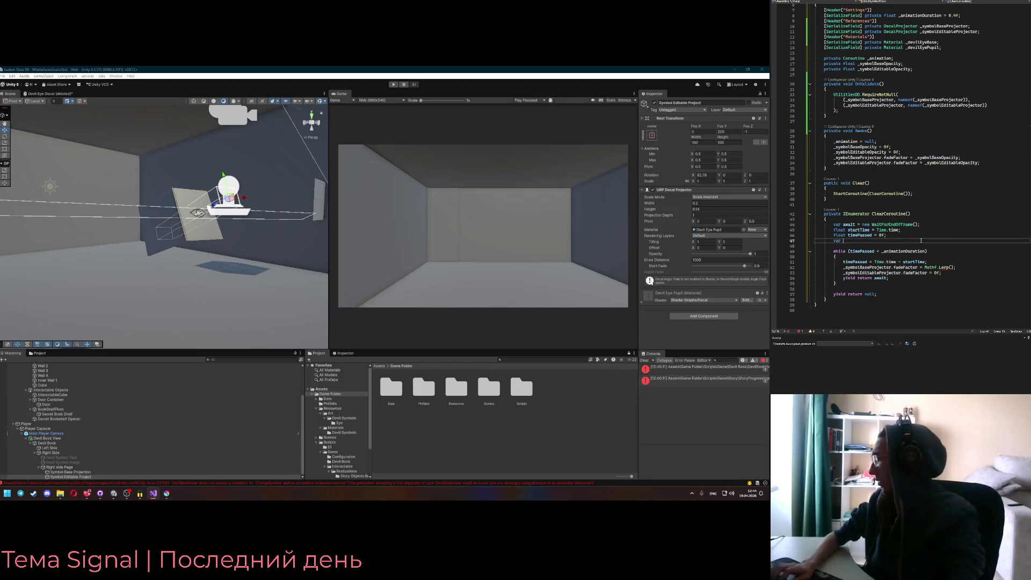
type("symbolBase")
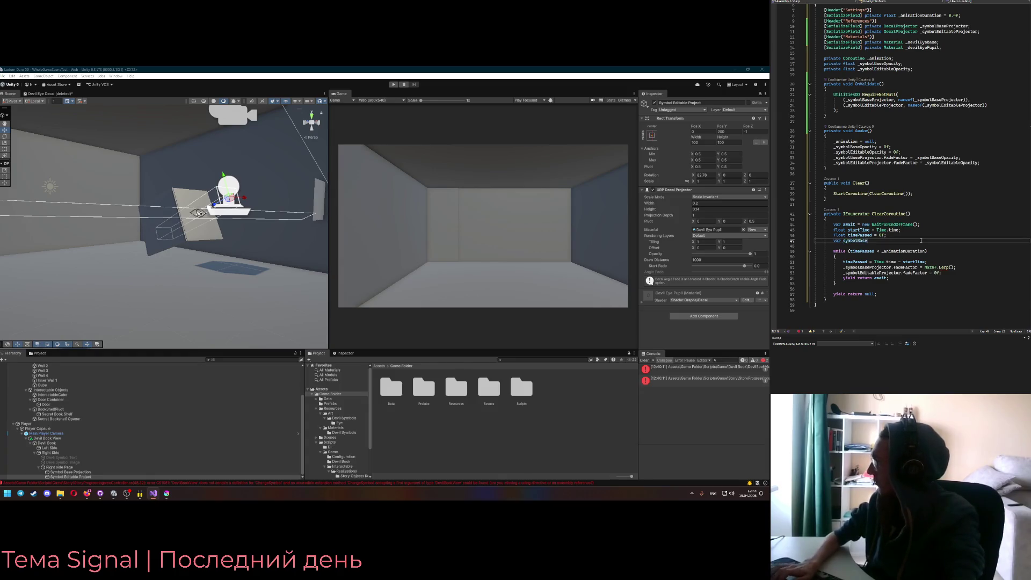
type("Opacity")
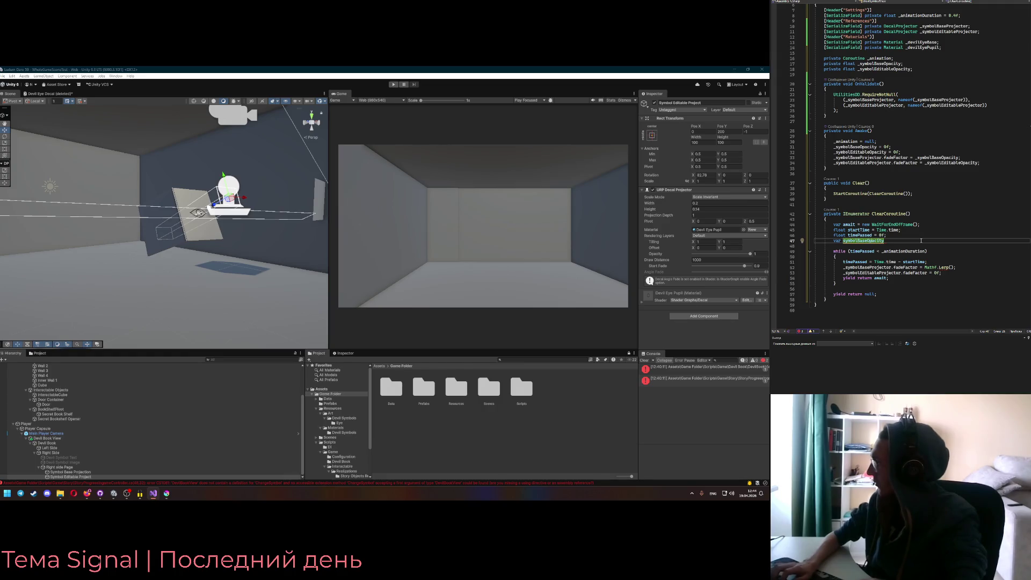
key("ctrl+Left")
key("Left")
key("BackSpace")
key("BackSpace")
type("float")
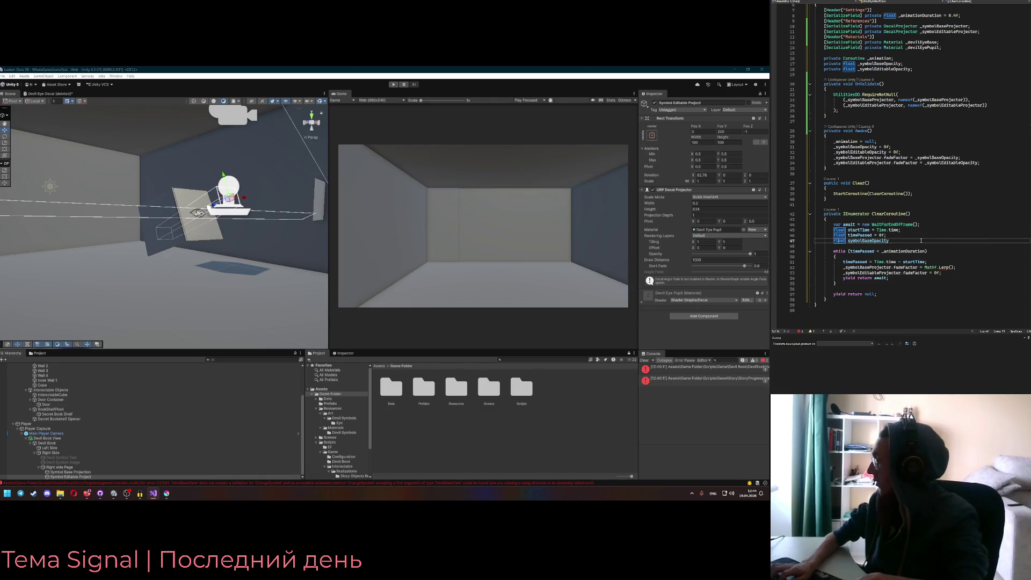
key("Down")
key("Up")
type("Start = _symbolBaseOpacity;")
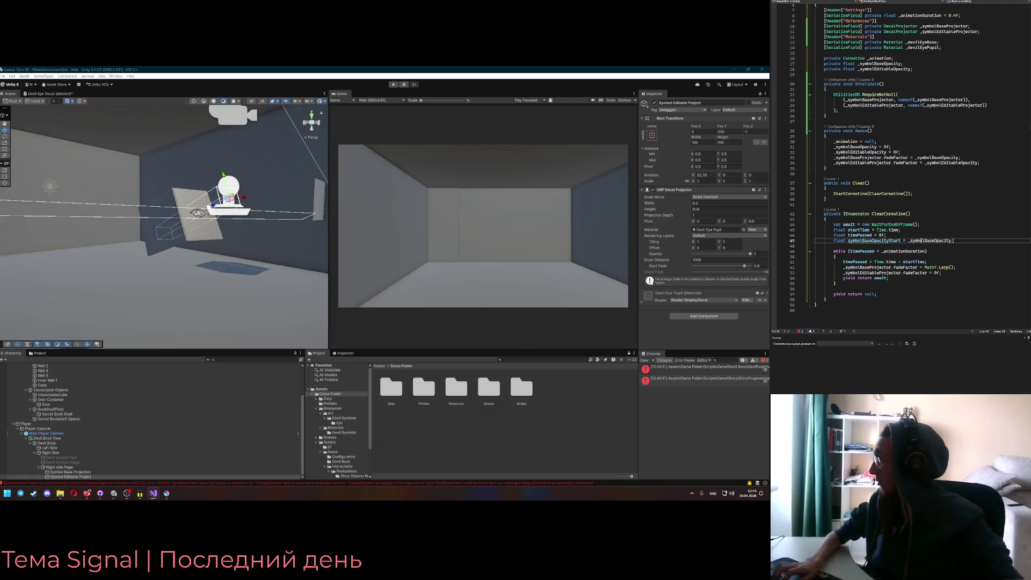
key("Return")
left_click(882, 241)
type("symbolEditableOpacity = _symbolEditableOpacity;")
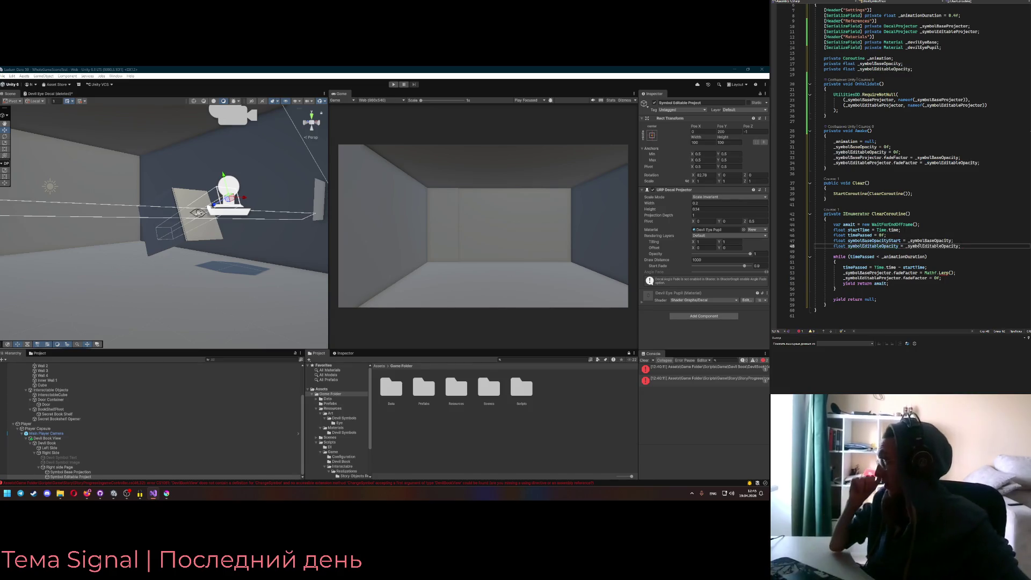
Rename the local to symbolEditableOpacityStart; lerp the base fadeFactor from symbolBaseOpacityStart to 0f over timePassed / _animationDuration
left_click(906, 246)
type("Startrt")
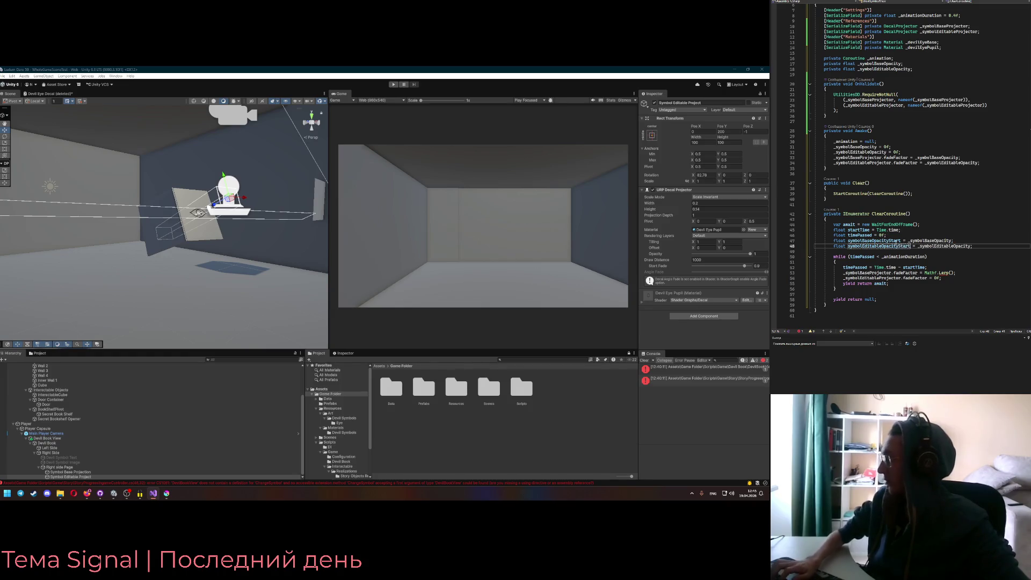
double_click(906, 246)
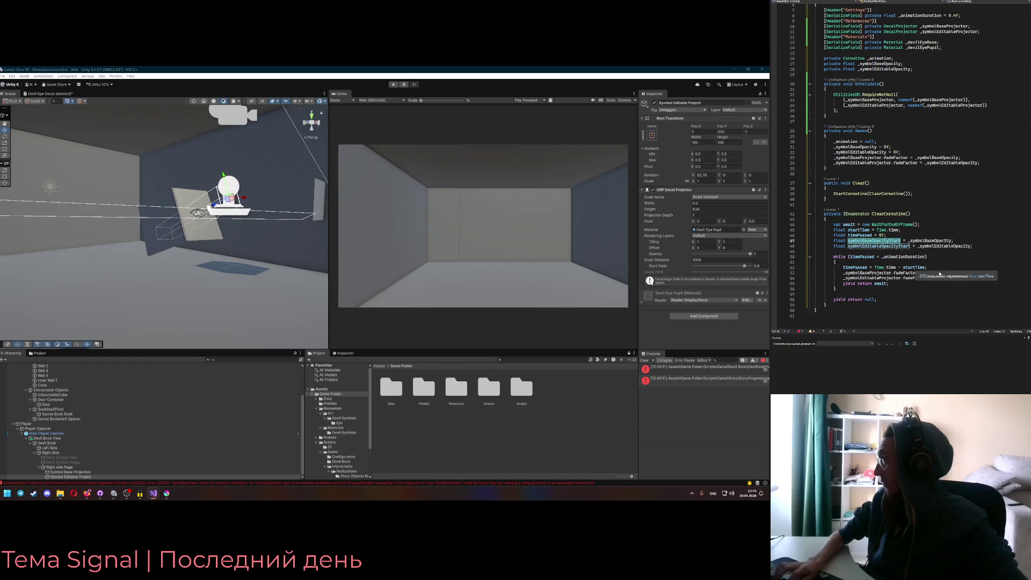
left_click(926, 267)
left_click(954, 273)
type("symbolBaseOpacityStart")
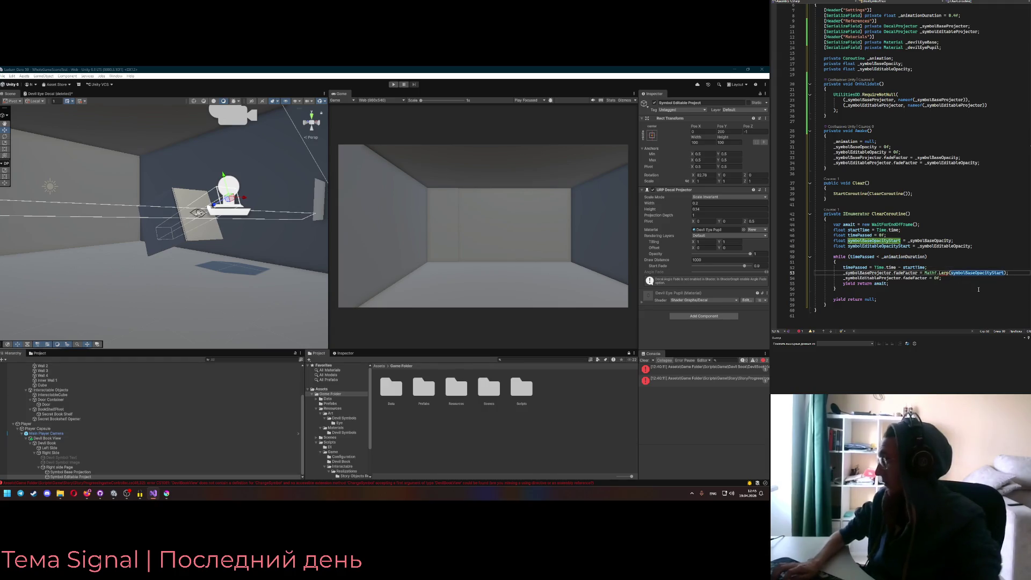
type(", ")
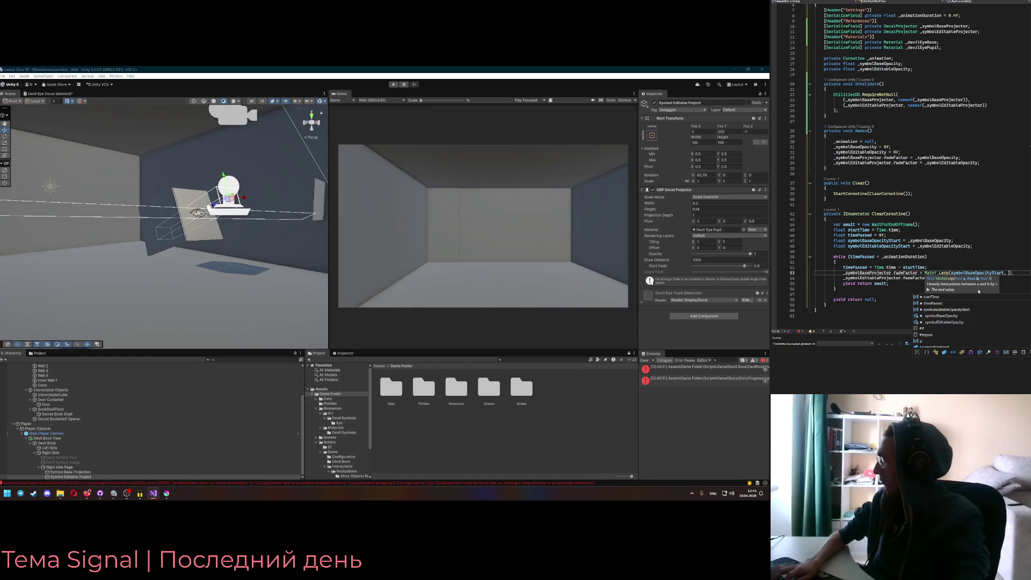
type("0f, ")
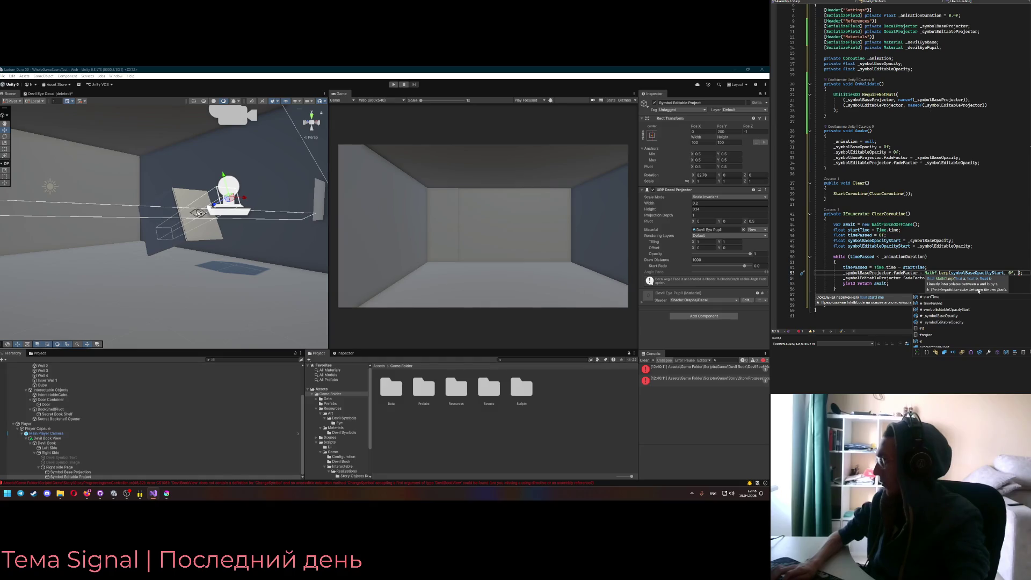
type("timePassed / _")
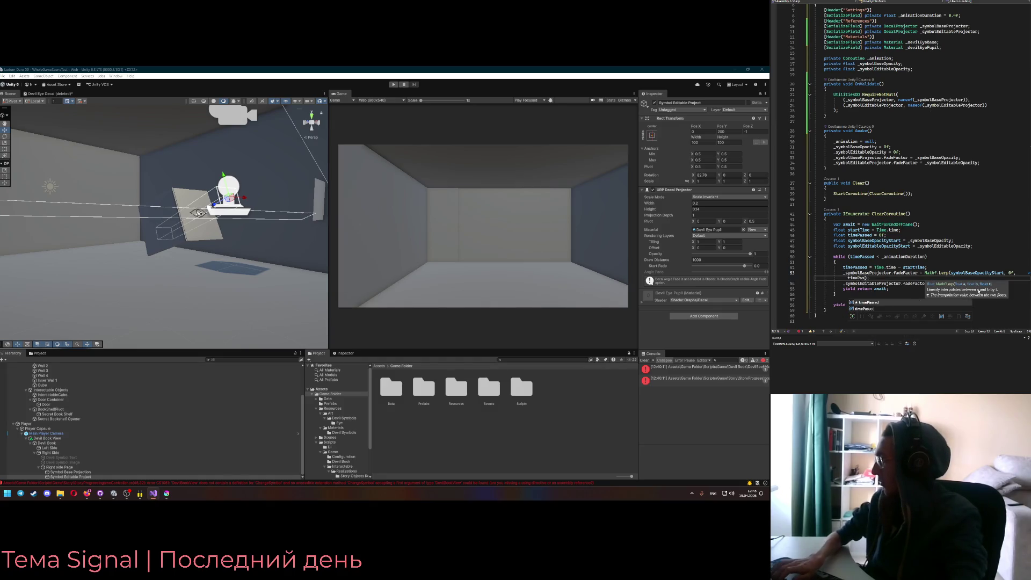
type("animationDuration")
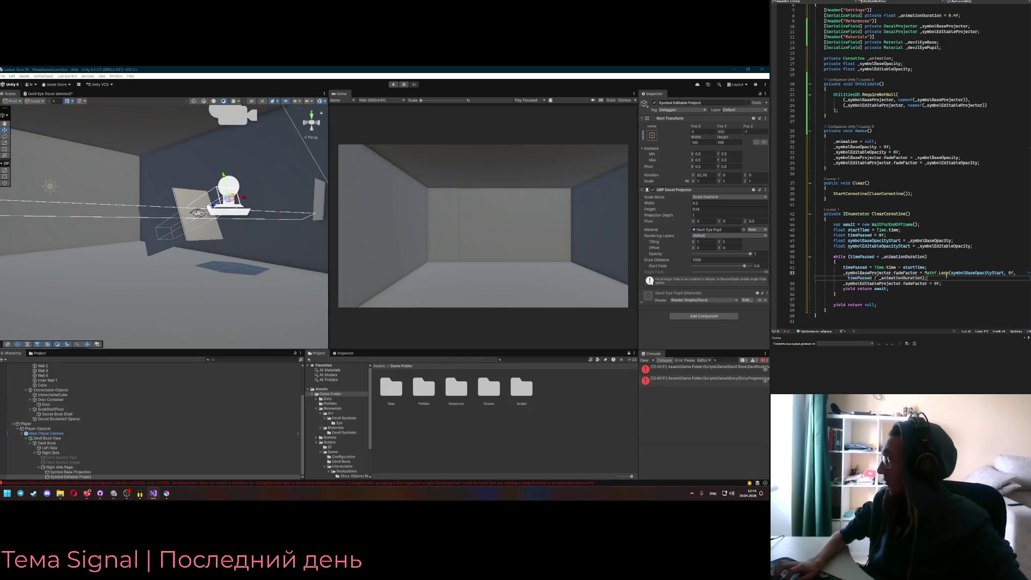
Duplicate the fade line for _symbolEditableProjector, starting from symbolEditableOpacityStart
key("ctrl+d")
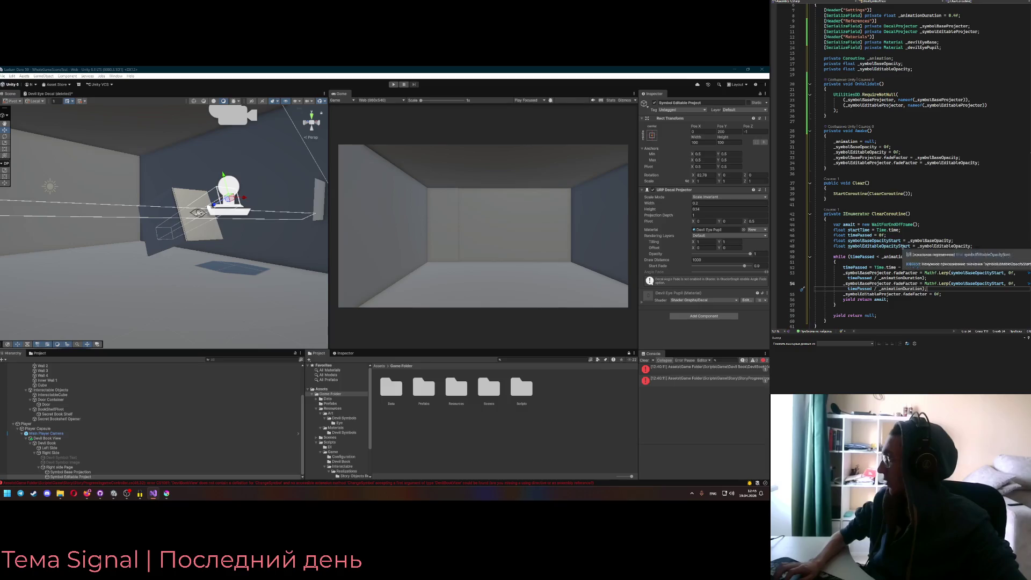
double_click(964, 284)
type("symbolEditableOpacityStart")
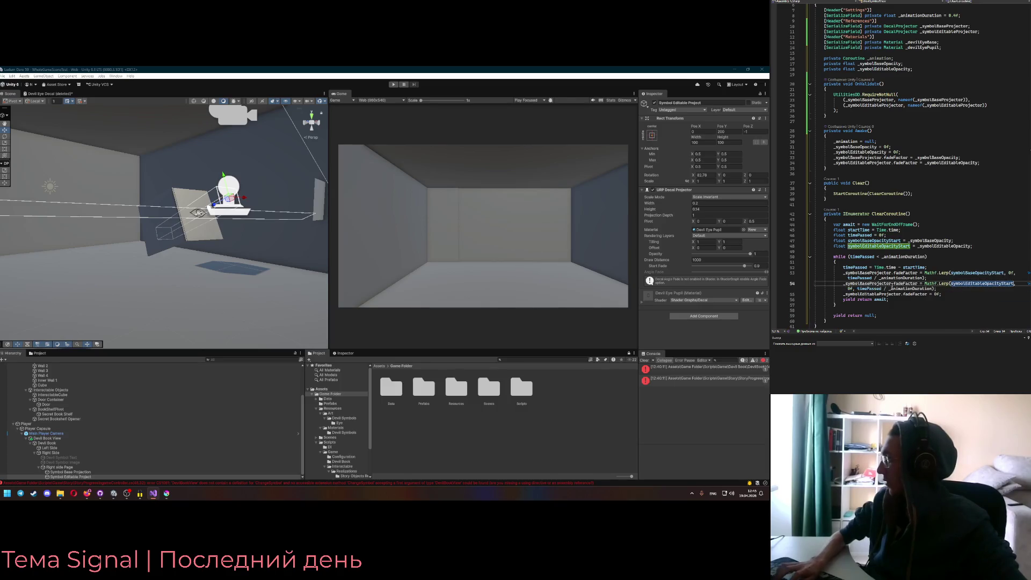
double_click(874, 284)
type("_symbolEditableProjector")
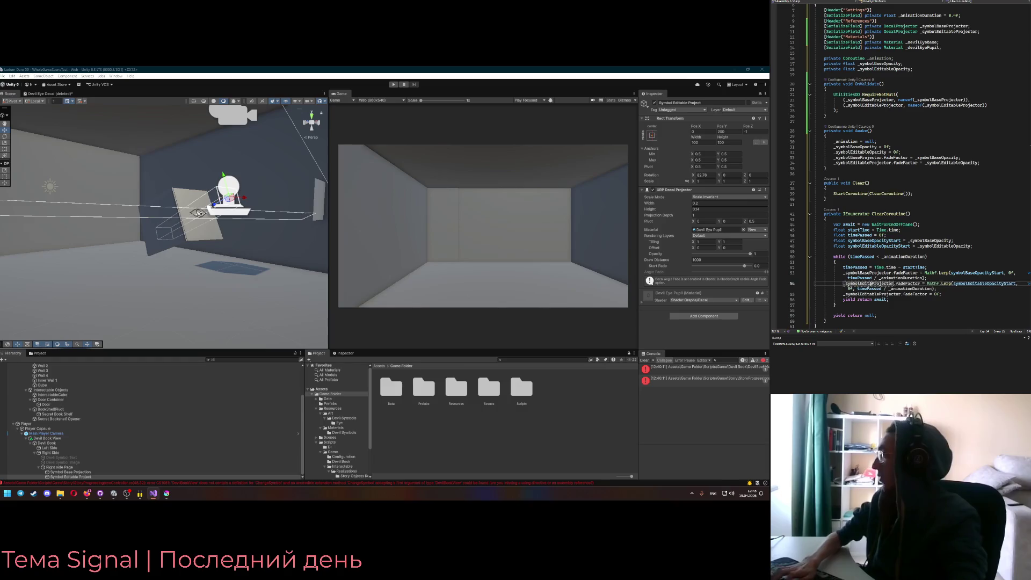
scroll(879, 284, "down", 1)
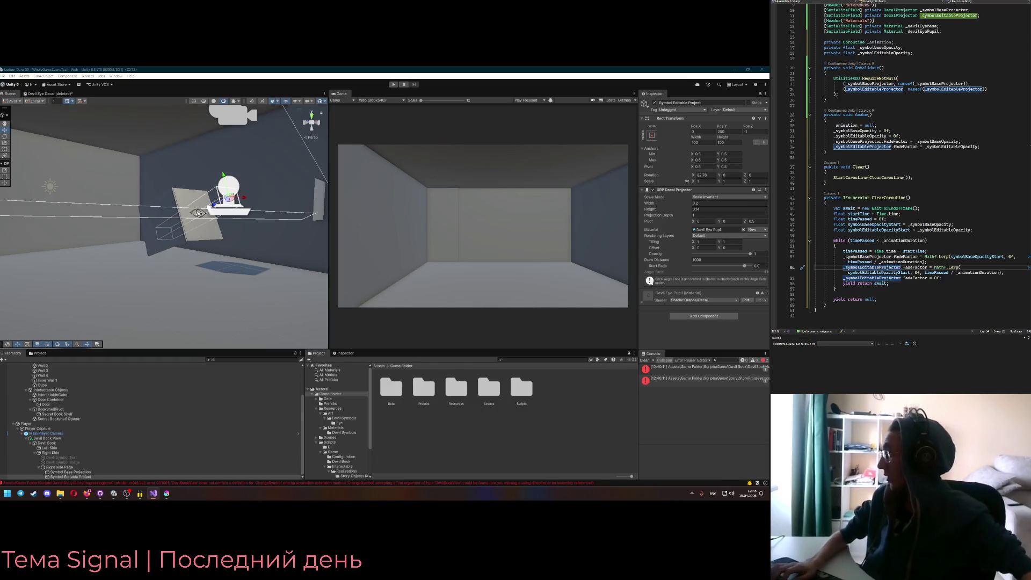
scroll(916, 272, "down", 1)
key("Down")
key("Down")
key("Down")
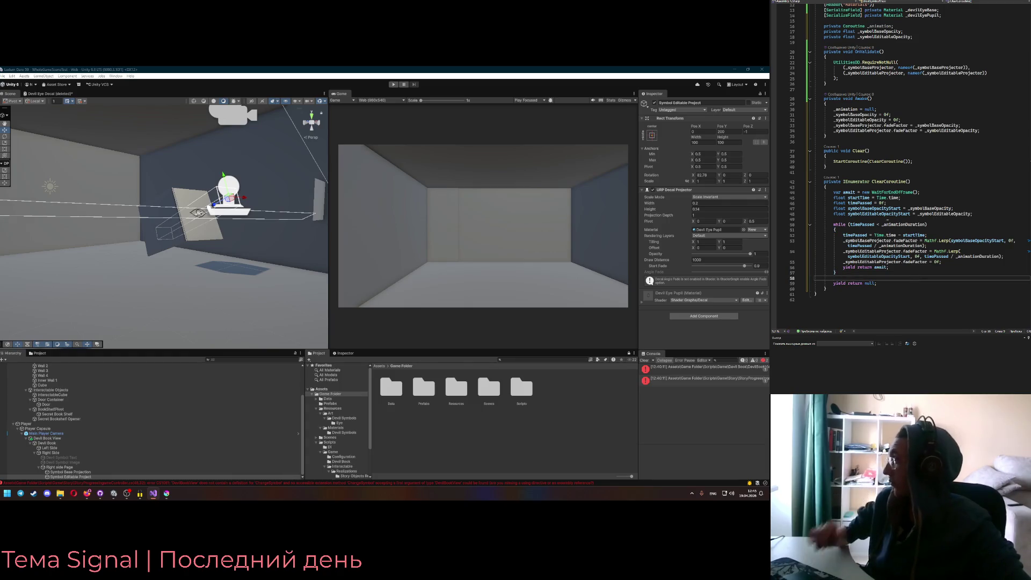
Insert if (_animation != null) above StartCoroutine in Clear(), removing the auto-inserted brace
left_click(856, 156)
key("Return")
type("if (")
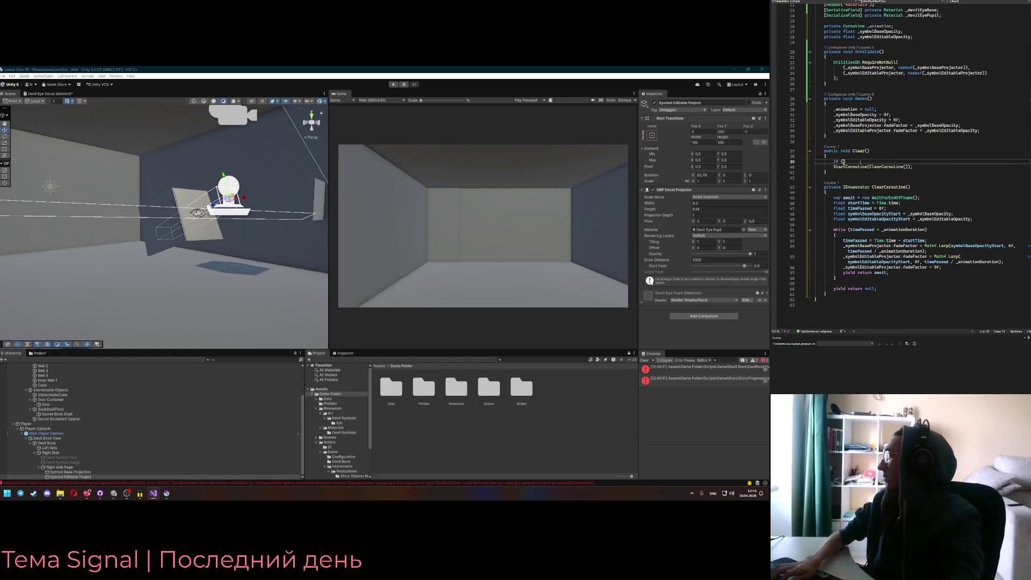
type("_animation")
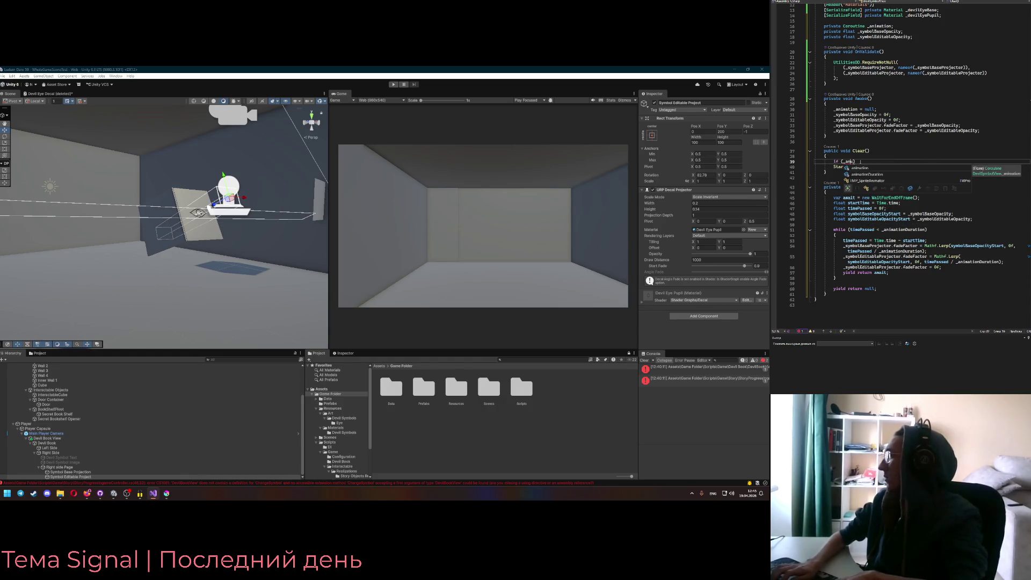
type(" != ")
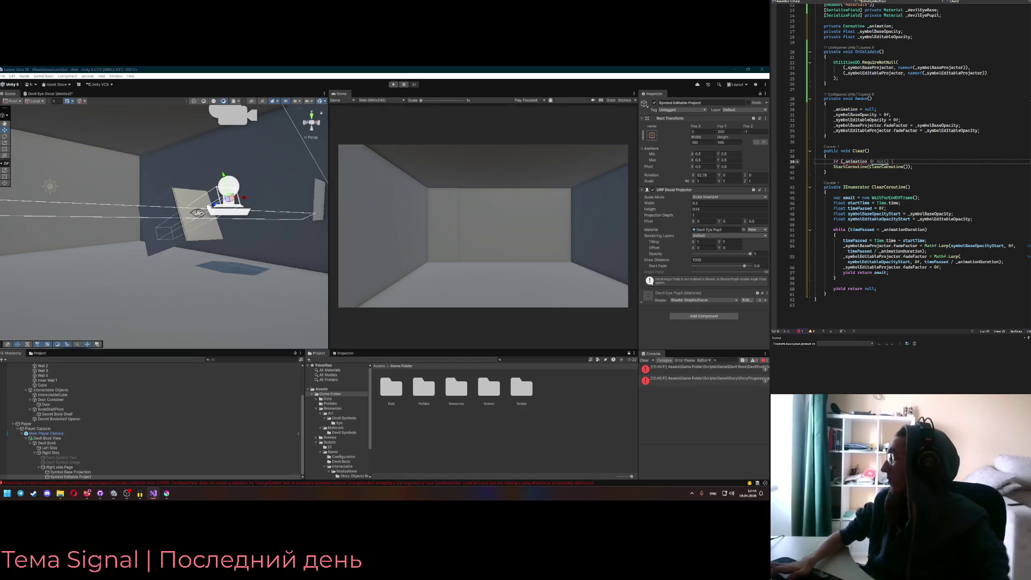
type("null")
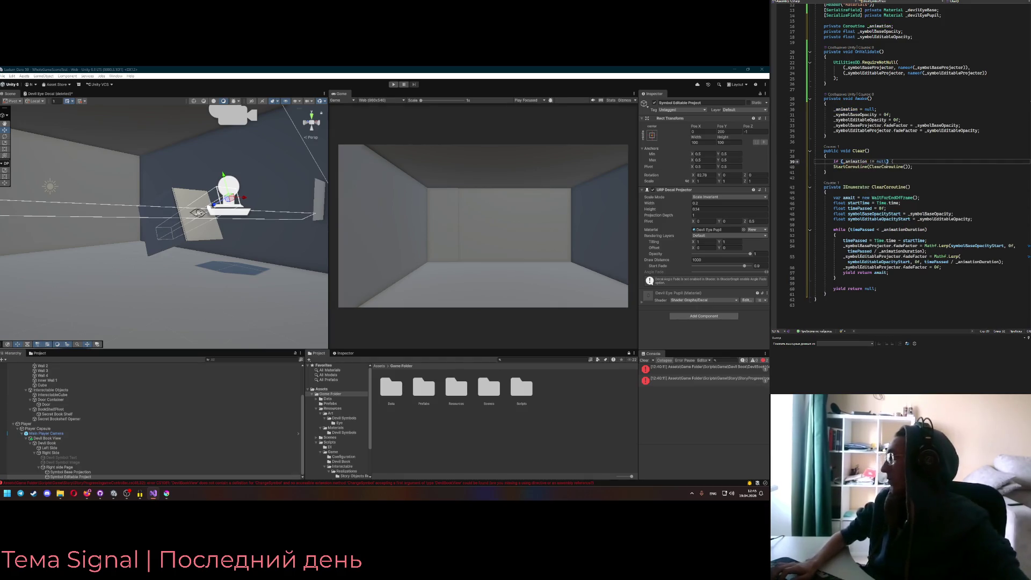
key("BackSpace")
key("BackSpace")
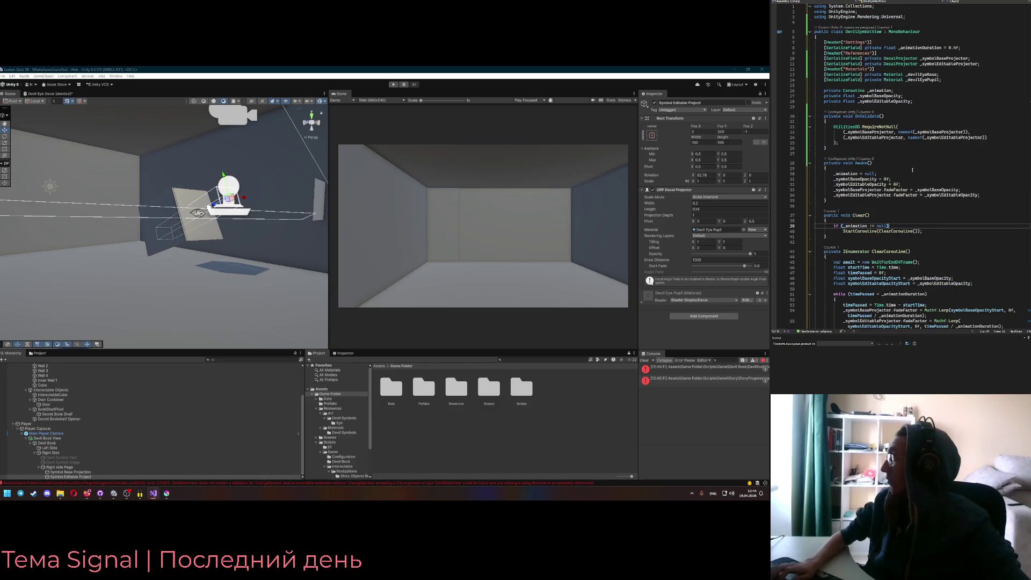
scroll(949, 156, "up", 4)
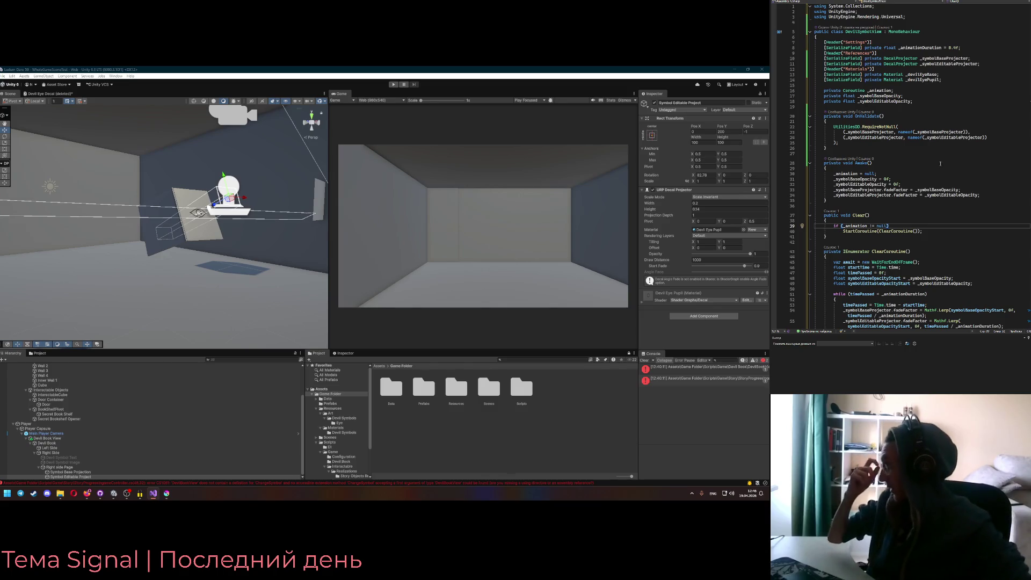
scroll(937, 193, "down", 1)
scroll(937, 202, "down", 1)
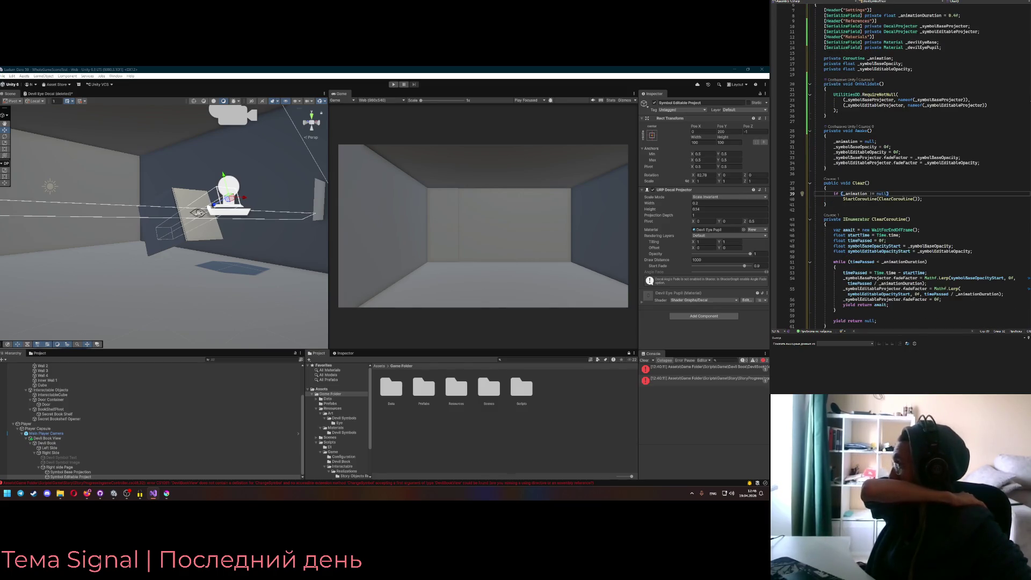
scroll(904, 205, "up", 1)
Check the new null check in Clear() and place the caret above the Clear method
key("Up")
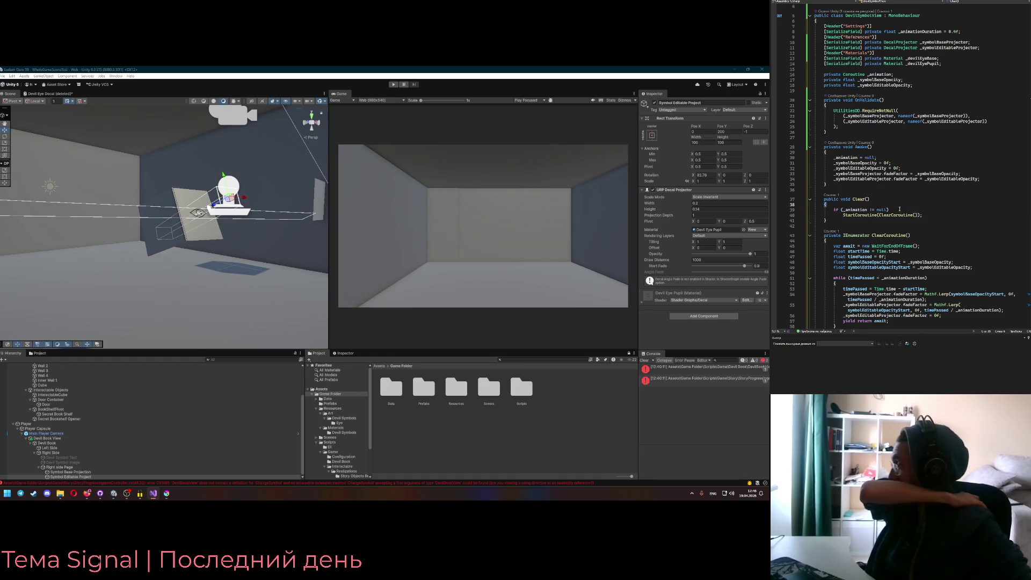
left_click(904, 209)
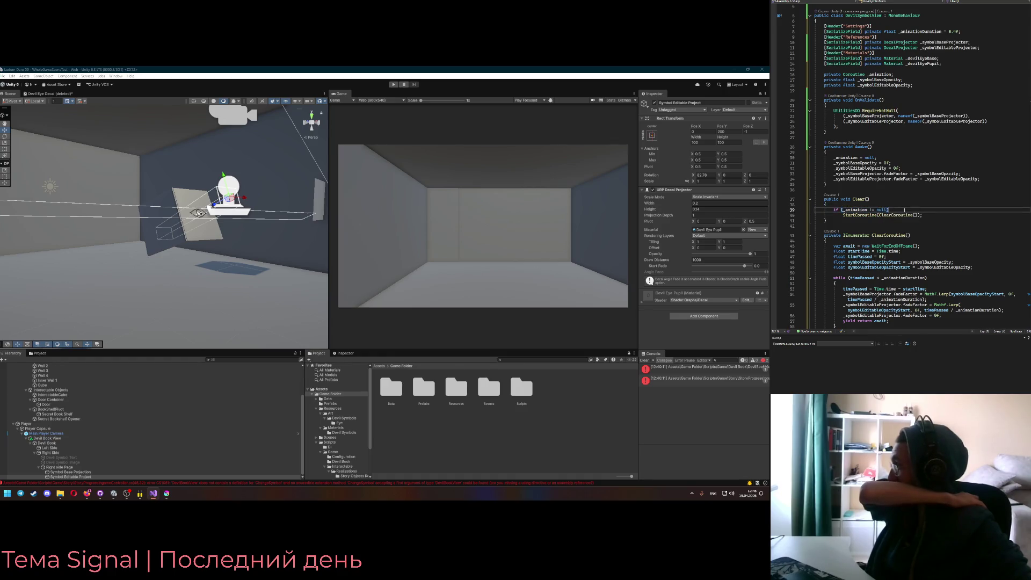
left_click(858, 199)
scroll(891, 215, "up", 1)
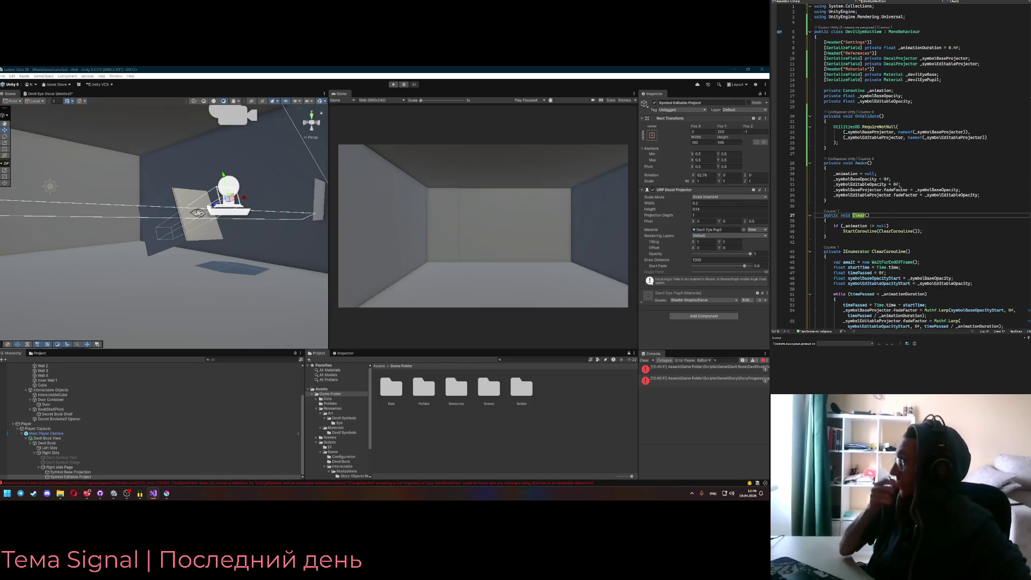
mouse_move(903, 196)
left_click(893, 226)
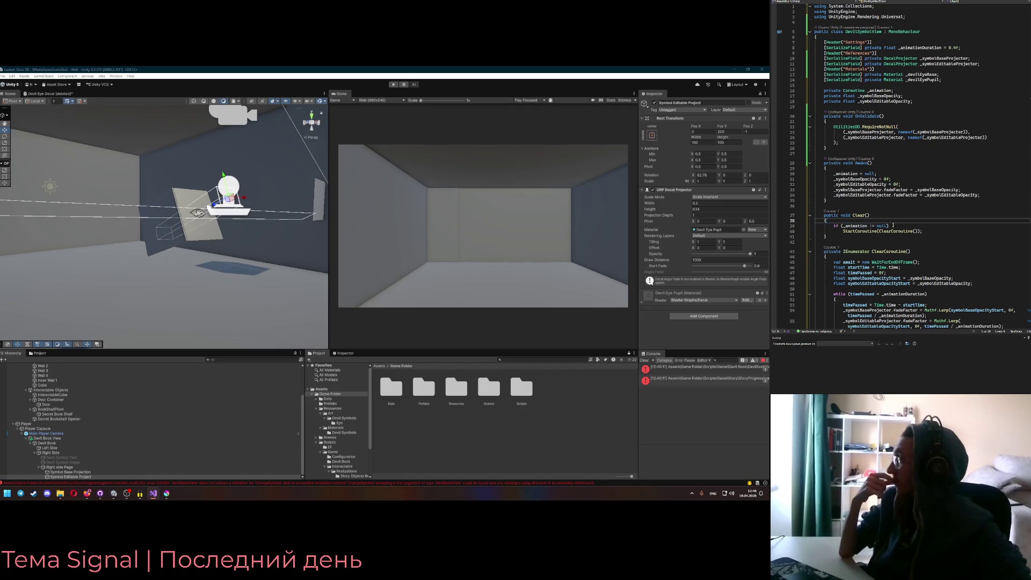
scroll(899, 226, "down", 2)
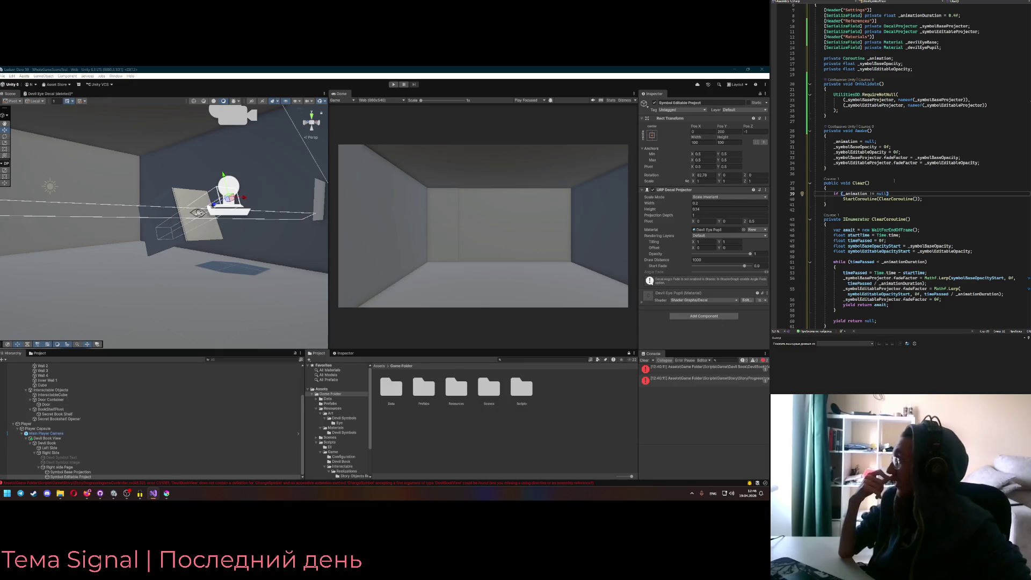
left_click(884, 177)
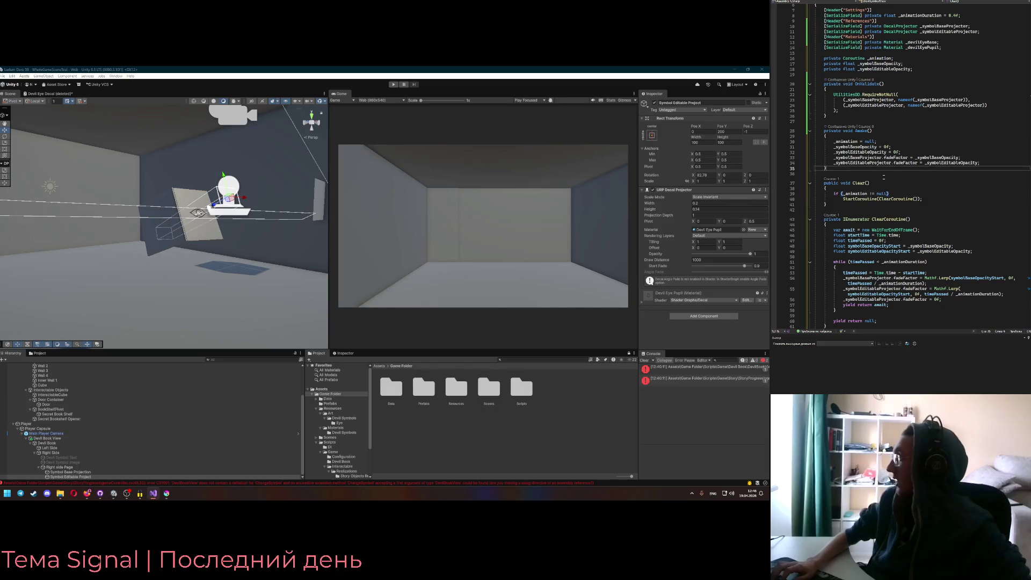
Add an empty public void ShowEye() method with braces above Clear()
key("Return")
key("Return")
key("Up")
type("public void ShowEy")
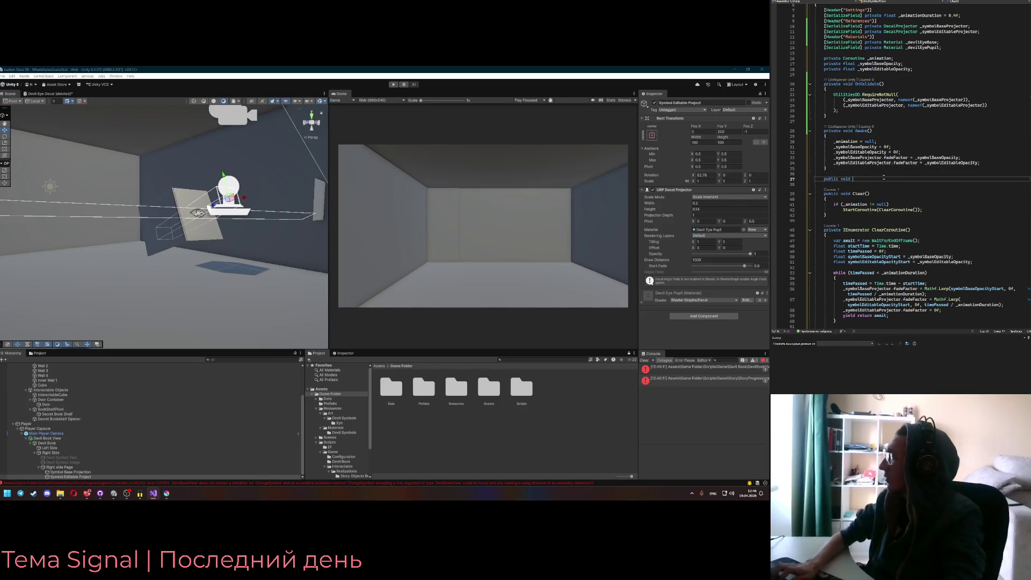
type("e()")
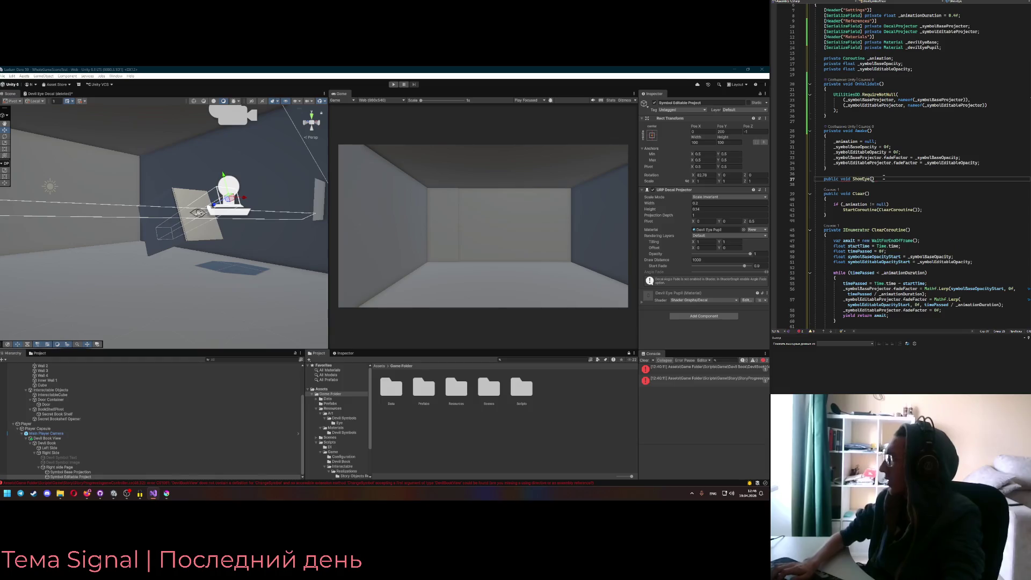
key("Return")
type("{")
key("Return")
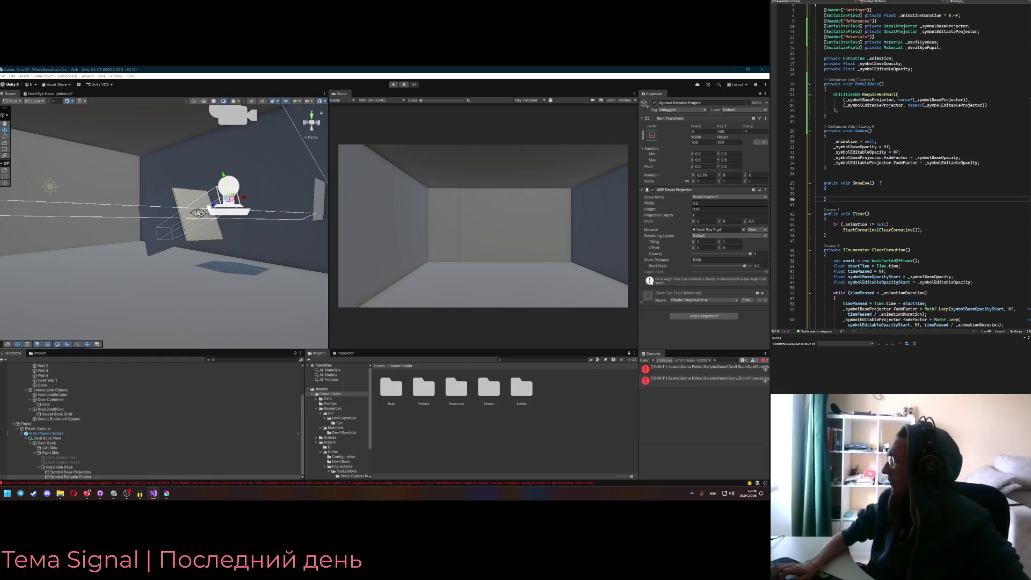
Give ShowEye a Transform eyeDirectionToWatch parameter
left_click(886, 184)
scroll(897, 186, "up", 1)
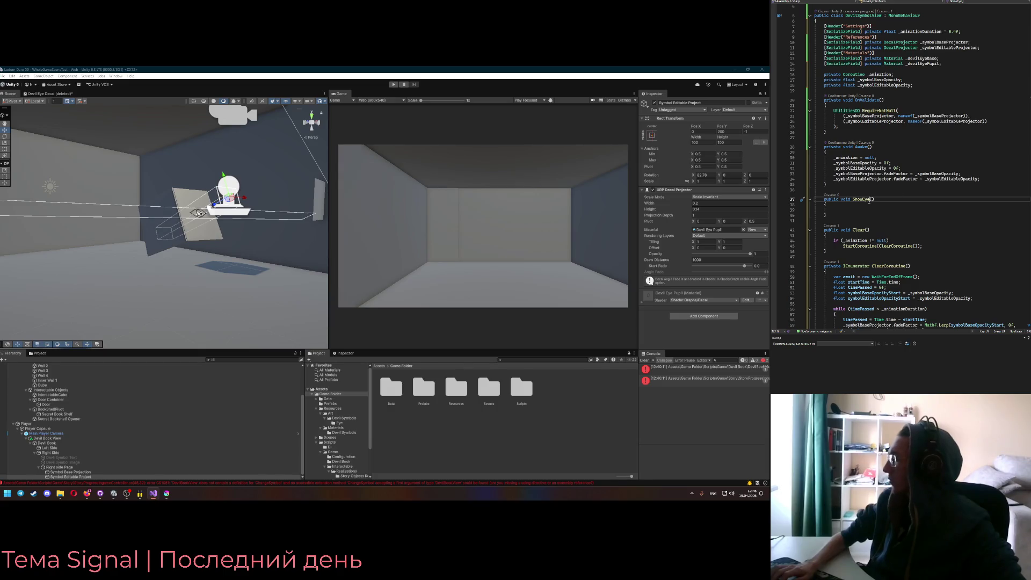
type("Transform ")
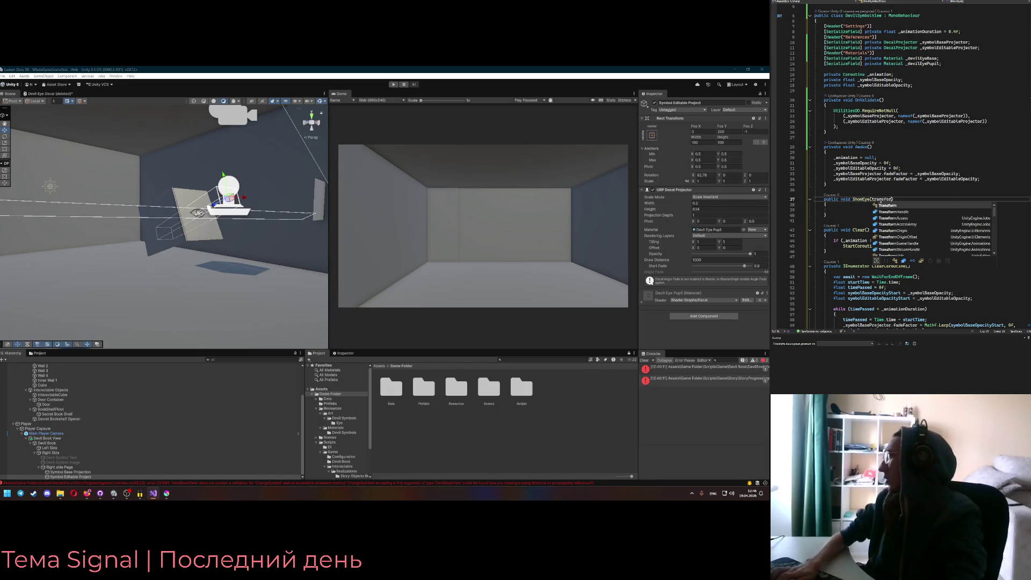
type("eye")
key("BackSpace")
type("irecti")
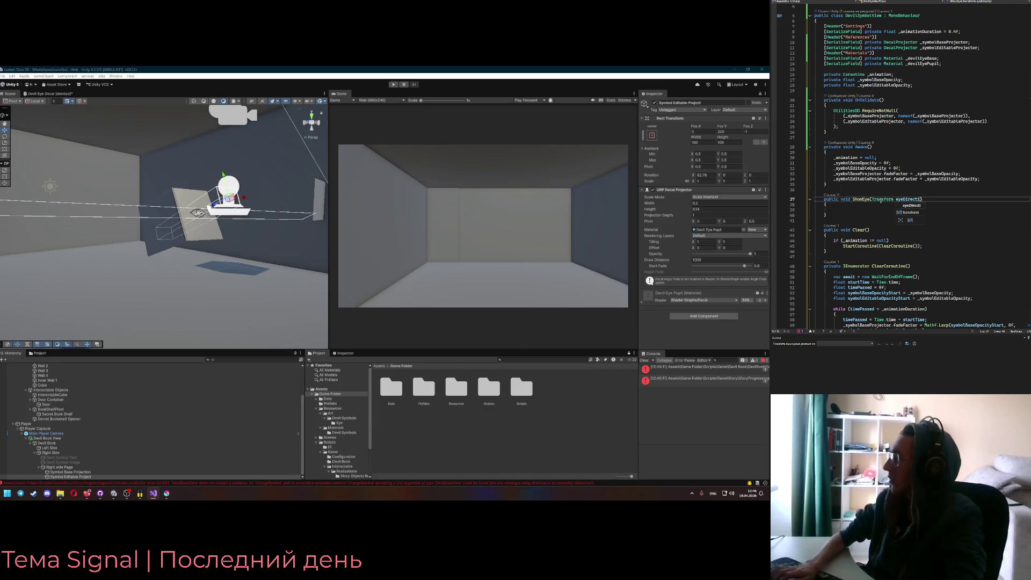
key("Escape")
key("Down")
key("Down")
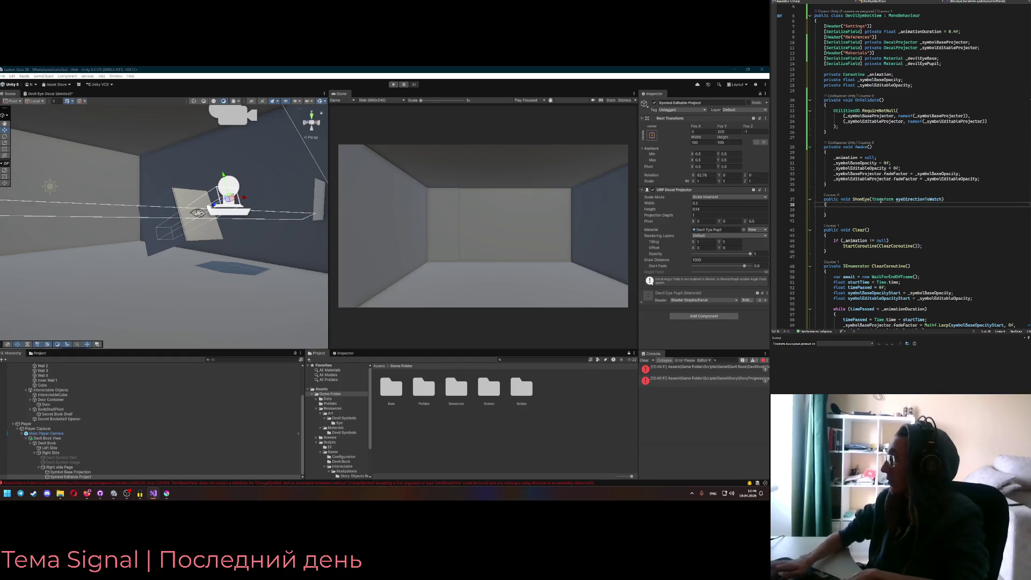
scroll(881, 201, "down", 6)
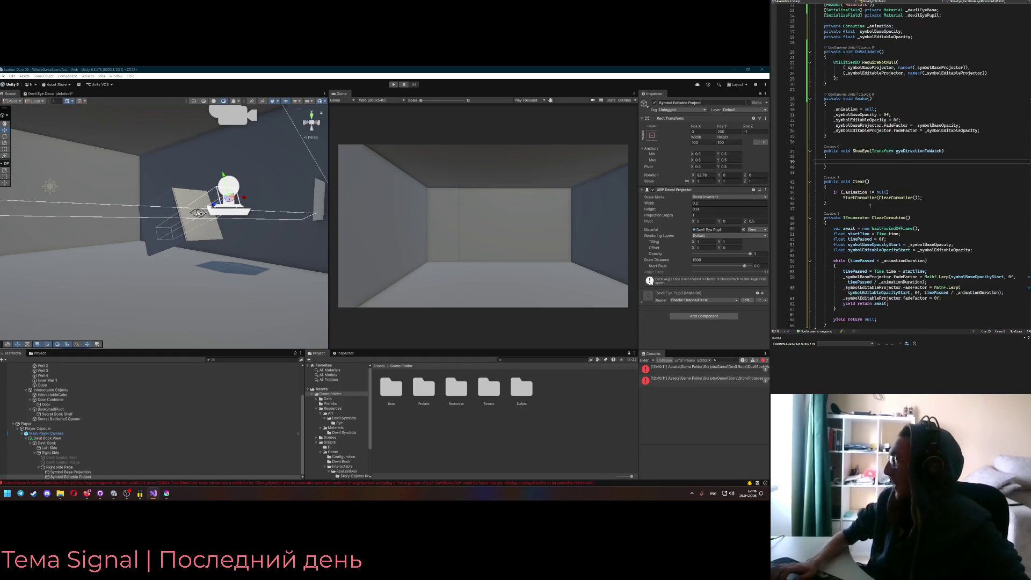
left_click(836, 162)
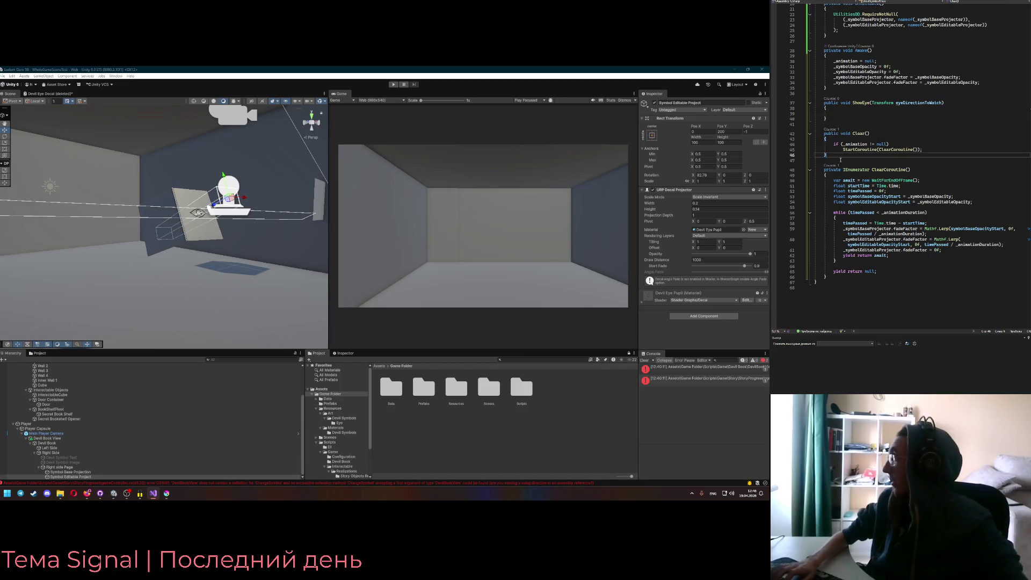
Add an empty private IEnumerator coroutine method below Clear() and select its name for renaming
key("Return")
key("Return")
key("Up")
type("priovate ")
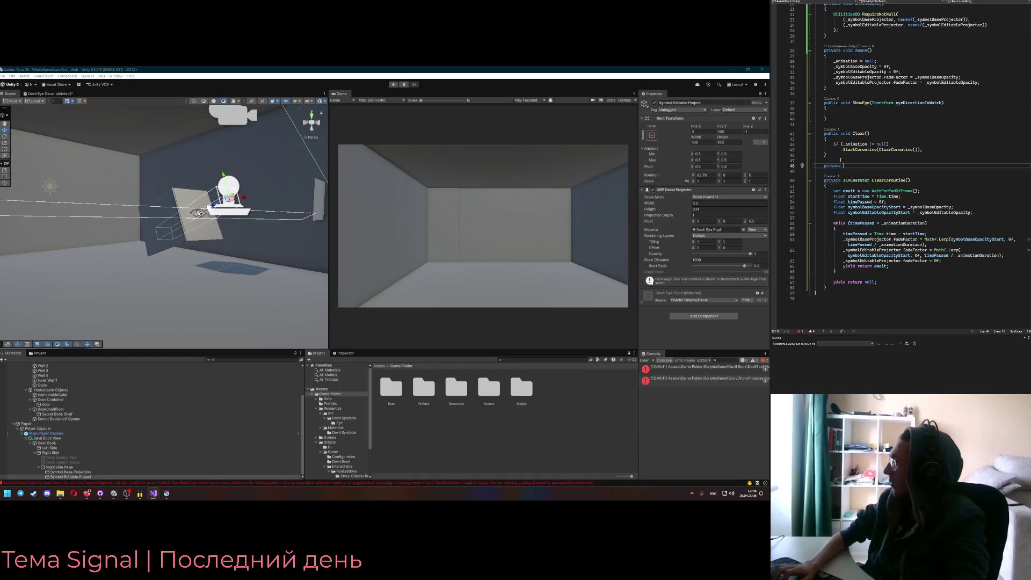
type("IEnumerator ShowEyeCoroutine() {")
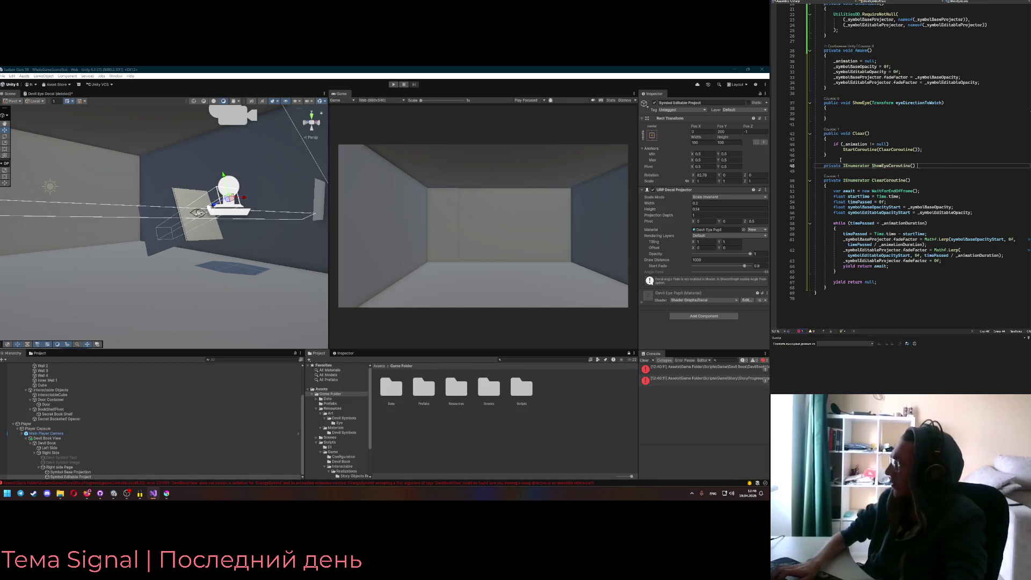
key("Return")
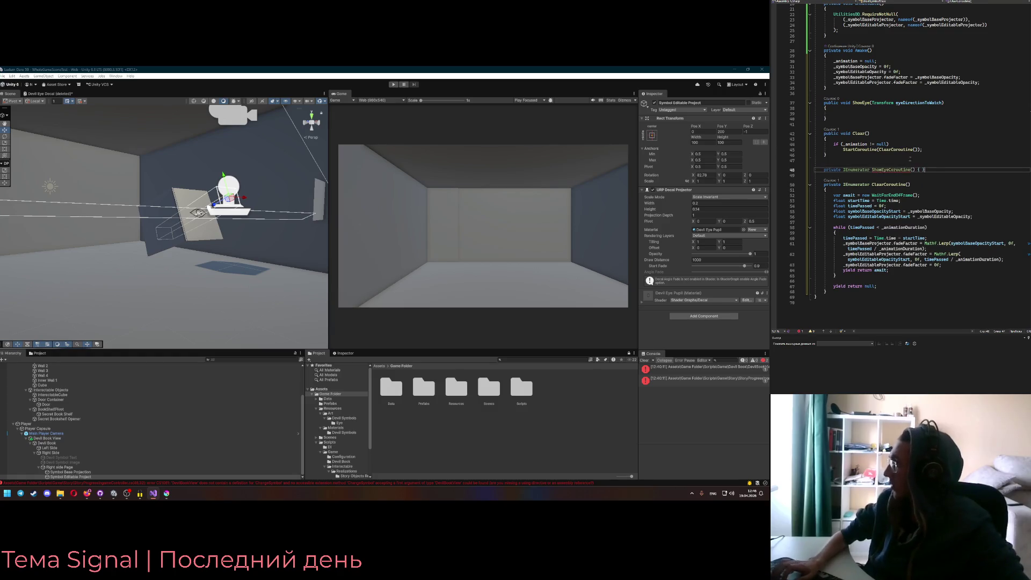
key("Return")
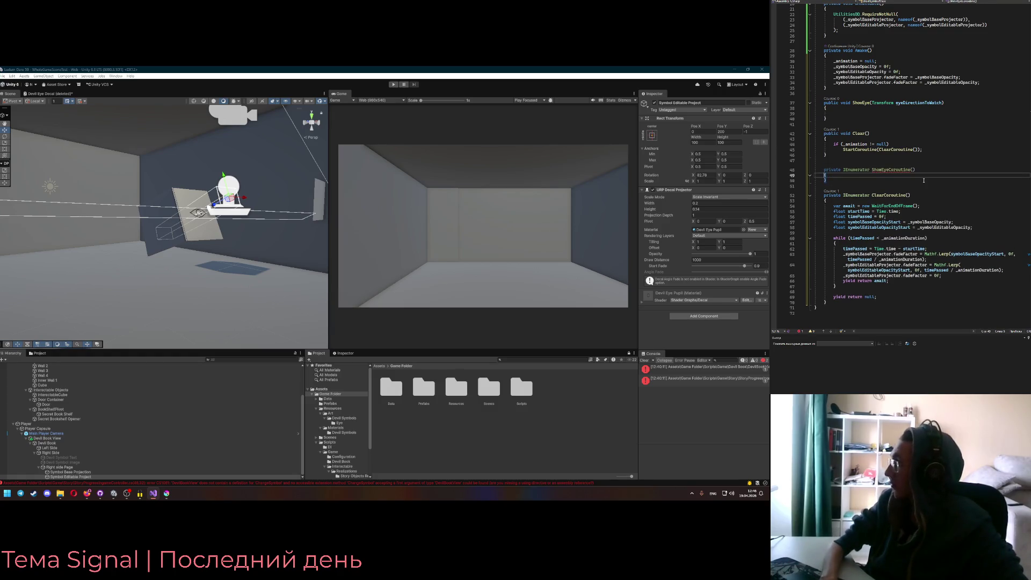
key("Return")
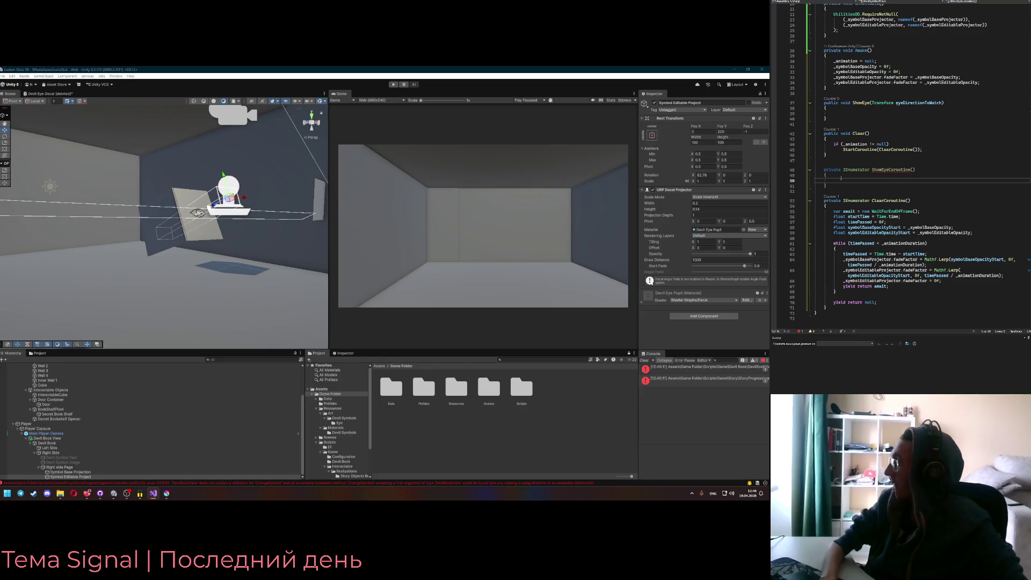
left_click_drag(828, 186, 828, 155)
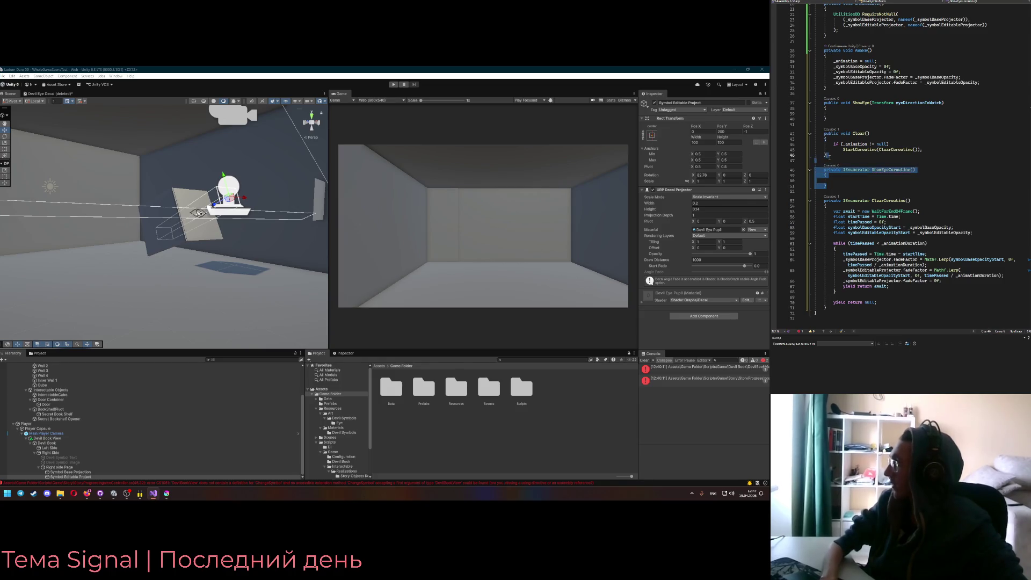
left_click(848, 184)
double_click(886, 170)
Copy the ClearCoroutine fade loop body
scroll(889, 172, "down", 2)
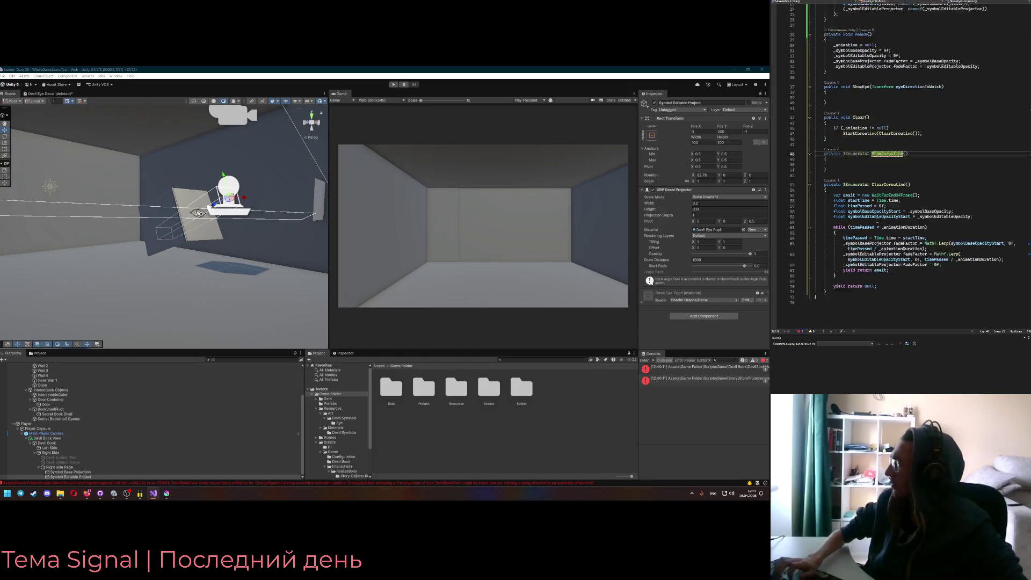
mouse_move(833, 179)
left_mouse_down()
mouse_move(924, 212)
mouse_move(890, 270)
left_mouse_up()
key("ctrl+c")
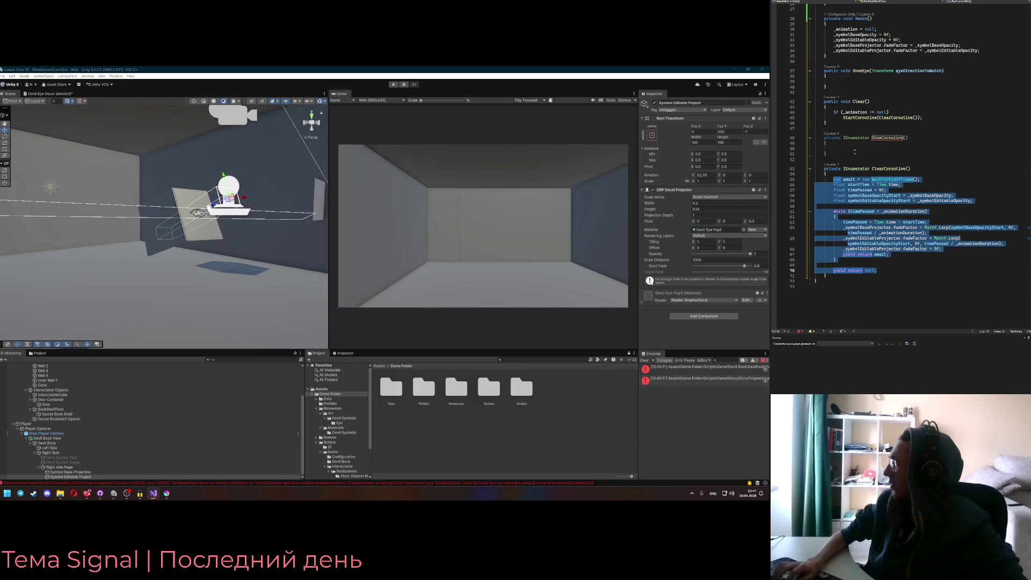
Paste the fade loop into ShowCoroutine and change both Mathf.Lerp start values from 0f to 1f
left_click(835, 148)
key("ctrl+v")
left_click(1010, 197)
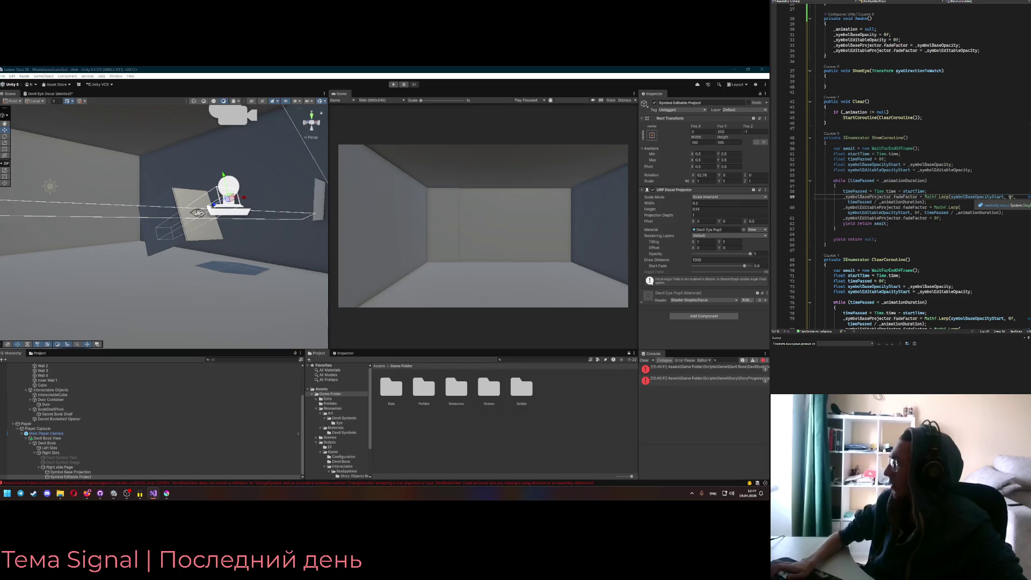
key("BackSpace")
type("1")
left_click(906, 212)
key("BackSpace")
type("1")
Cut the trailing fadeFactor = 0f line out of ShowCoroutine, leaving ClearCoroutine unchanged
left_click(937, 219)
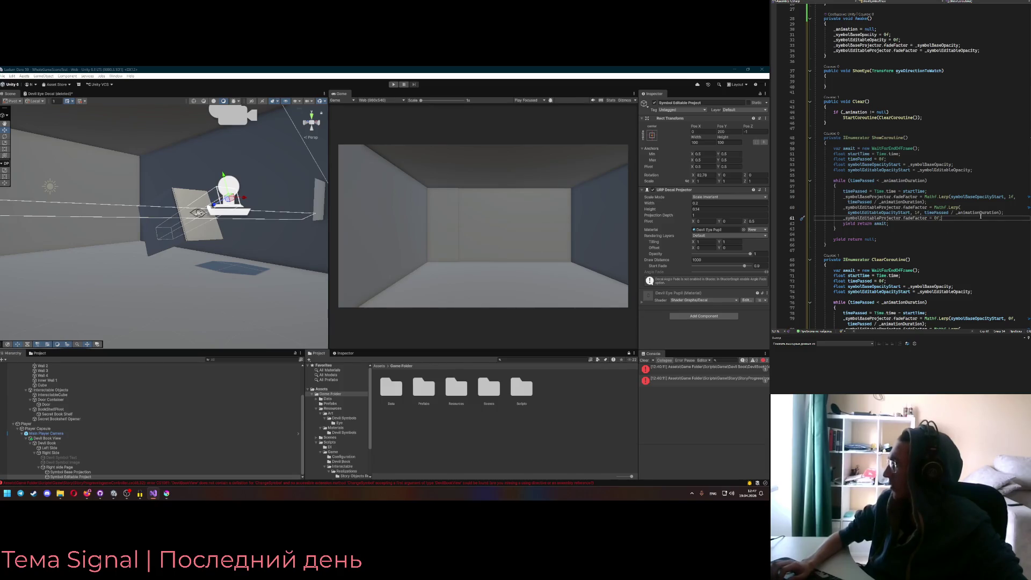
key("ctrl+x")
scroll(981, 216, "down", 4)
left_click(1001, 264)
key("Return")
key("ctrl+v")
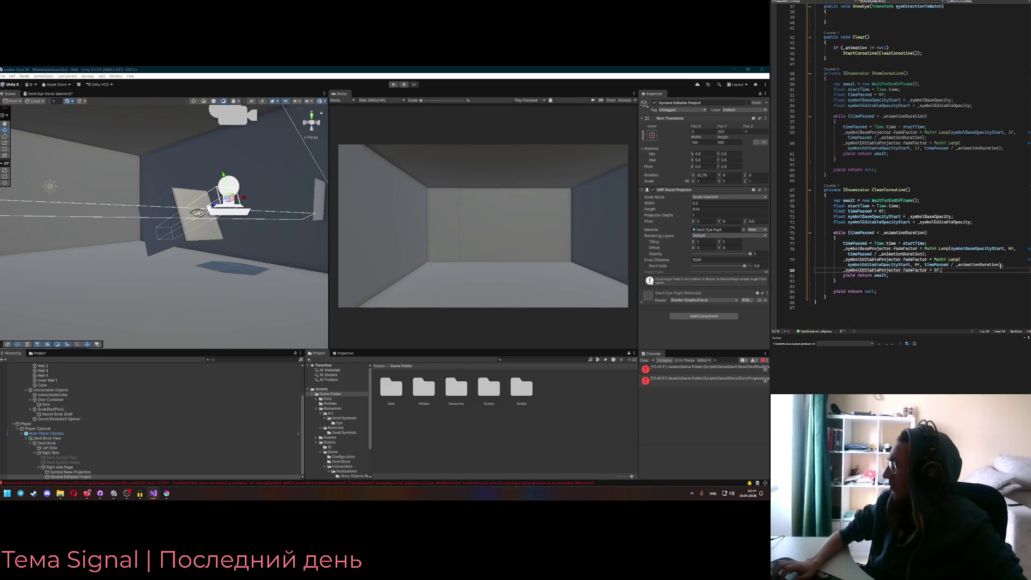
key("ctrl+z")
key("ctrl+z")
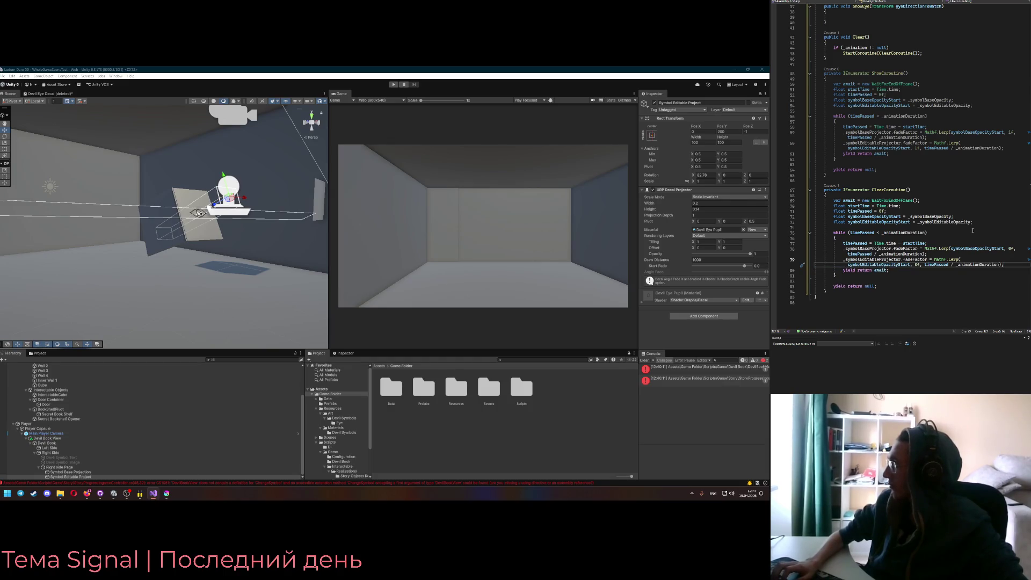
scroll(963, 234, "up", 4)
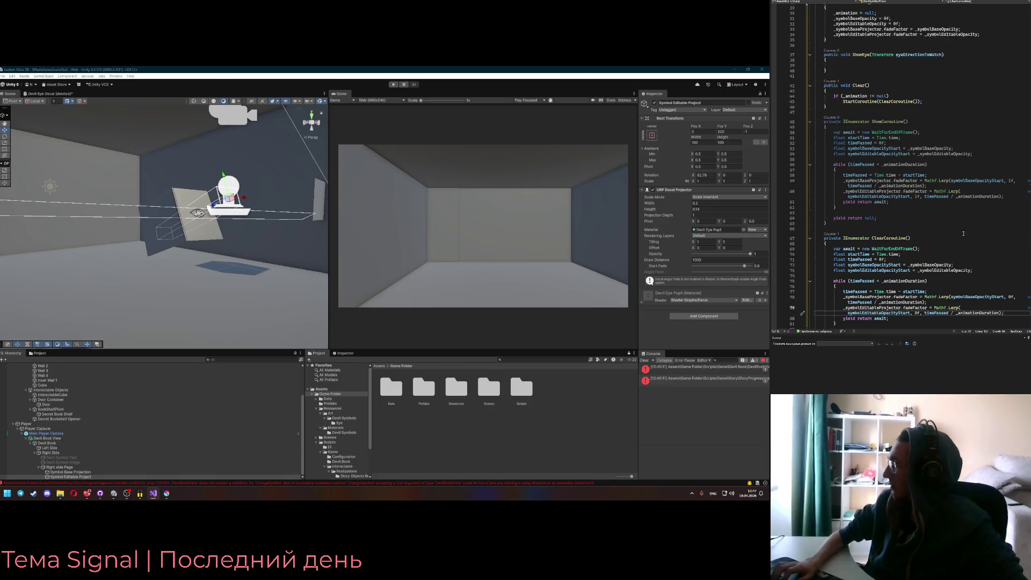
scroll(924, 202, "up", 3)
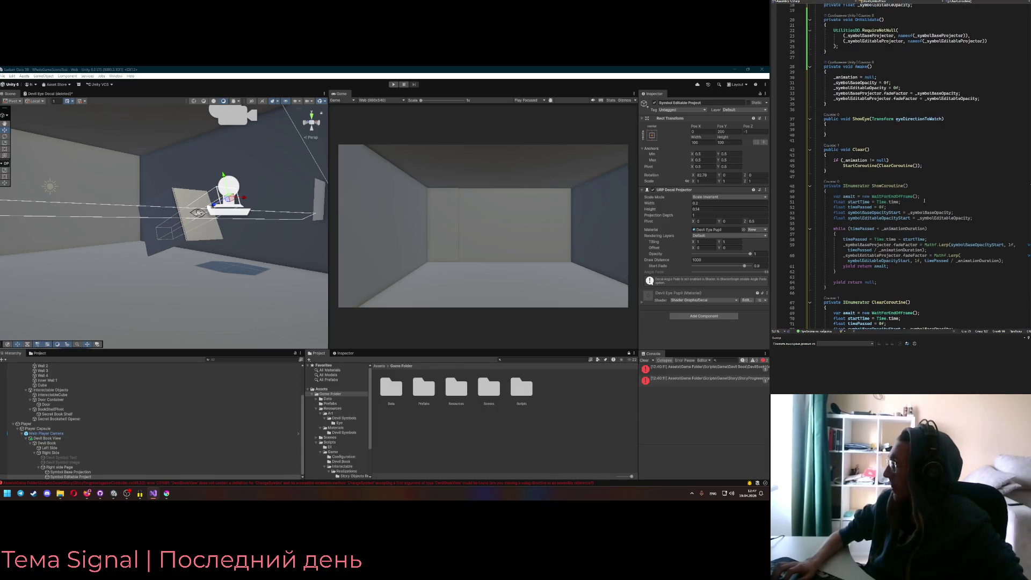
left_click(851, 130)
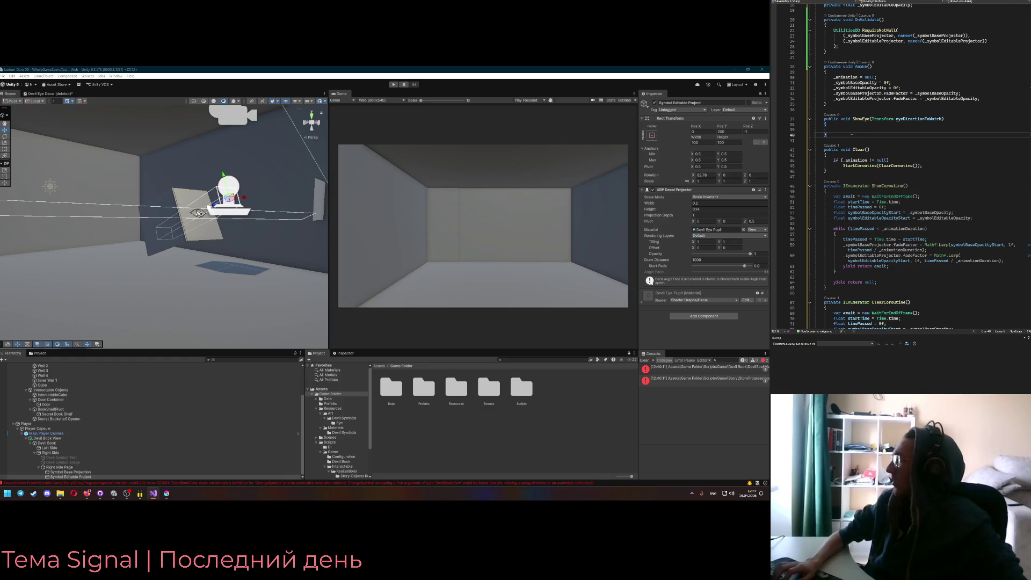
Add an Action onComplete parameter to ShowCoroutine and call onComplete?.Invoke() after its while loop
left_click(907, 186)
type("Ac")
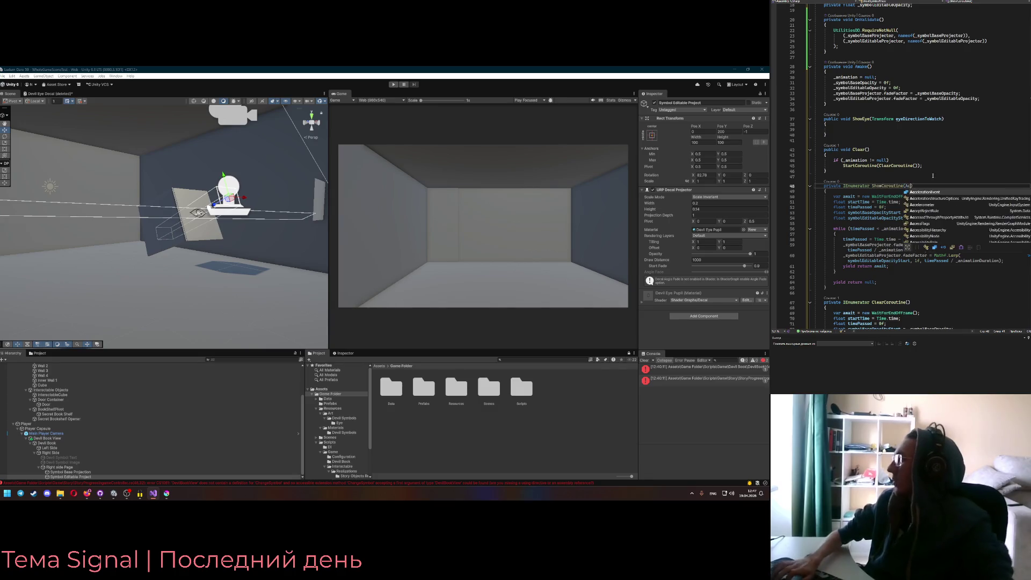
type("tion ")
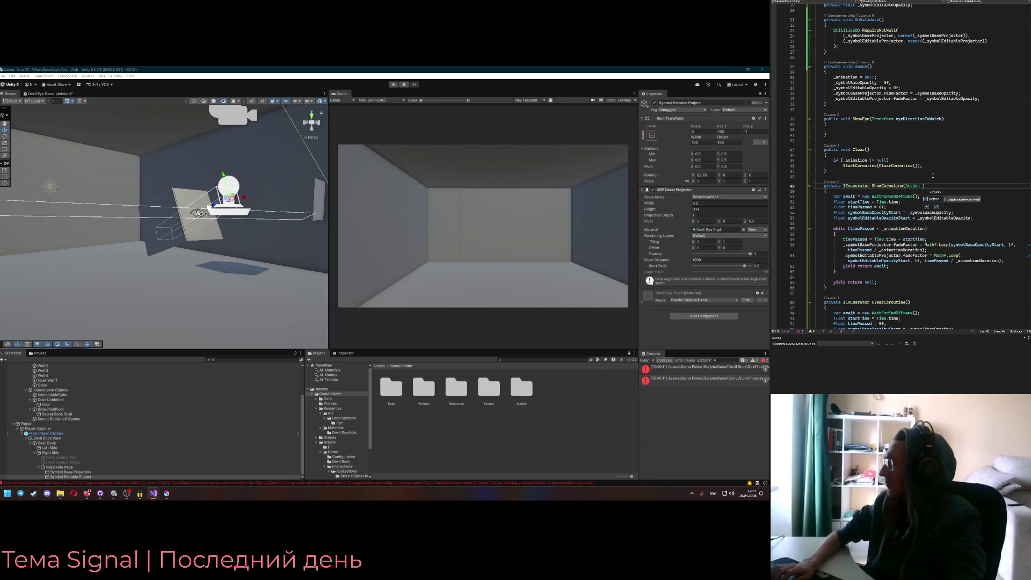
type("action")
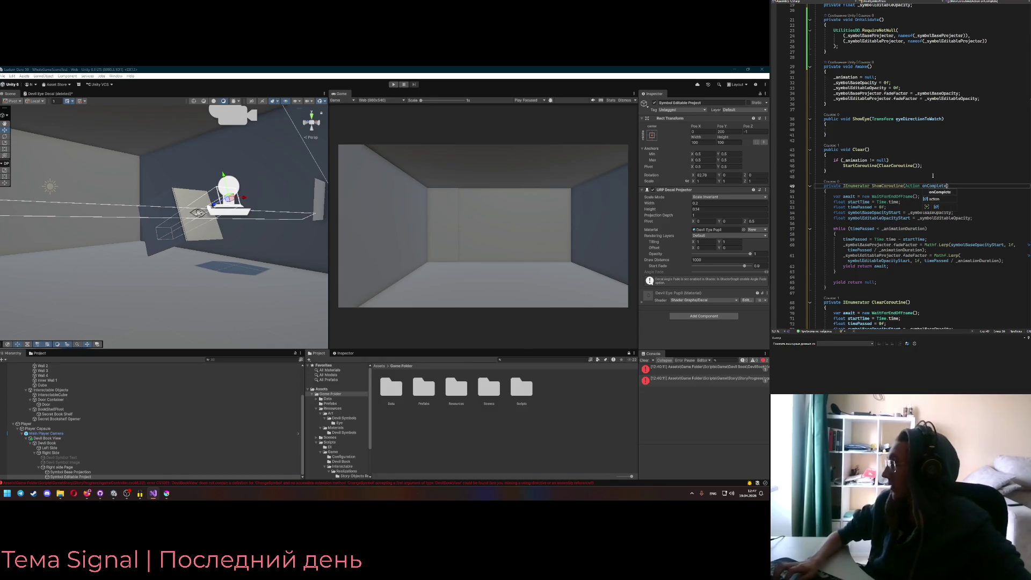
type("mplete")
left_click(857, 276)
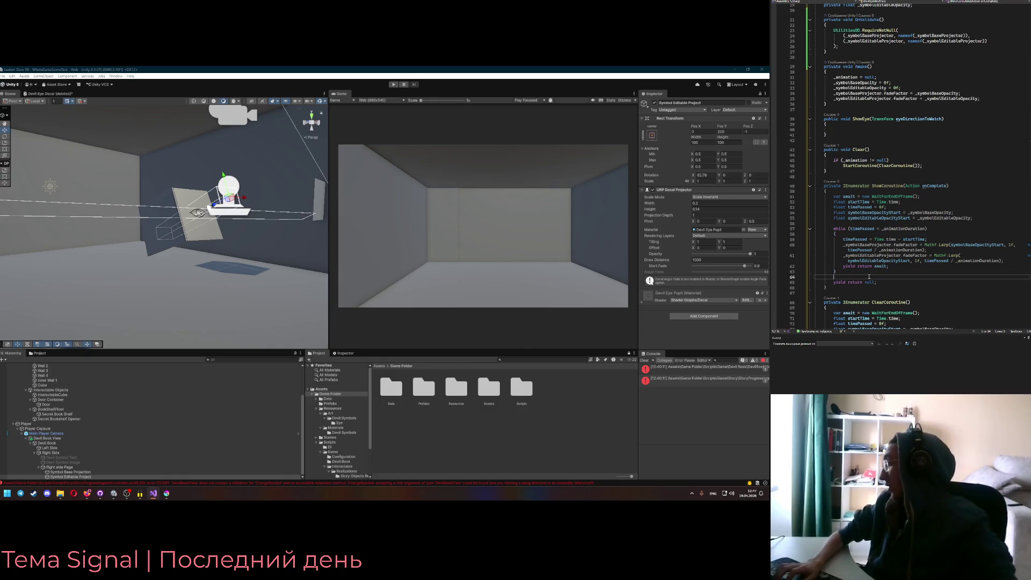
key("Return")
key("Return")
type("onComplete?")
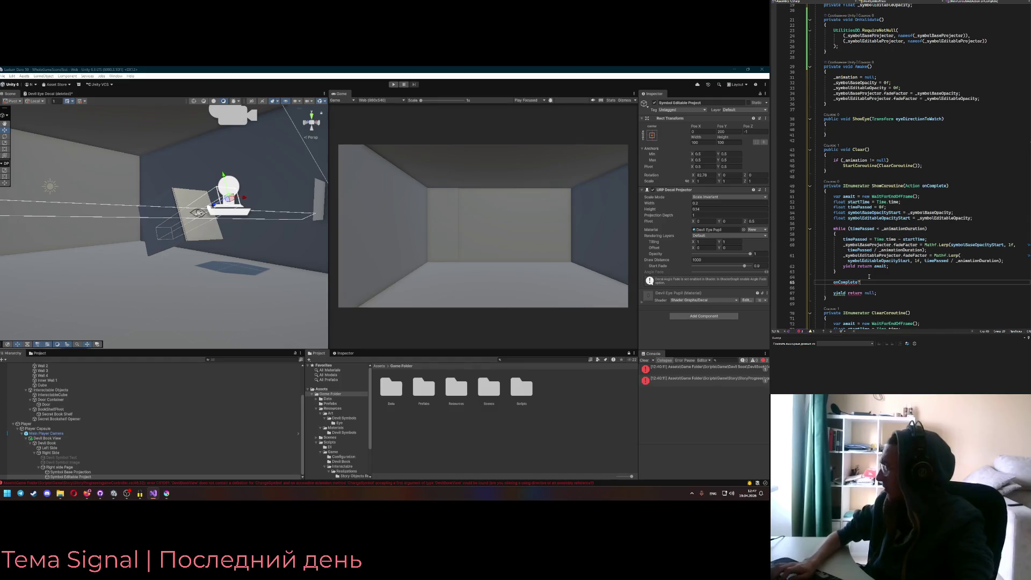
type(".Invoke();")
left_click(854, 277)
key("Down")
key("Down")
key("BackSpace")
key("Up")
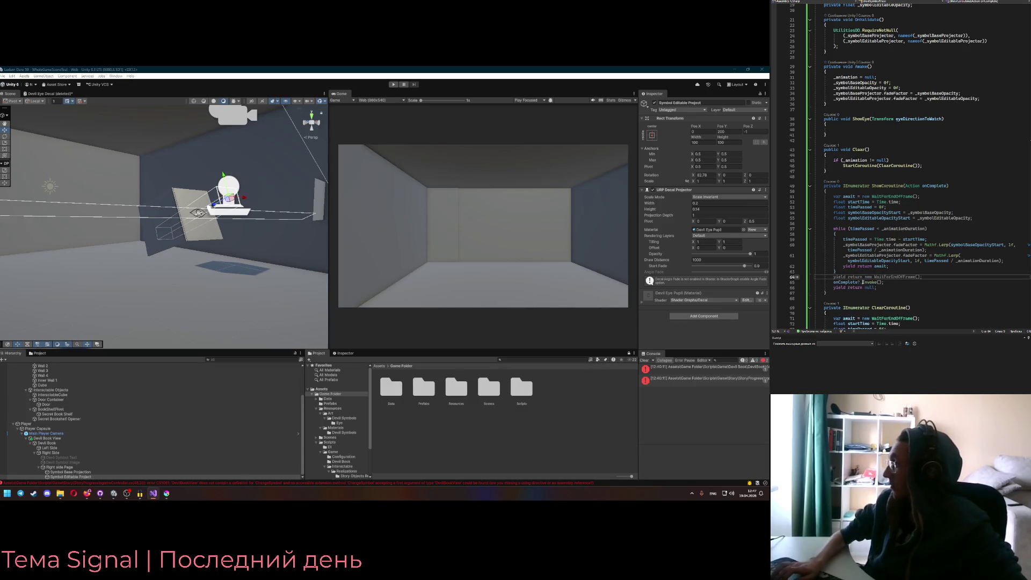
left_click(843, 165)
left_click(897, 131)
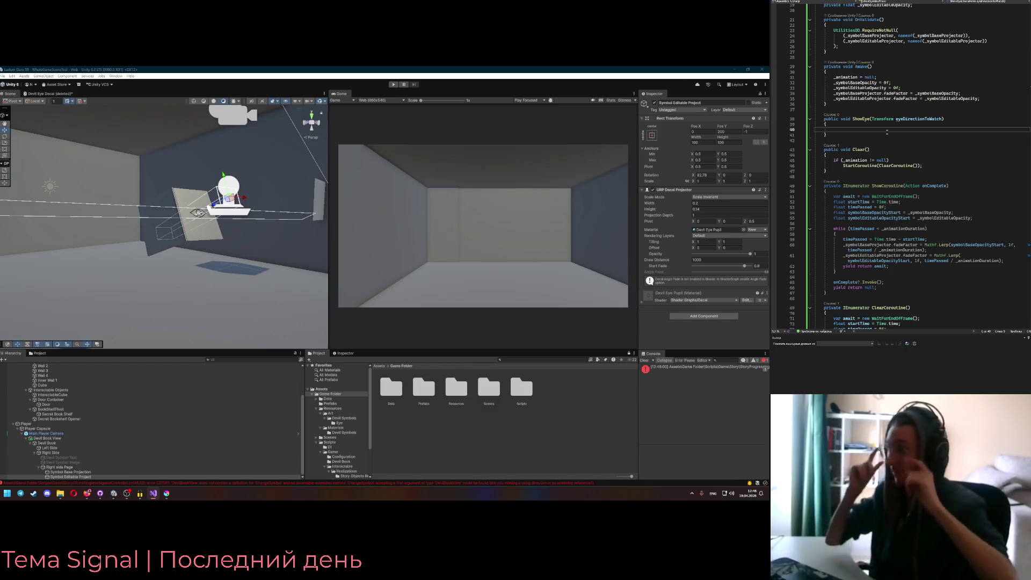
scroll(886, 131, "up", 4)
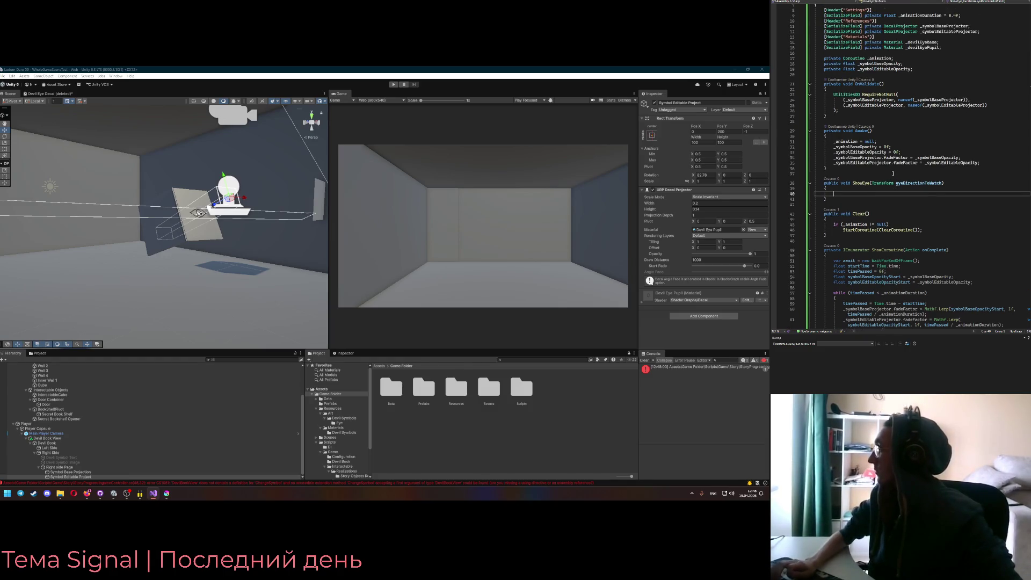
Copy Clear's _animation null check into ShowEye, making it start ShowCoroutine instead
double_click(884, 251)
left_click(861, 225)
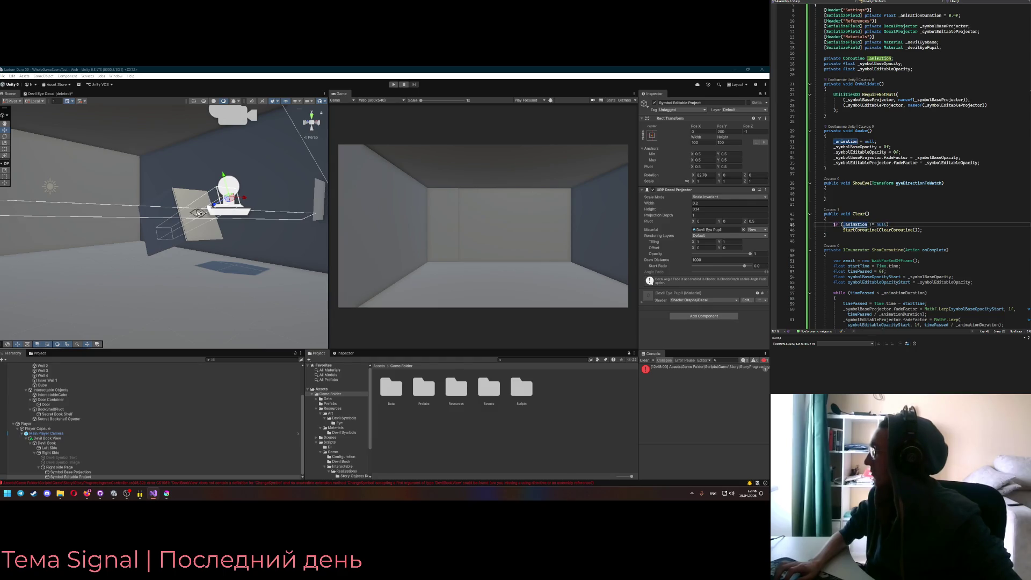
left_click_drag(833, 225, 928, 232)
key("ctrl+c")
left_click(857, 194)
key("ctrl+v")
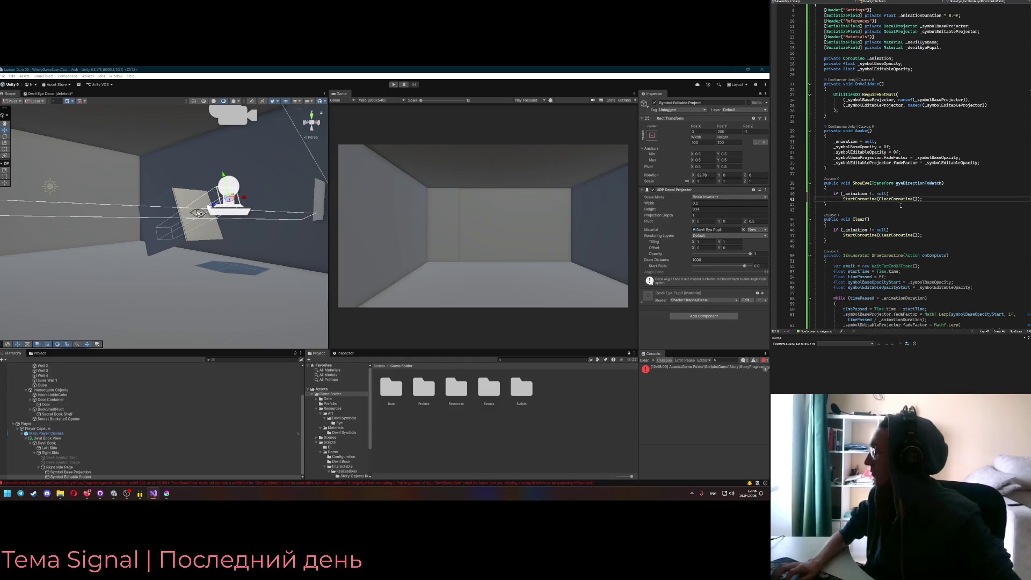
left_click(885, 255)
double_click(894, 199)
type("ShowCoroutine")
Give ShowCoroutine's onComplete parameter a default value of null
left_click(947, 255)
type("= null")
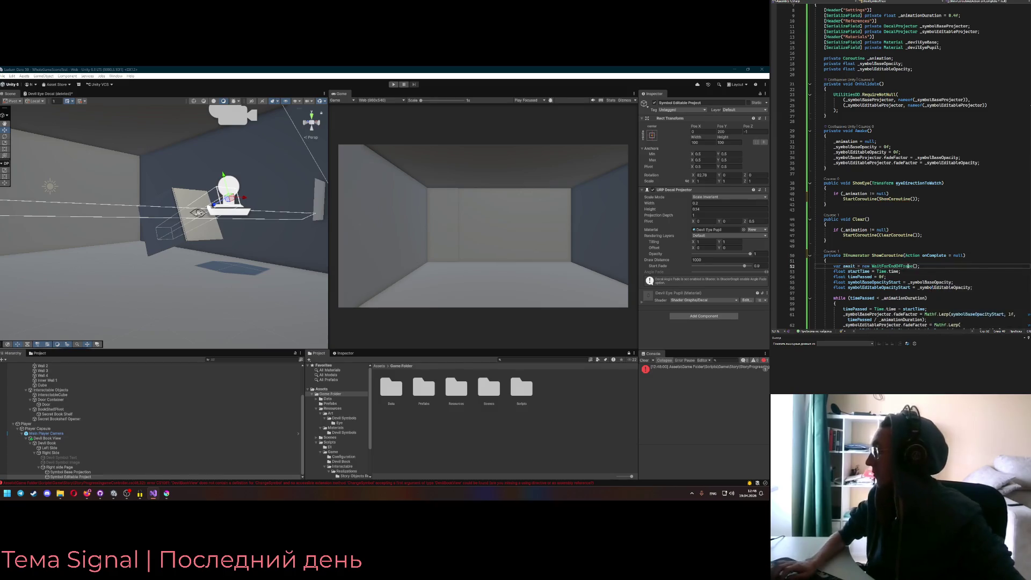
key("Escape")
key("Down")
key("Down")
Call SetSymbol(DevilSymbols.DirectionEye) at the top of ShowEye
left_click(895, 195)
key("Up")
key("Return")
key("Return")
key("Up")
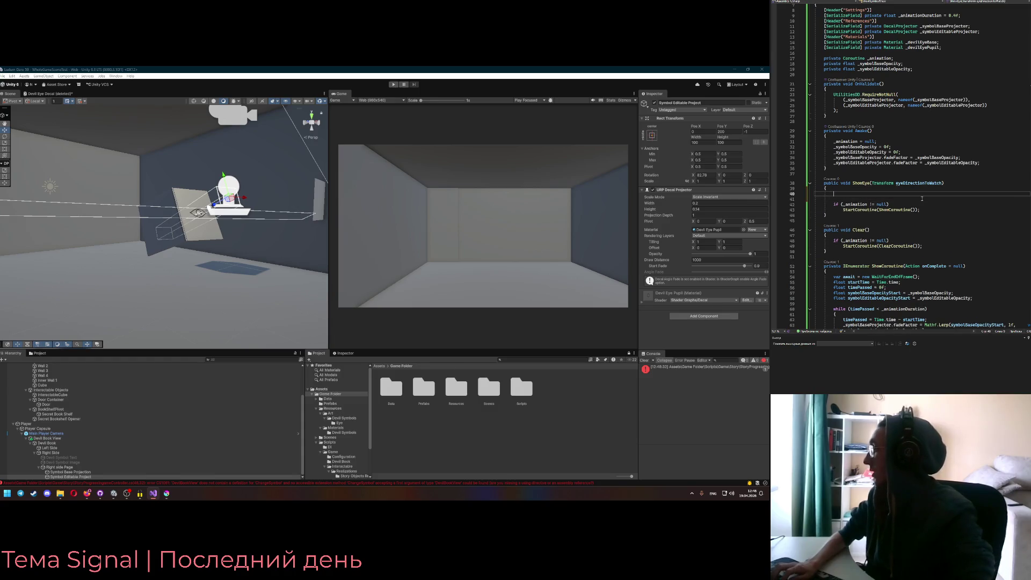
type("etSumbo")
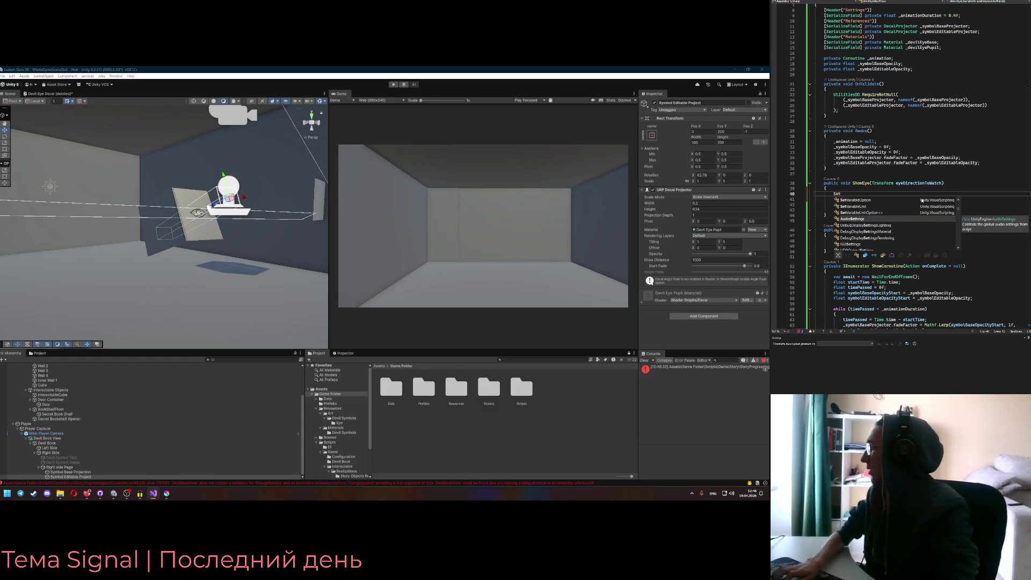
key("BackSpace")
key("BackSpace")
key("BackSpace")
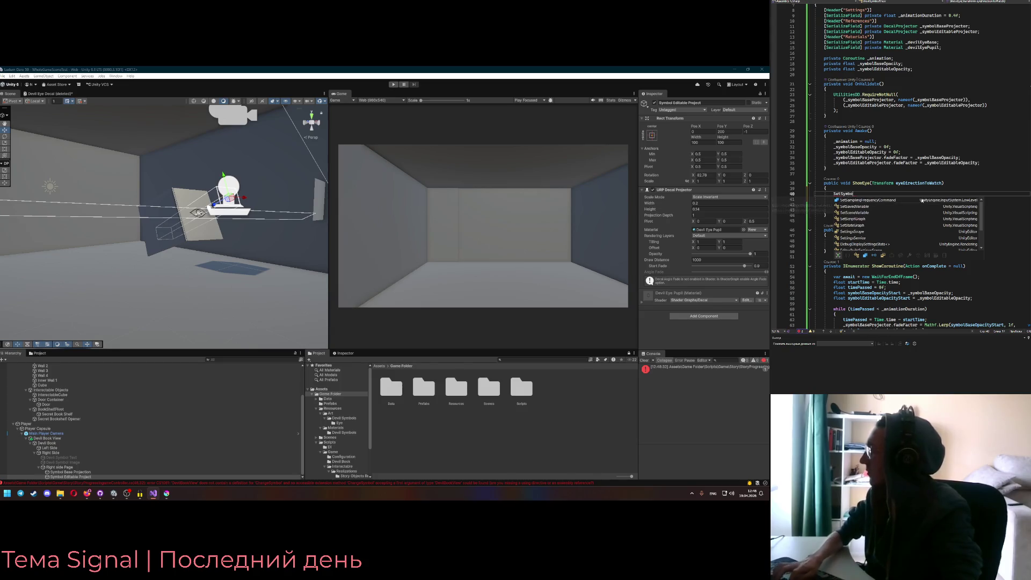
type("ymbol(S")
key("BackSpace")
type("DevilSu")
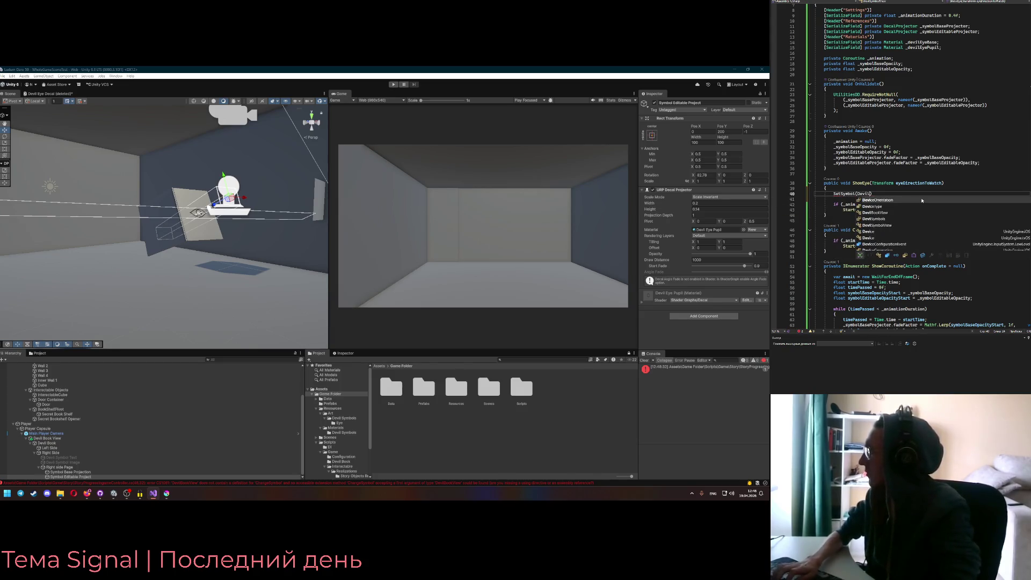
key("Tab")
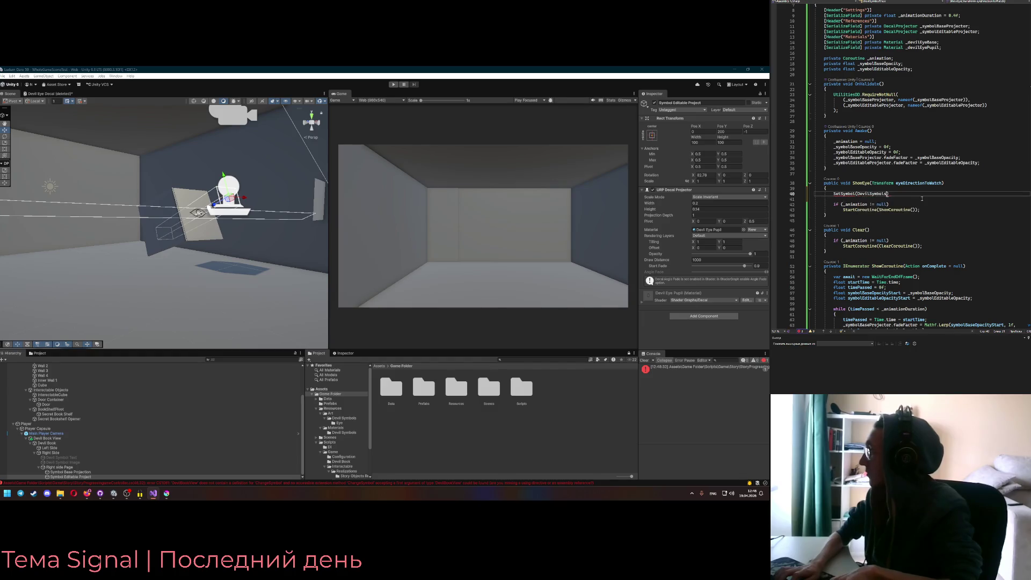
type(".")
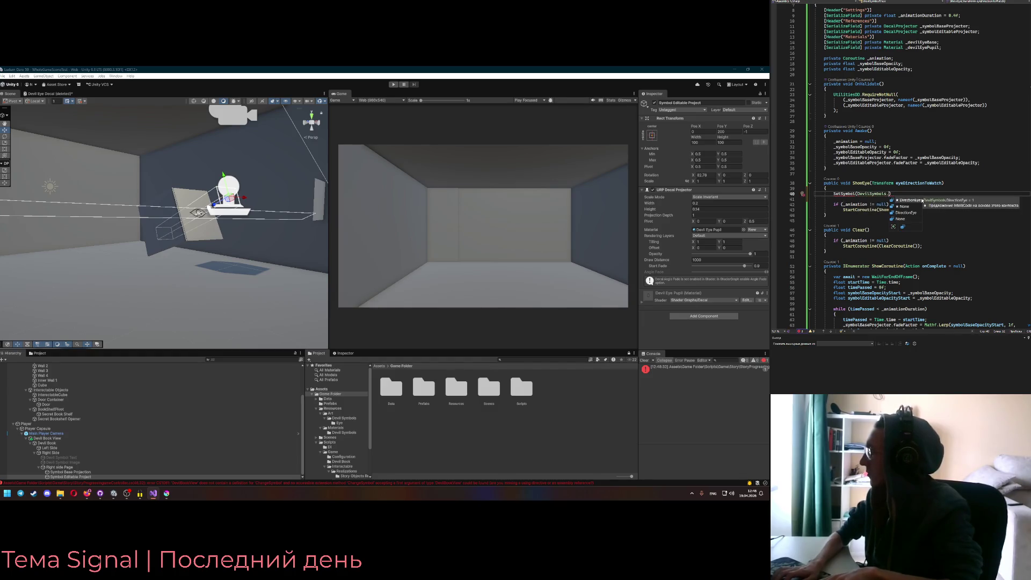
key("Tab")
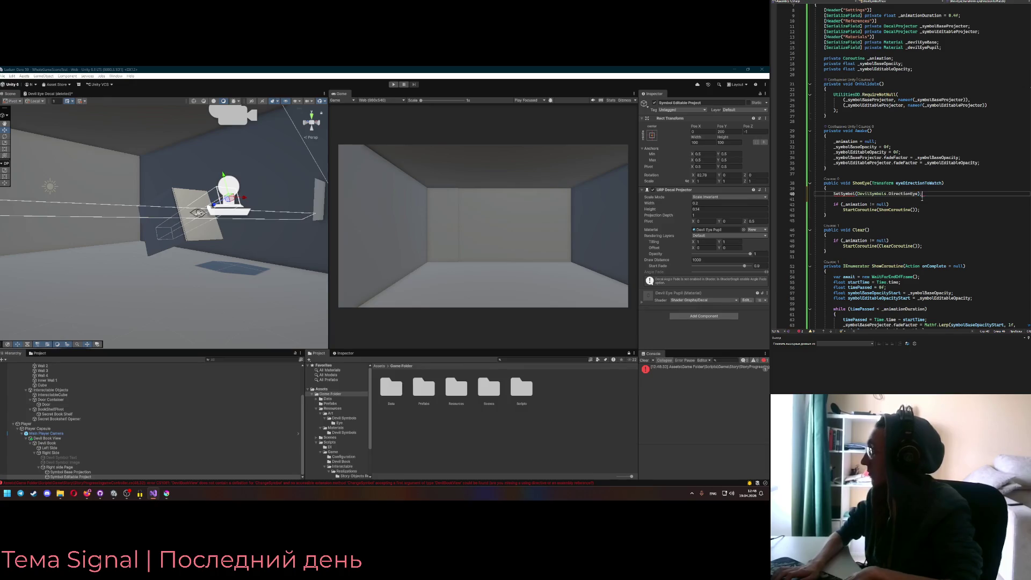
Begin a private void SetSymbol() method after the last method in the class
scroll(923, 198, "down", 14)
left_click(850, 253)
key("Return")
type("private void SetSymbol(")
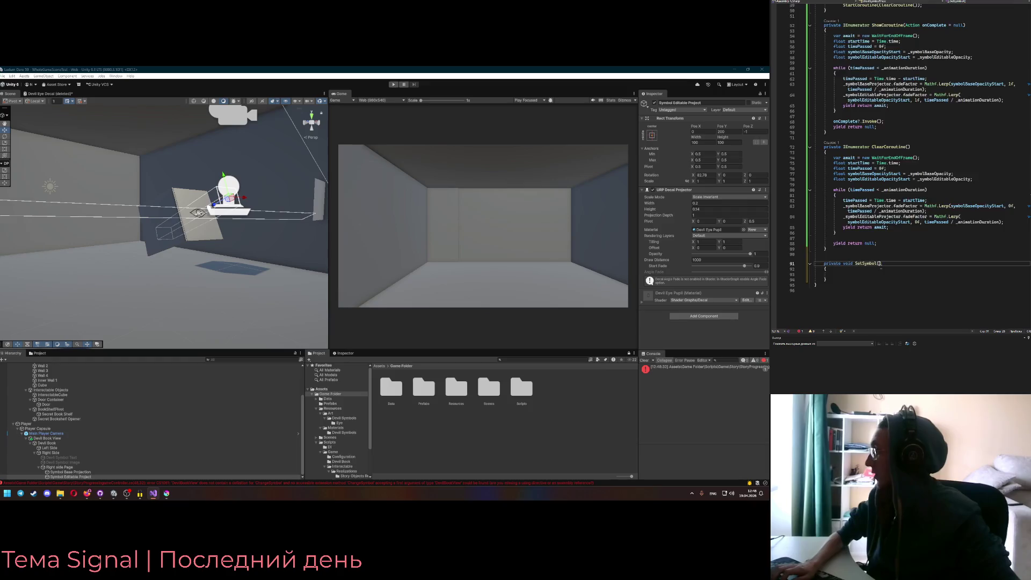
Give SetSymbol a DevilSymbols symbol parameter
scroll(903, 161, "up", 10)
left_click(857, 132)
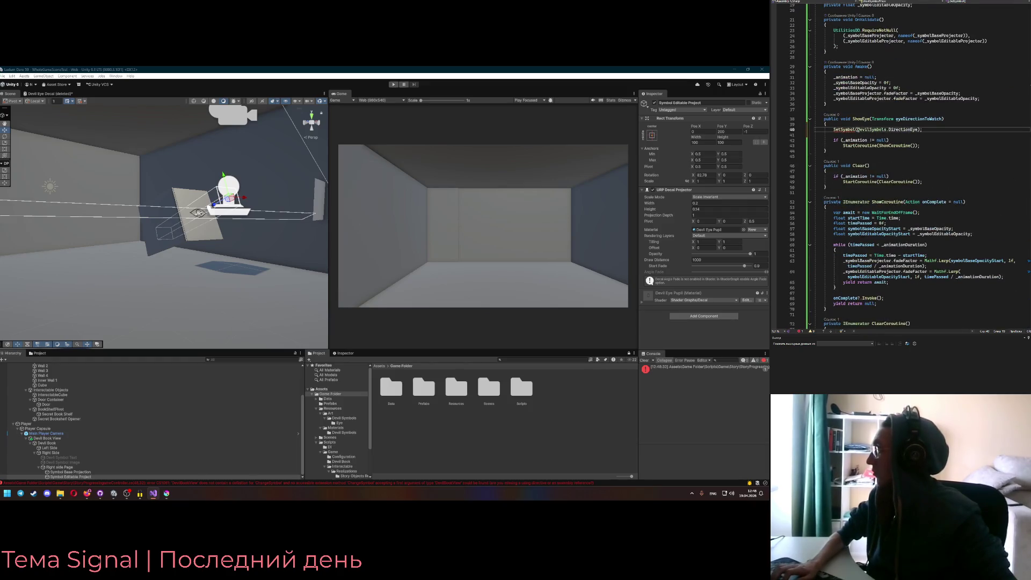
scroll(885, 269, "down", 10)
left_click(883, 263)
type("DevilSymbols symbol")
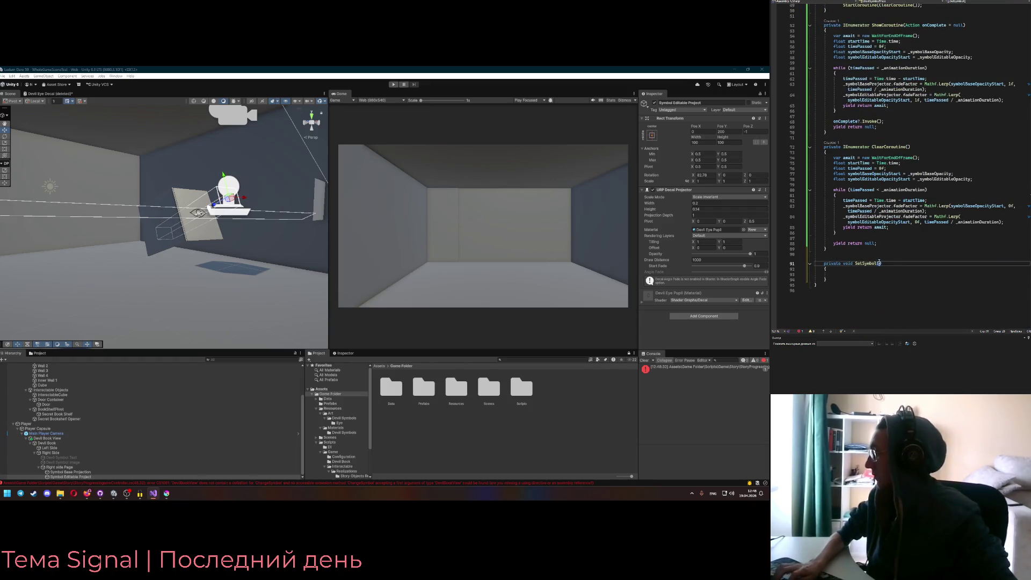
key("Escape")
key("Down")
key("Down")
Add a switch on symbol with a DevilSymbols.DirectionEye case ending in break
type("switch (")
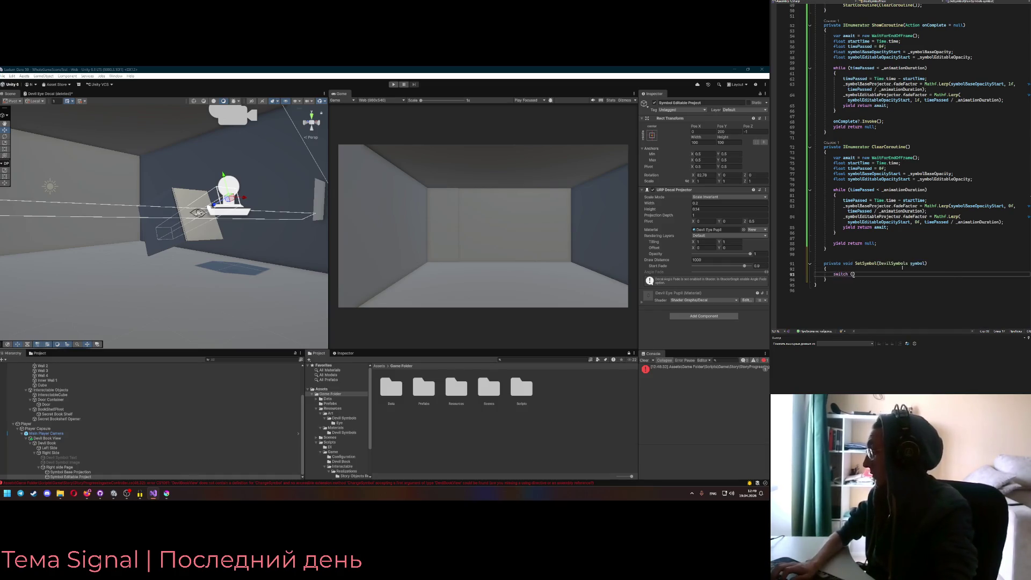
key("Return")
type("{")
key("Return")
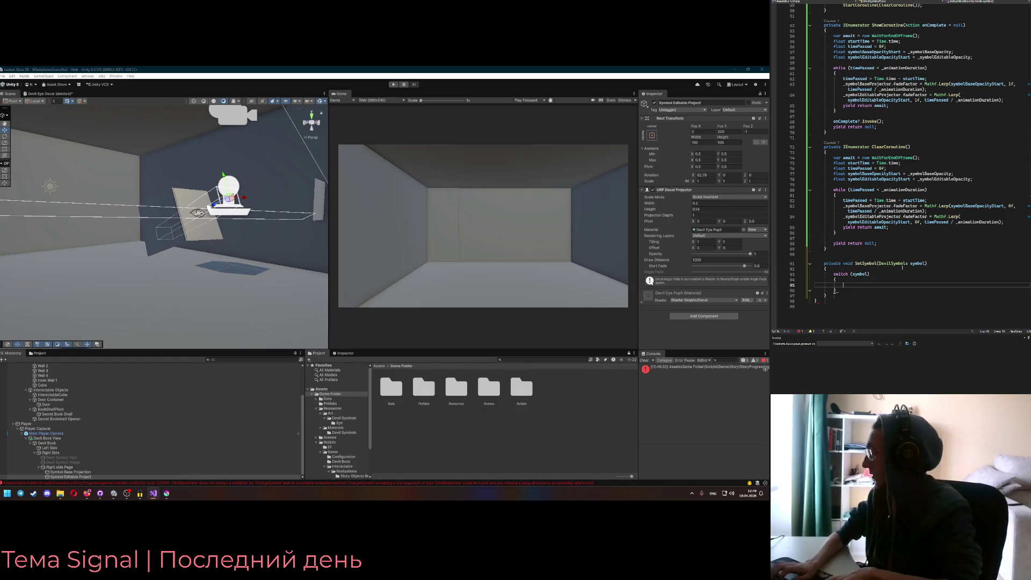
type("case ")
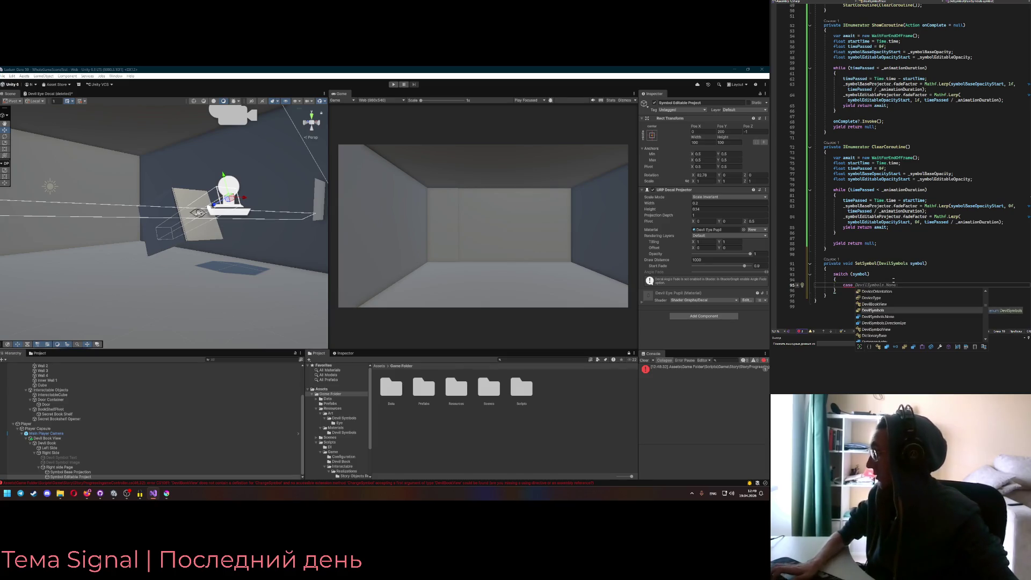
type(".D")
key("Tab")
key("Return")
type("break;")
Add a default label with a break to the switch
key("Return")
key("Return")
type("def")
key("Tab")
type(":")
key("Return")
type("brea")
key("Tab")
type(";")
Call Clear() in the default branch and add a blank line under the DirectionEye case
key("ctrl+Return")
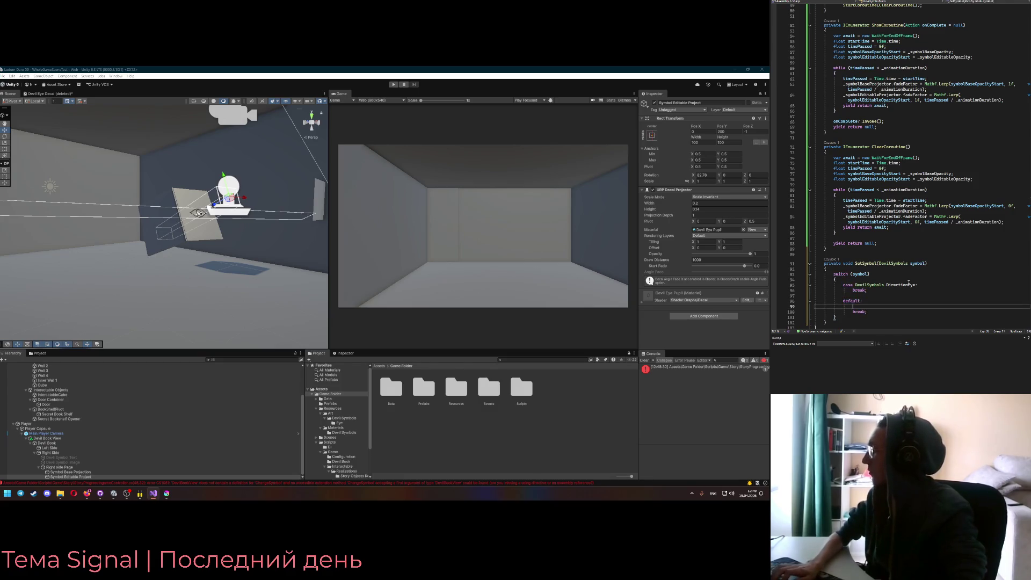
scroll(908, 268, "up", 2)
scroll(905, 243, "up", 2)
scroll(904, 242, "up", 5)
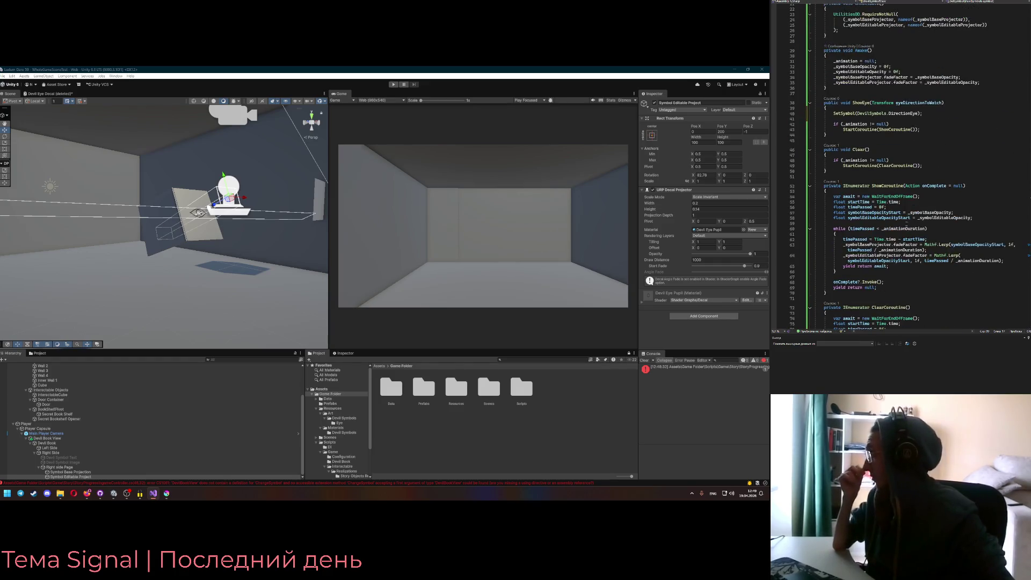
scroll(863, 153, "down", 10)
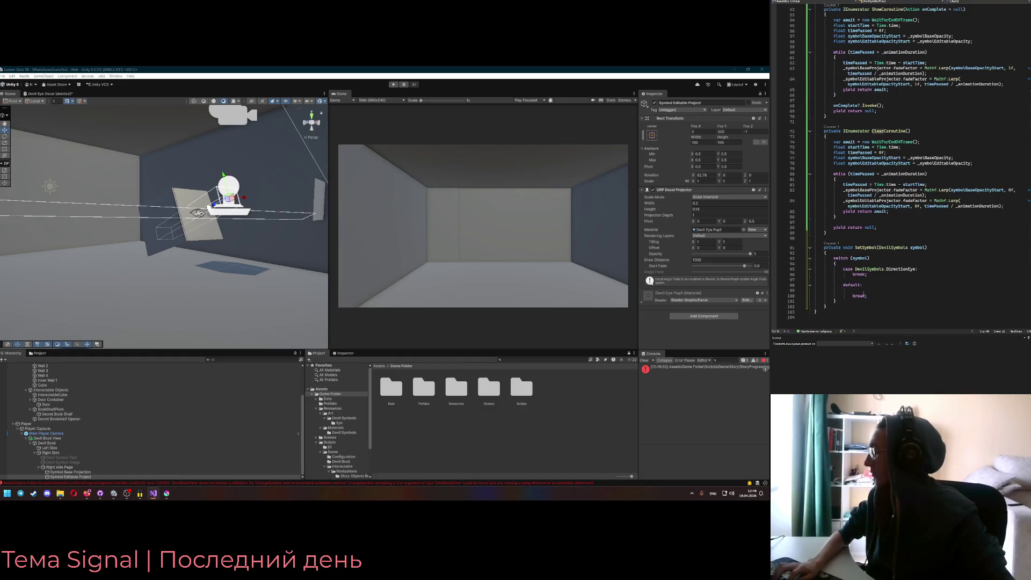
key("Up")
type("Clear();")
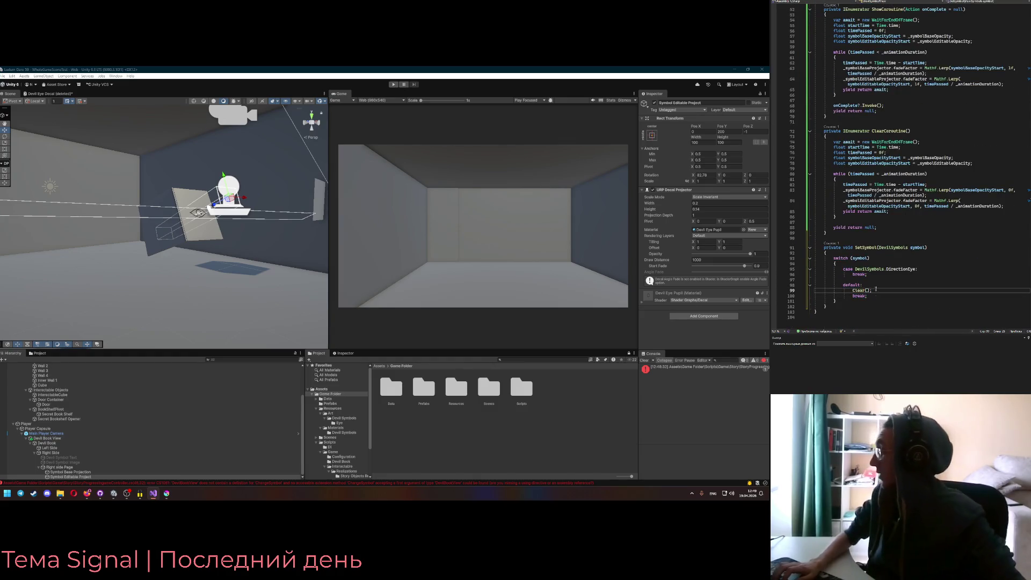
left_click(917, 269)
key("Return")
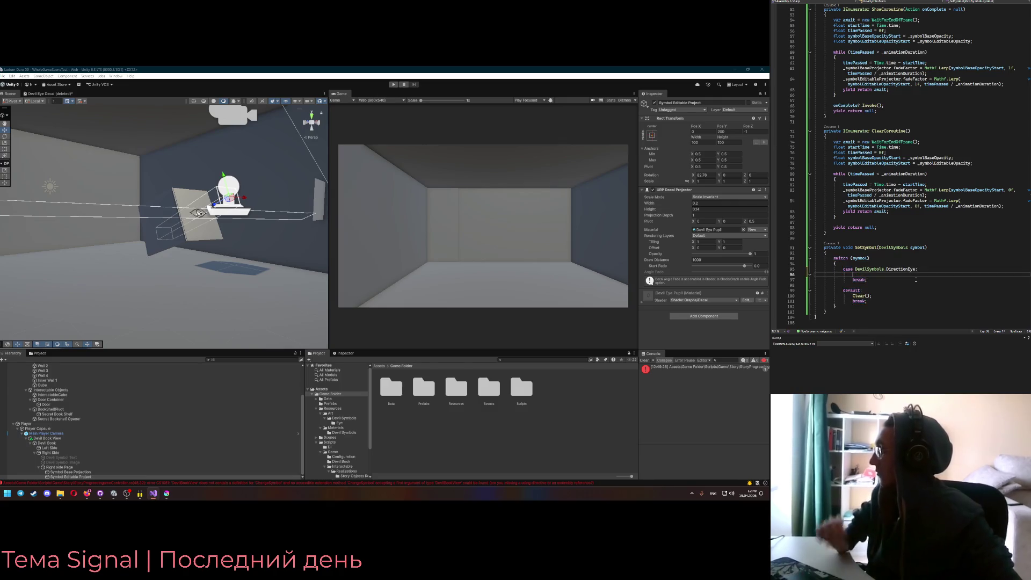
scroll(919, 280, "up", 7)
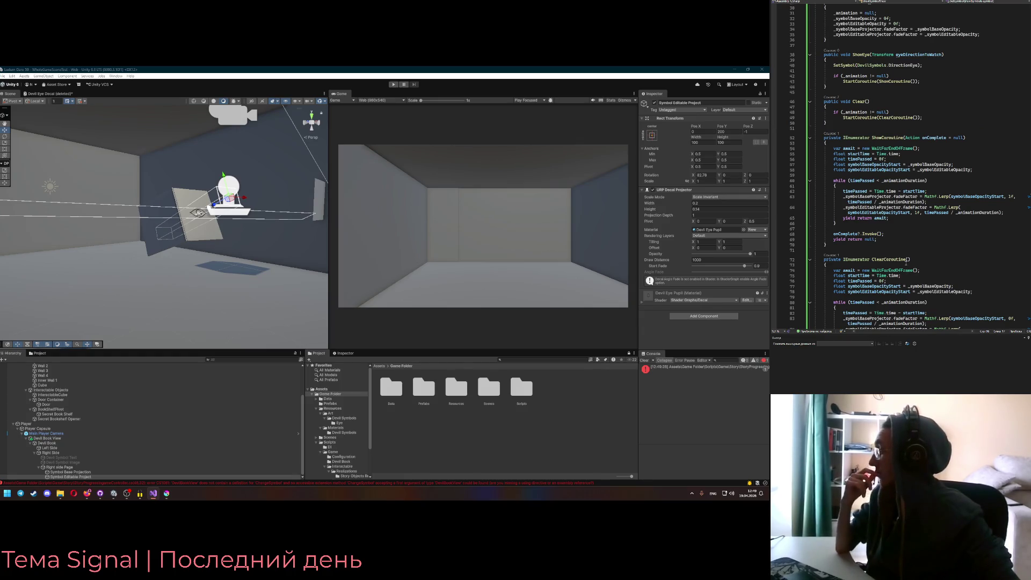
scroll(907, 263, "up", 1)
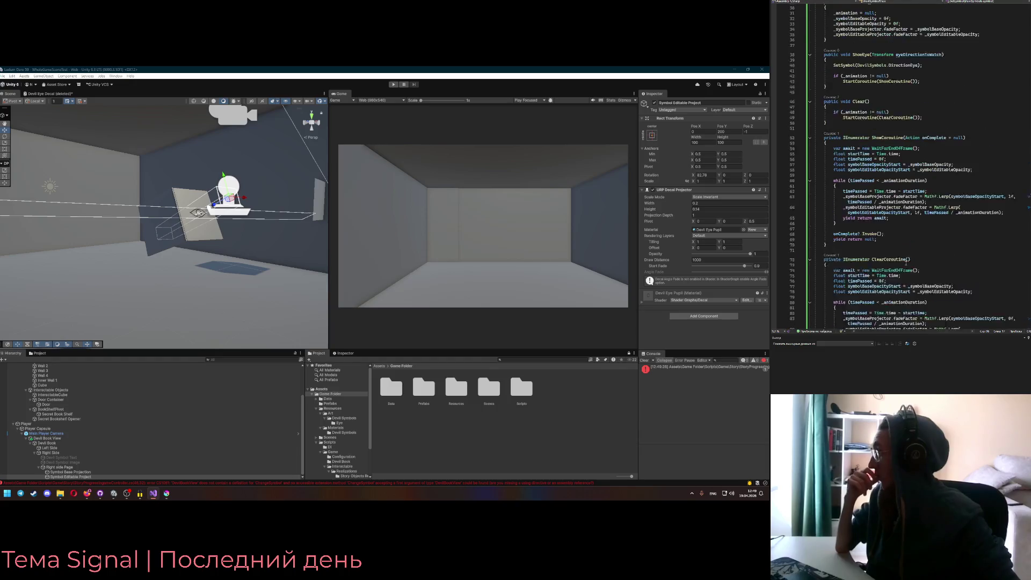
scroll(907, 263, "up", 6)
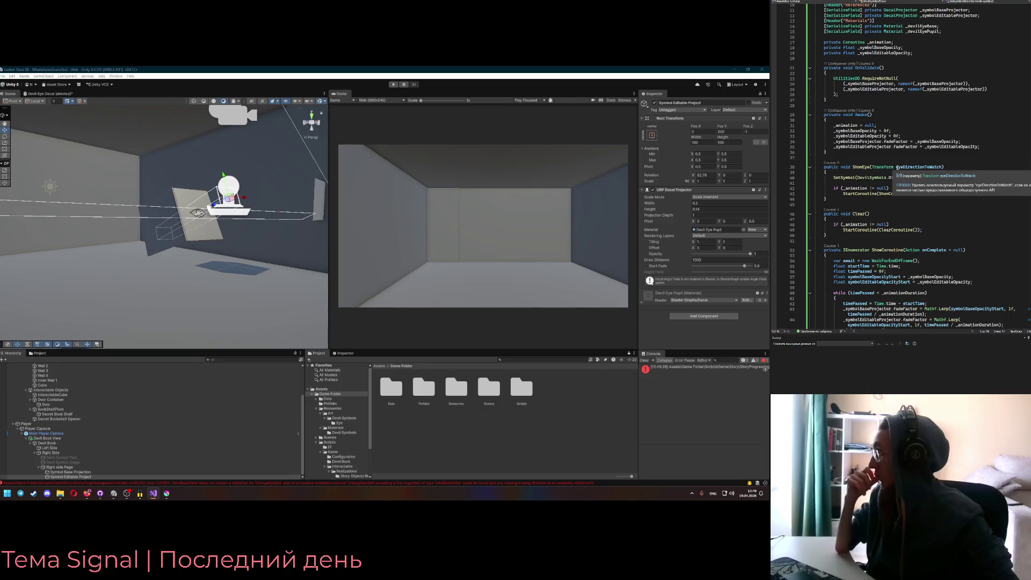
scroll(900, 193, "up", 3)
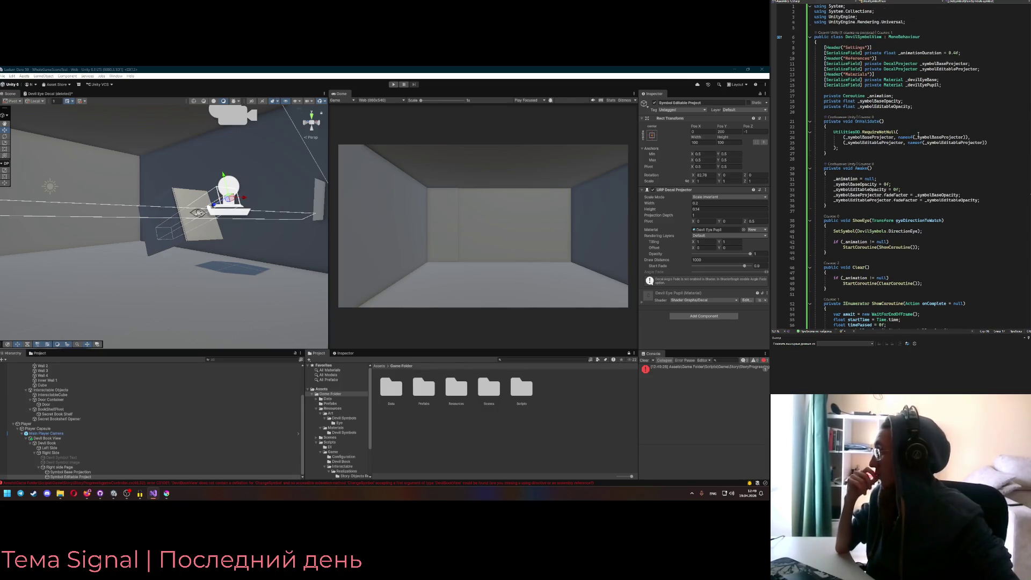
scroll(919, 135, "down", 5)
scroll(918, 136, "down", 5)
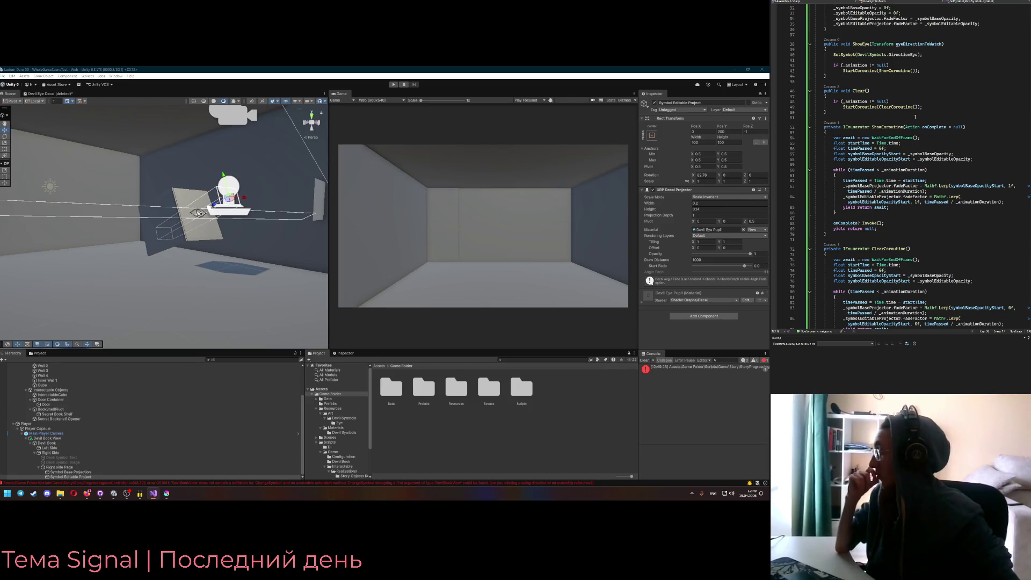
scroll(916, 117, "down", 1)
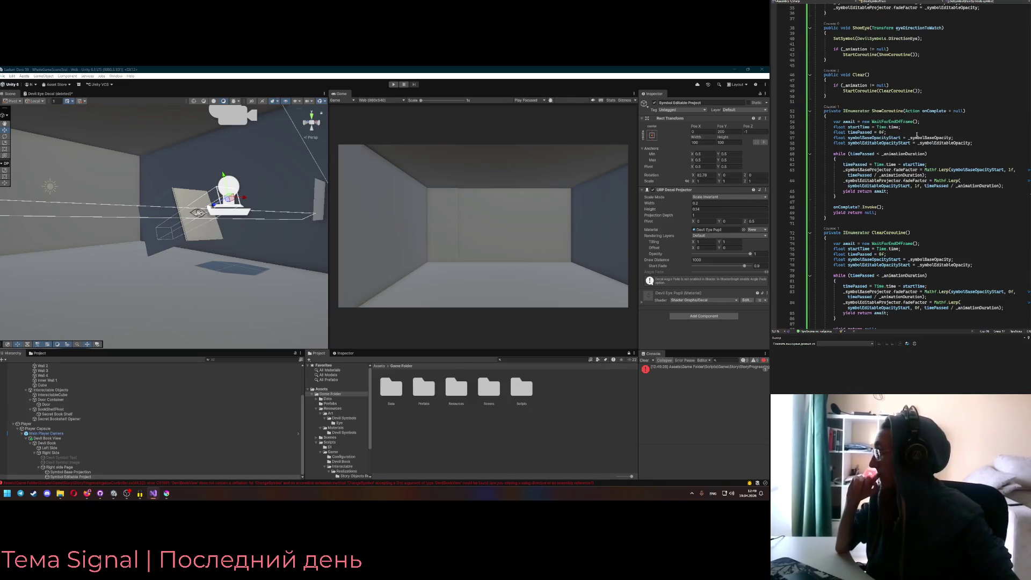
scroll(917, 135, "up", 4)
scroll(908, 166, "down", 4)
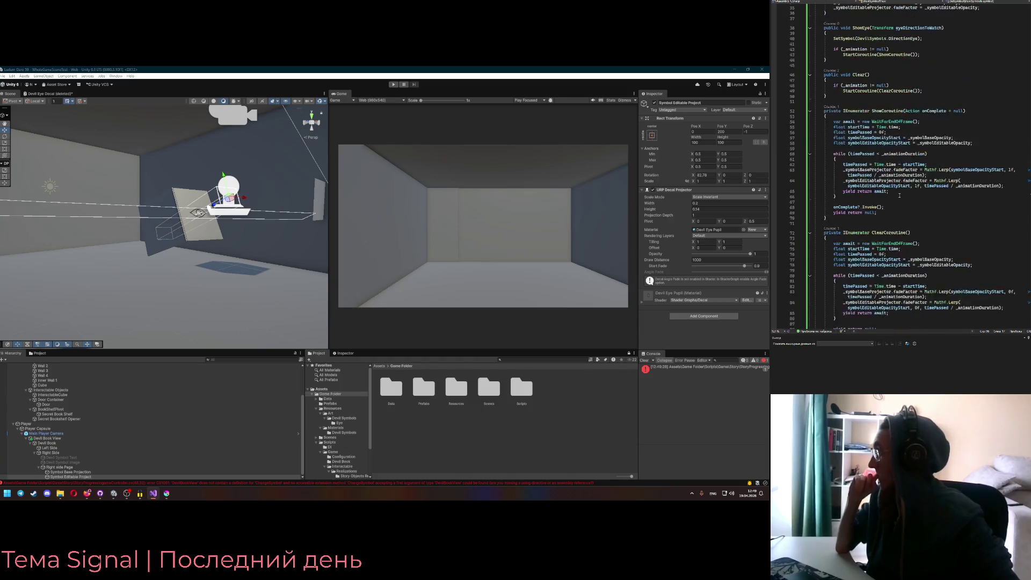
scroll(900, 195, "up", 7)
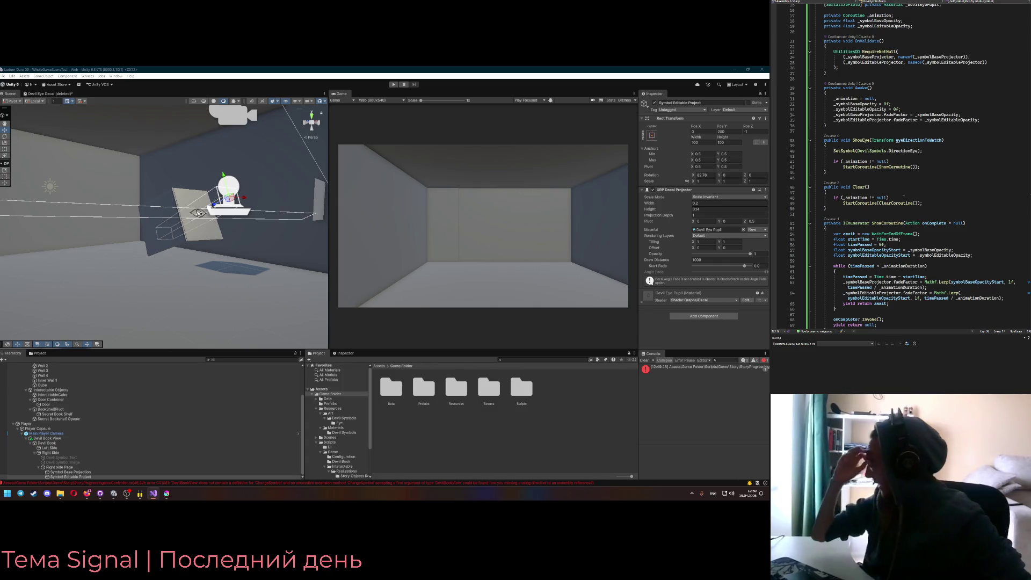
scroll(904, 196, "down", 3)
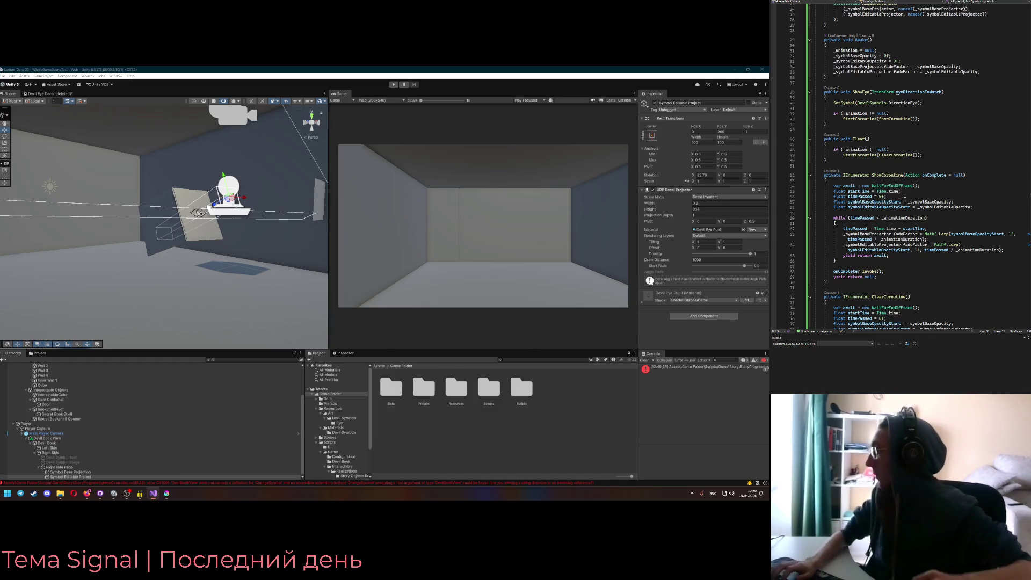
scroll(890, 213, "down", 2)
scroll(889, 212, "down", 2)
scroll(889, 213, "down", 2)
scroll(897, 220, "down", 4)
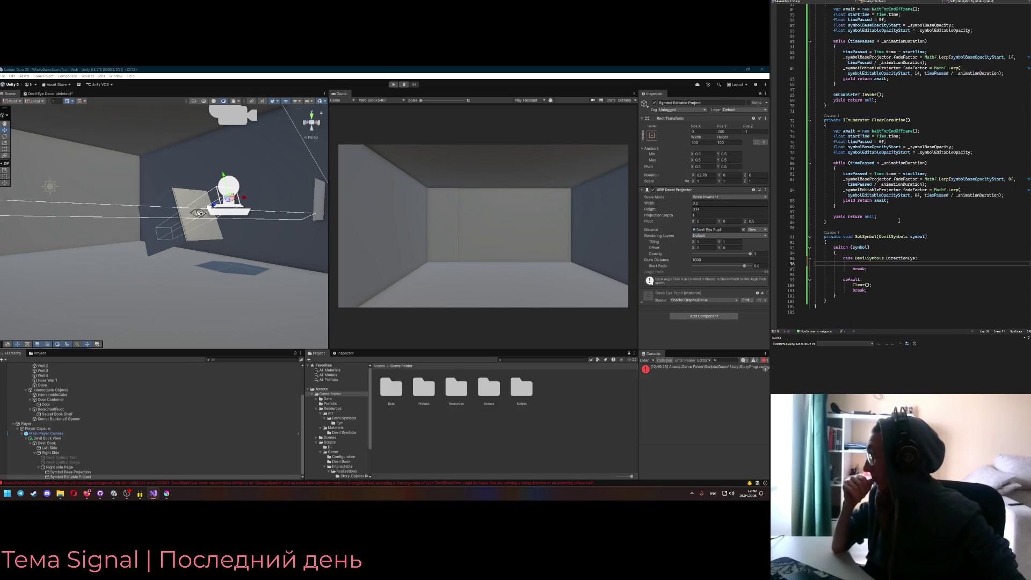
scroll(899, 220, "down", 2)
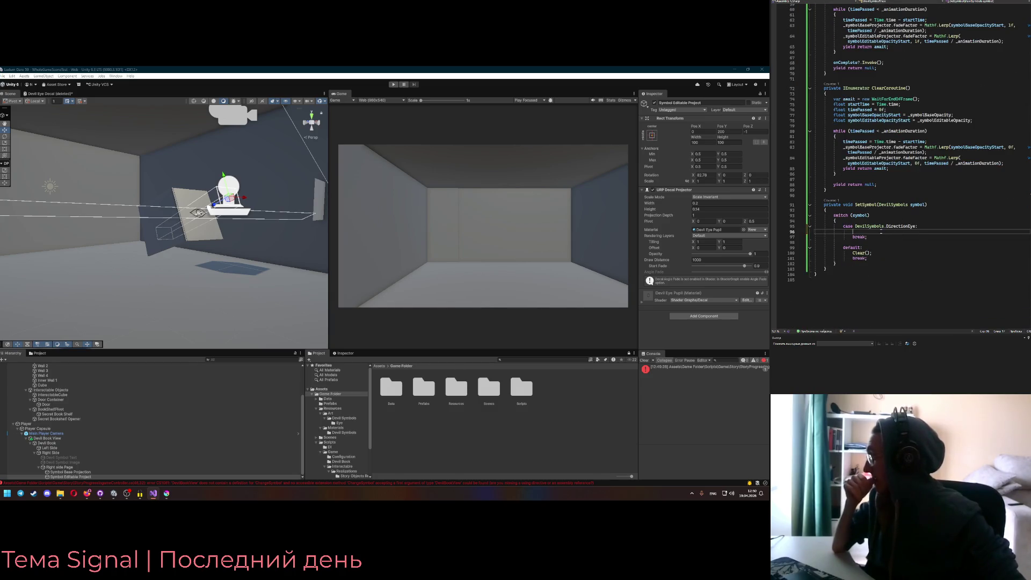
scroll(899, 230, "up", 5)
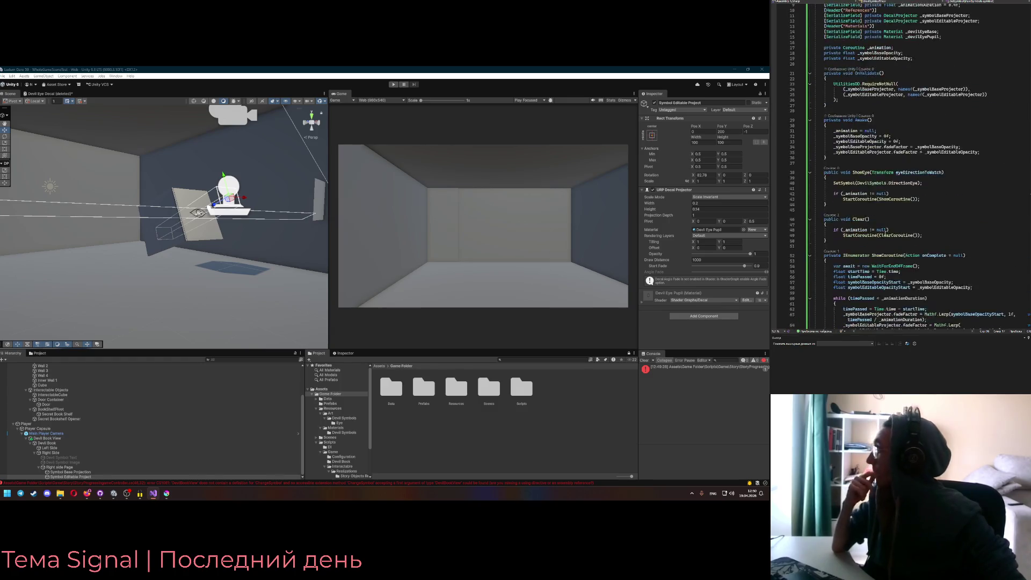
scroll(896, 231, "up", 14)
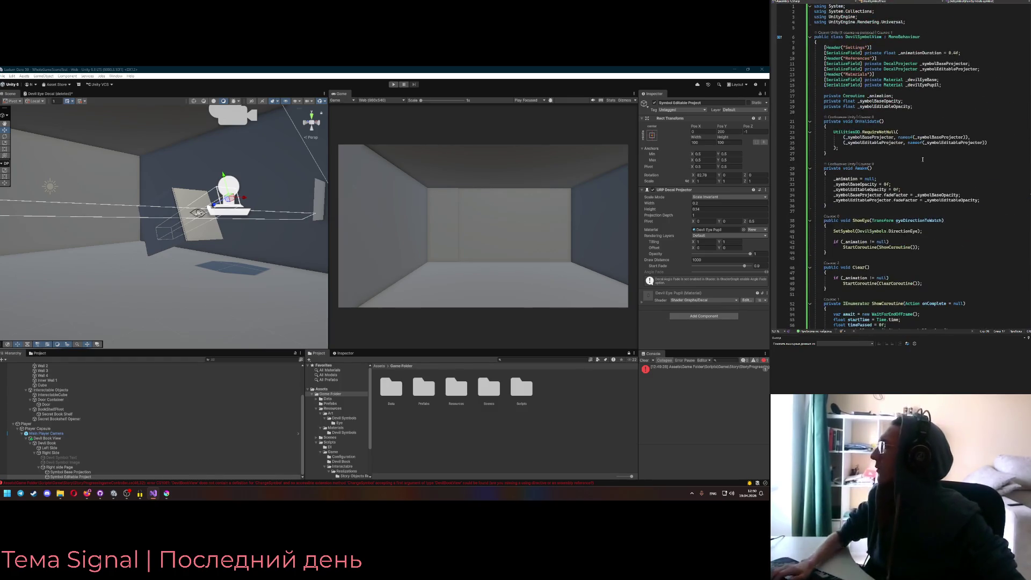
Change _animationDuration on line 9 from 0.4f to 0.1f, then look over the coroutines below
left_click(955, 53)
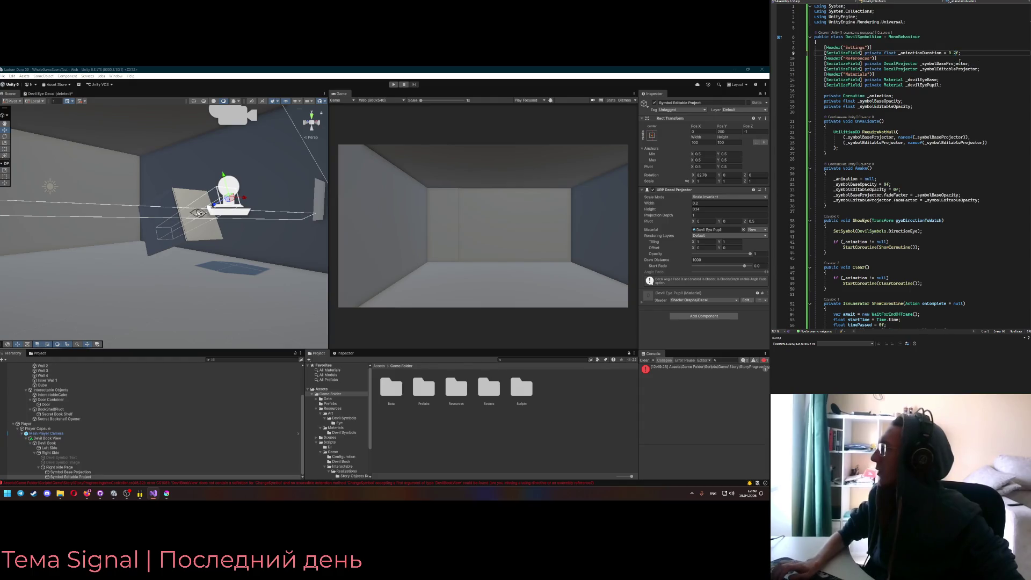
key("BackSpace")
type("1")
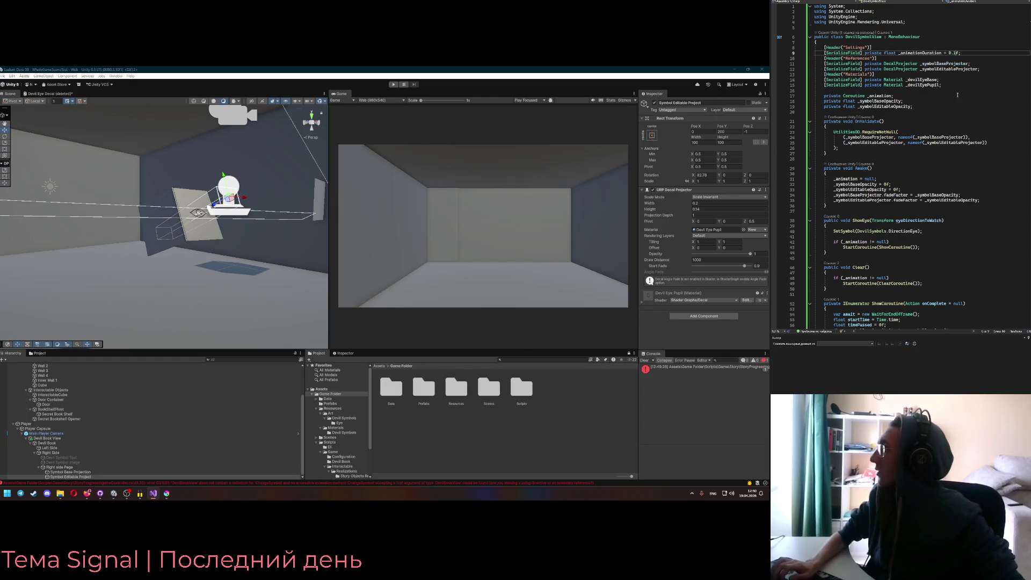
scroll(958, 95, "down", 8)
scroll(950, 157, "down", 4)
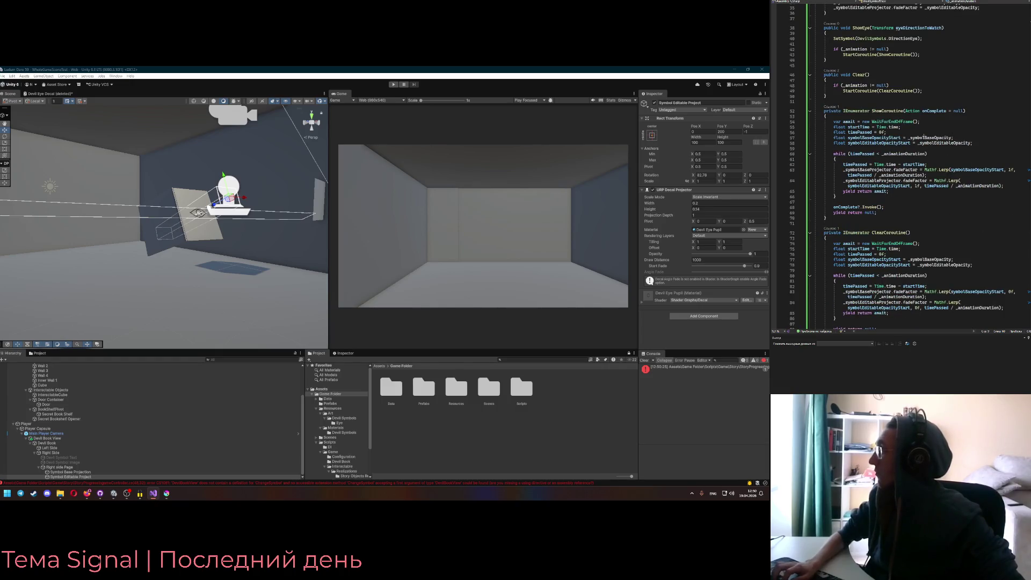
scroll(924, 137, "up", 11)
scroll(923, 138, "down", 6)
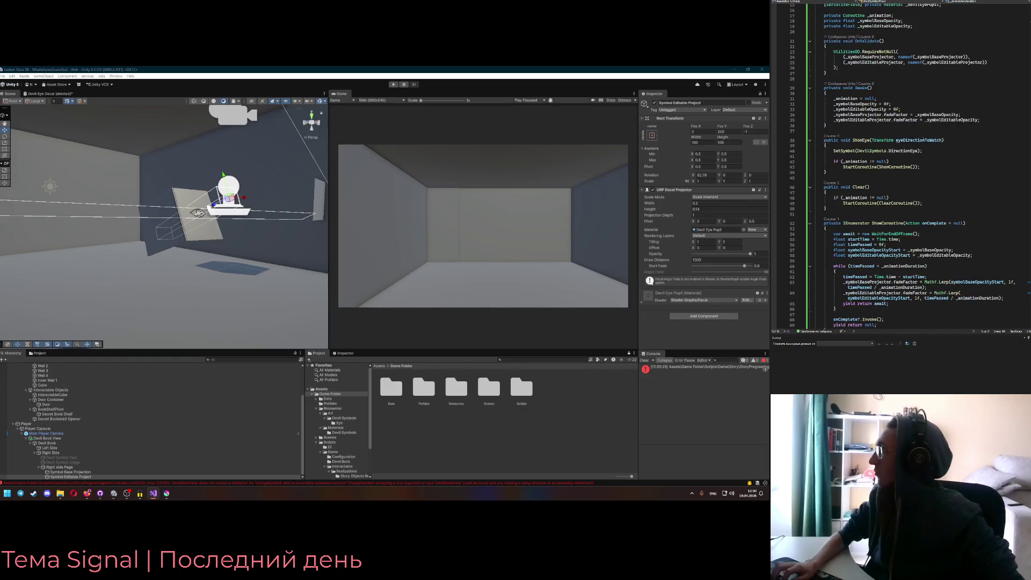
scroll(922, 142, "down", 4)
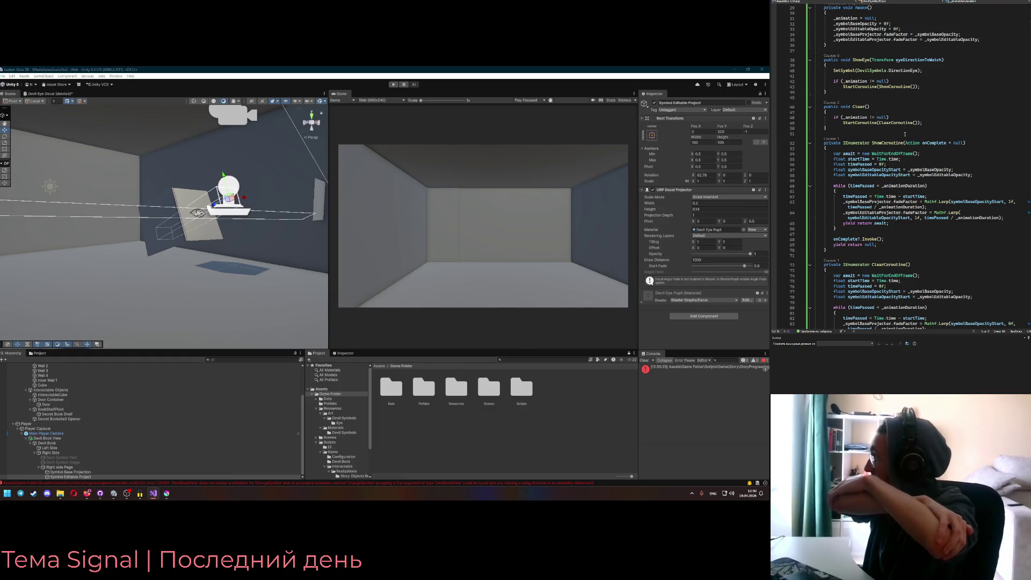
scroll(905, 135, "up", 2)
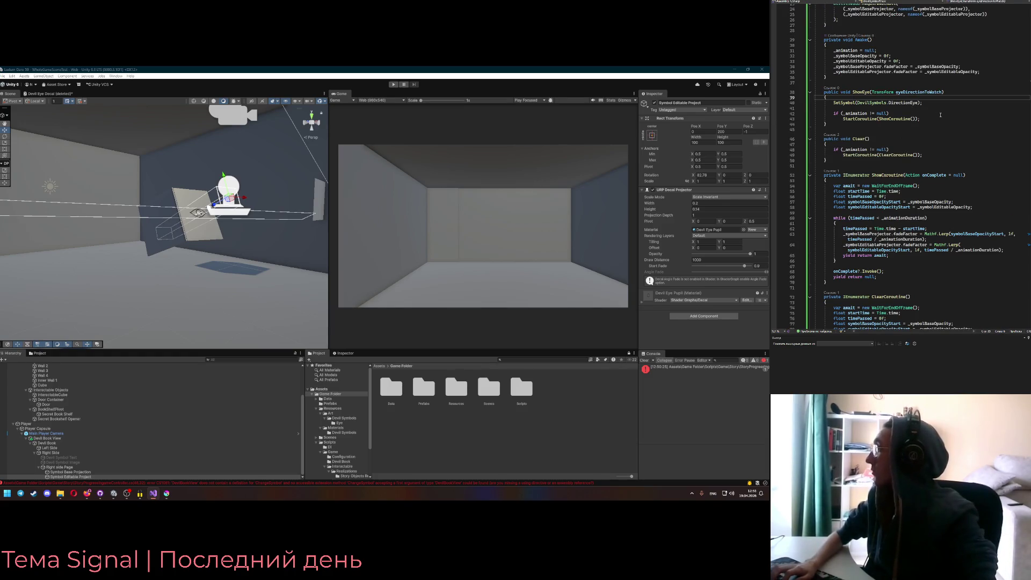
Declare 'private DevilSymbols _currentSymbol;' below the opacity field declarations
scroll(937, 112, "up", 8)
left_click(927, 106)
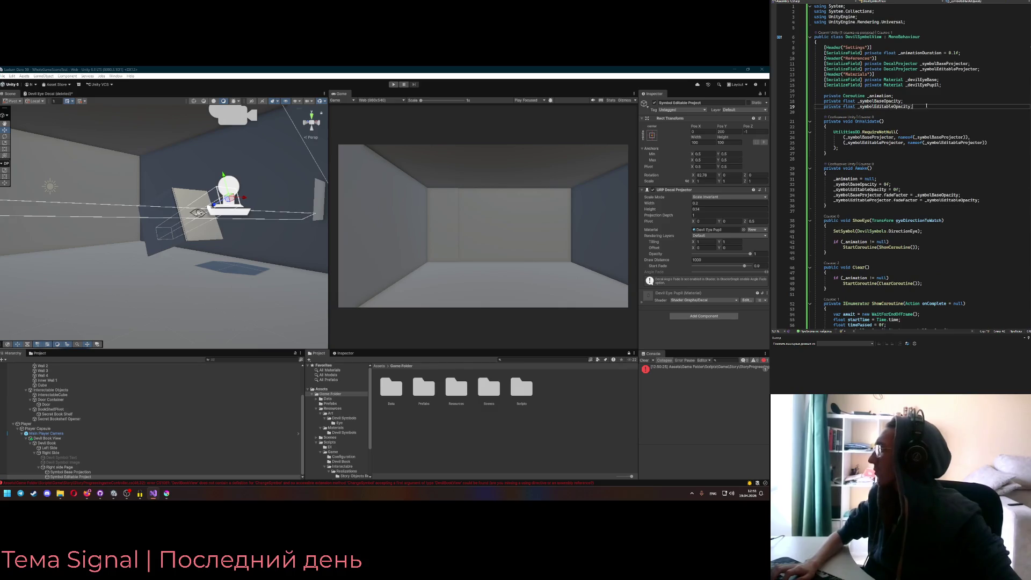
key("Return")
type("private DevilSymbols ")
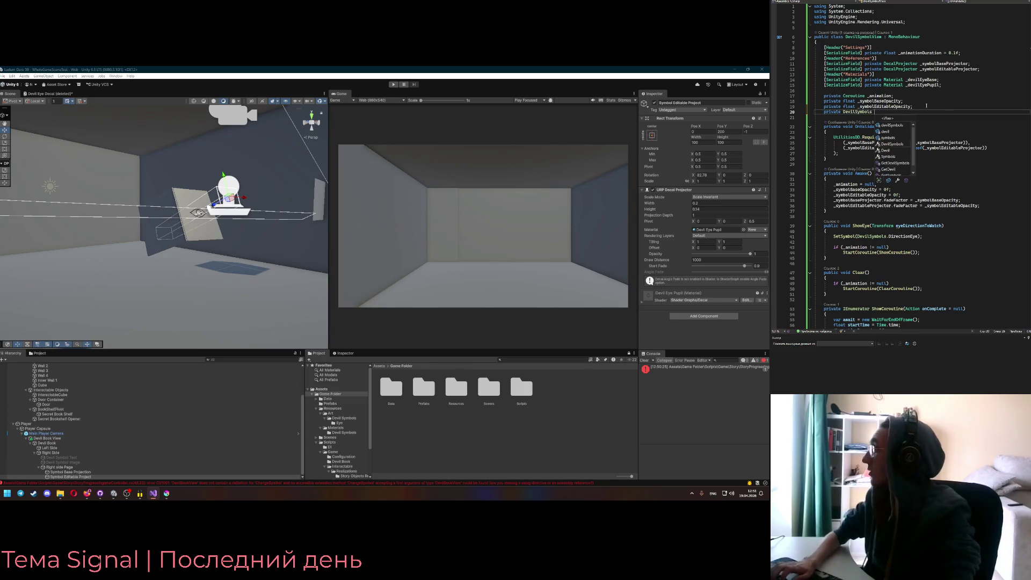
type("_currentSymbol;")
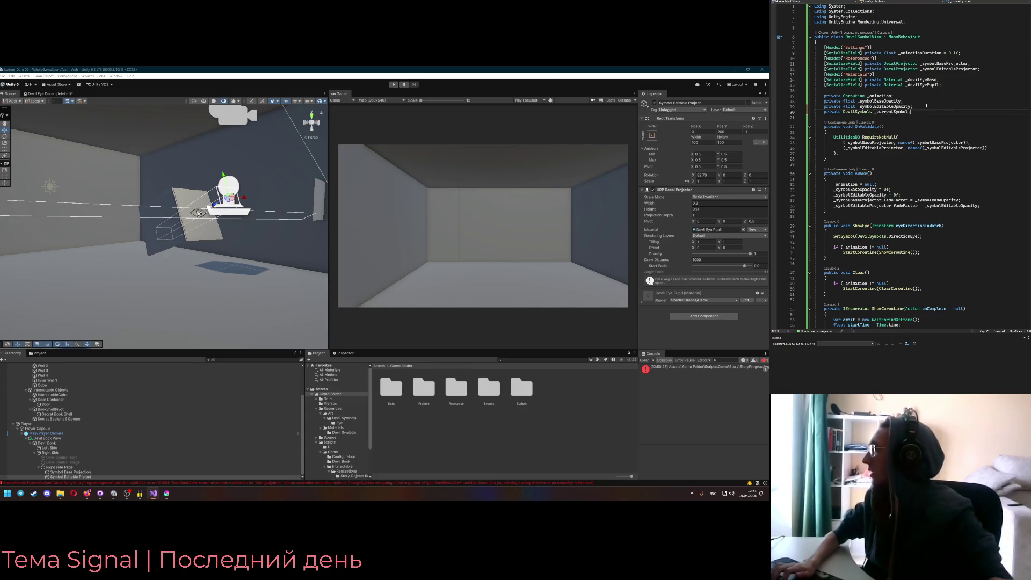
Open ShowEye with an if guard comparing against DevilSymbols.DirectionEye, cut from the SetSymbol call
scroll(903, 161, "down", 6)
left_click(834, 145)
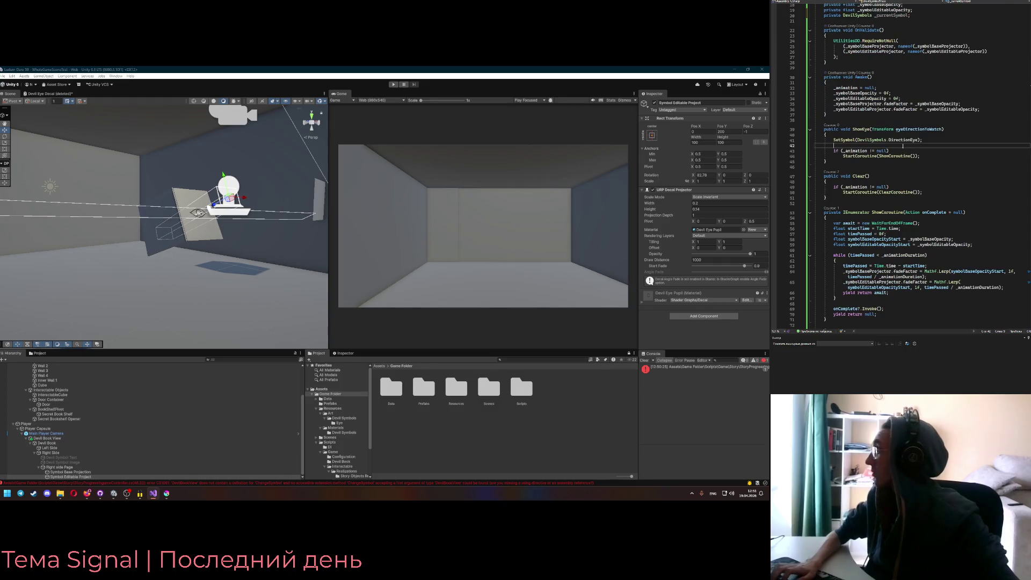
scroll(902, 161, "up", 2)
key("Up")
key("Up")
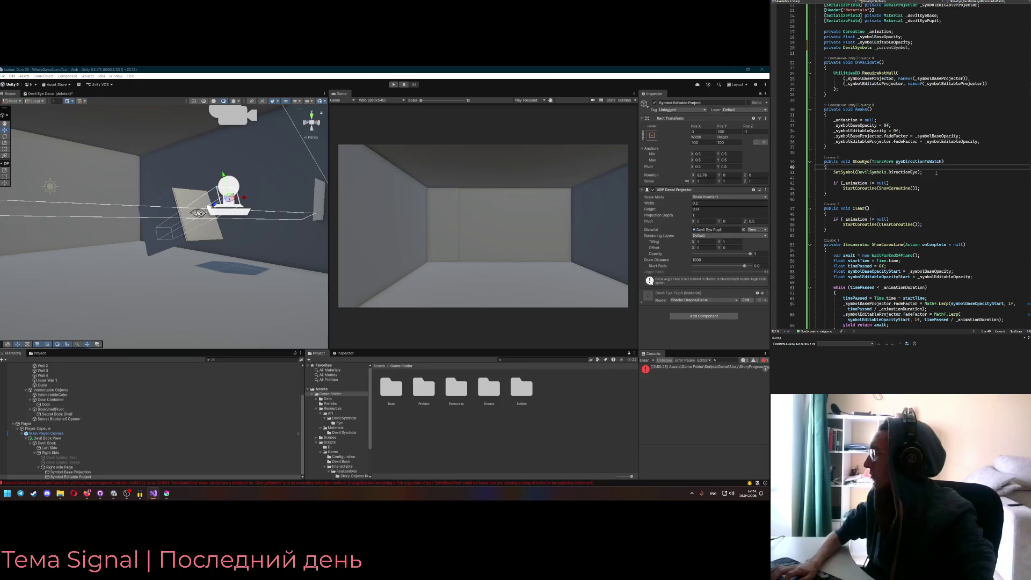
key("Return")
key("Return")
key("Up")
type("if (")
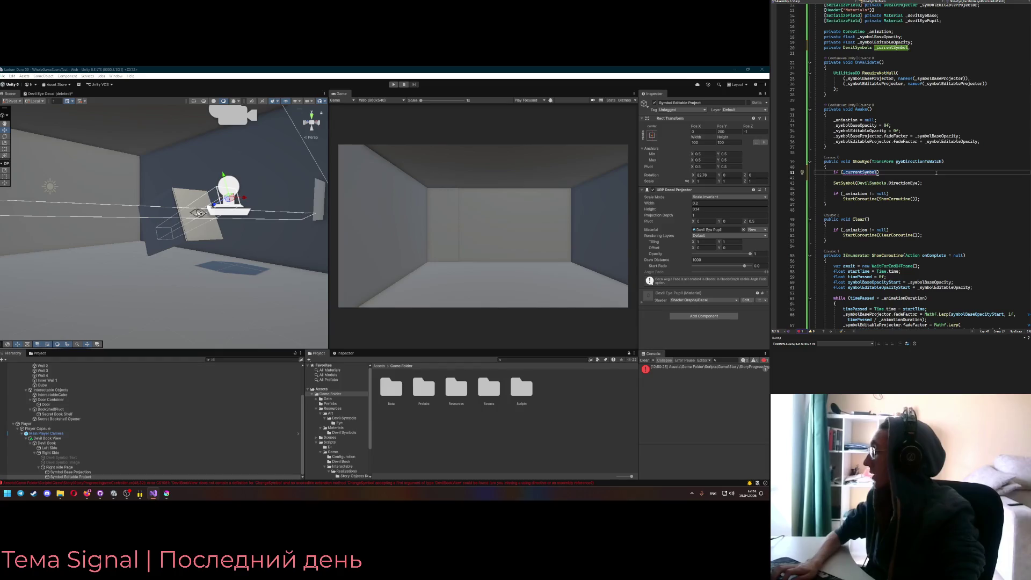
type(" !=")
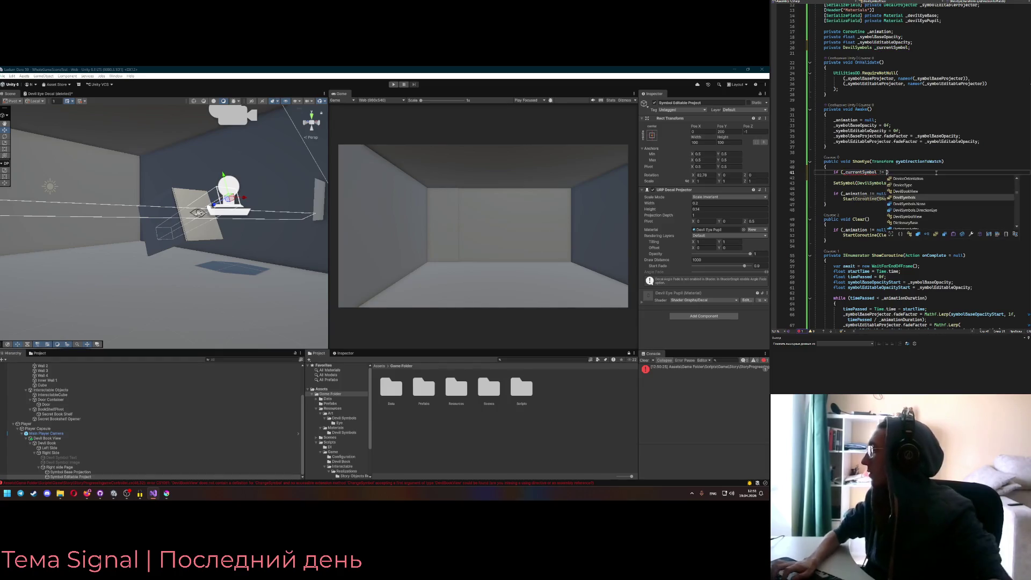
left_click(857, 183)
key("ctrl+shift+Right")
key("ctrl+shift+Right")
key("ctrl+shift+Right")
key("ctrl+x")
key("Up")
key("Up")
key("End")
key("Left")
key("ctrl+v")
key("Down")
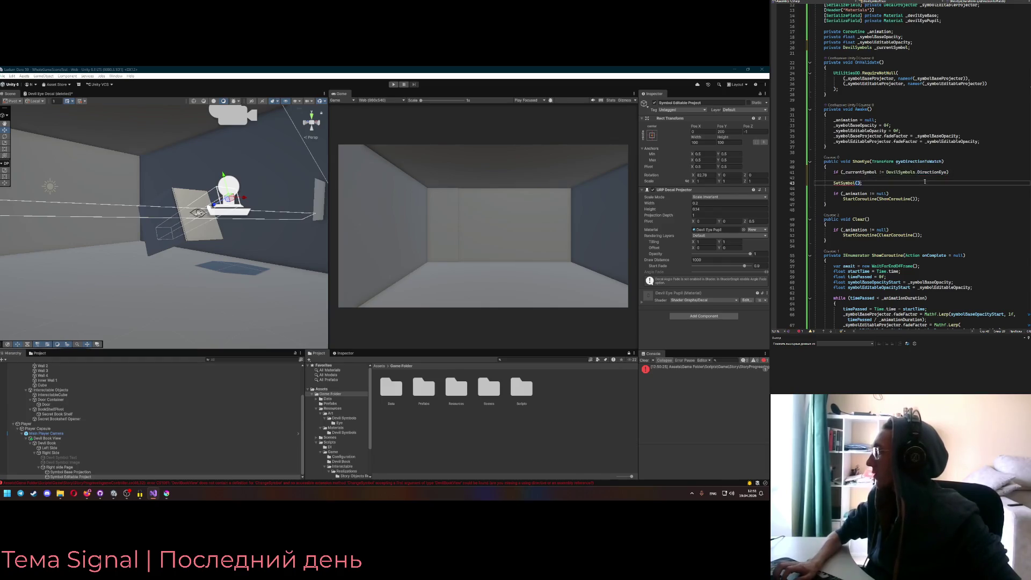
Give the if guard the body 'StartCoroutine(ClearCoroutine());'
scroll(885, 191, "down", 4)
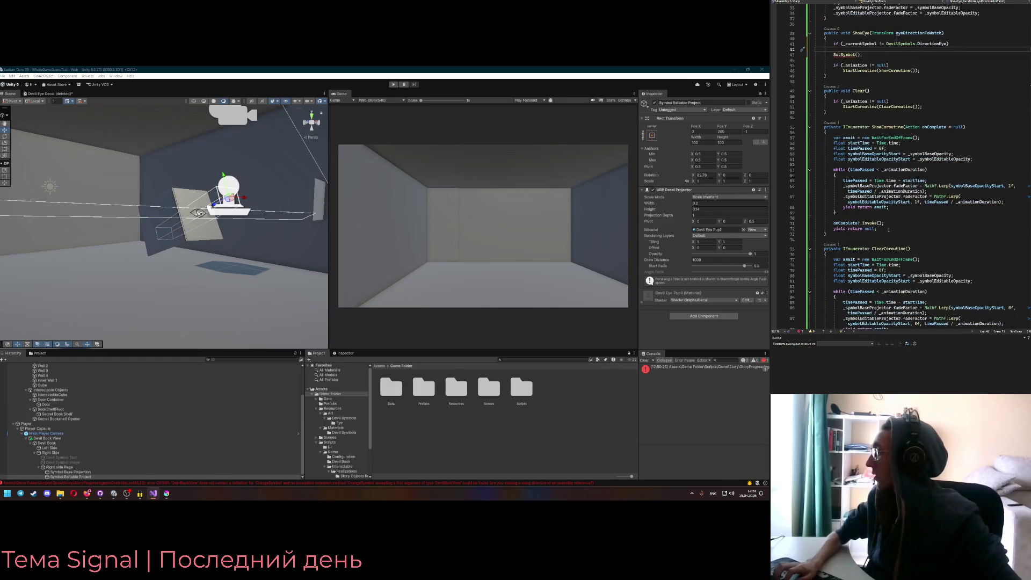
left_click(889, 171, "ctrl")
left_click(957, 112)
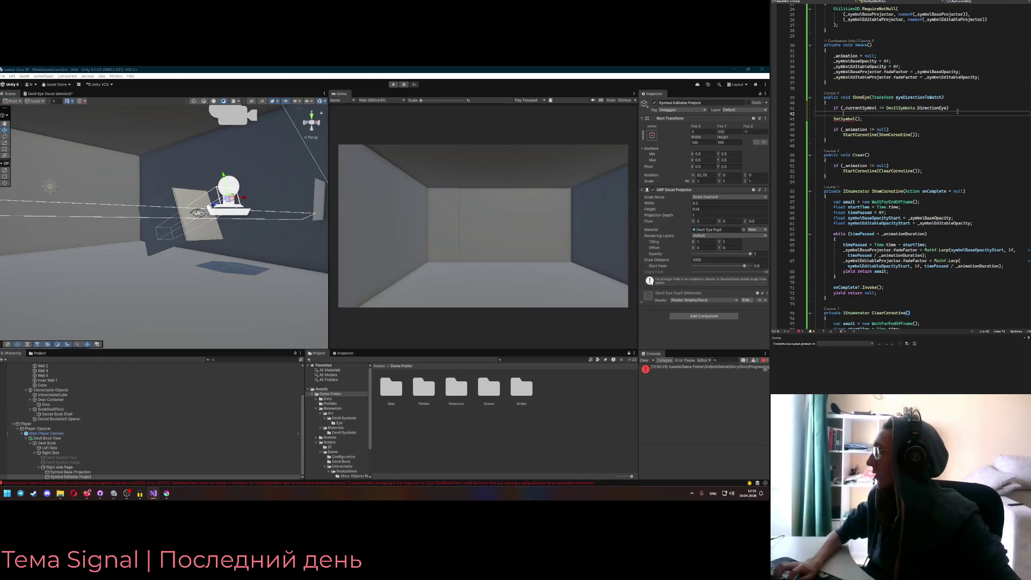
left_click(966, 107)
key("Return")
type("StartCo")
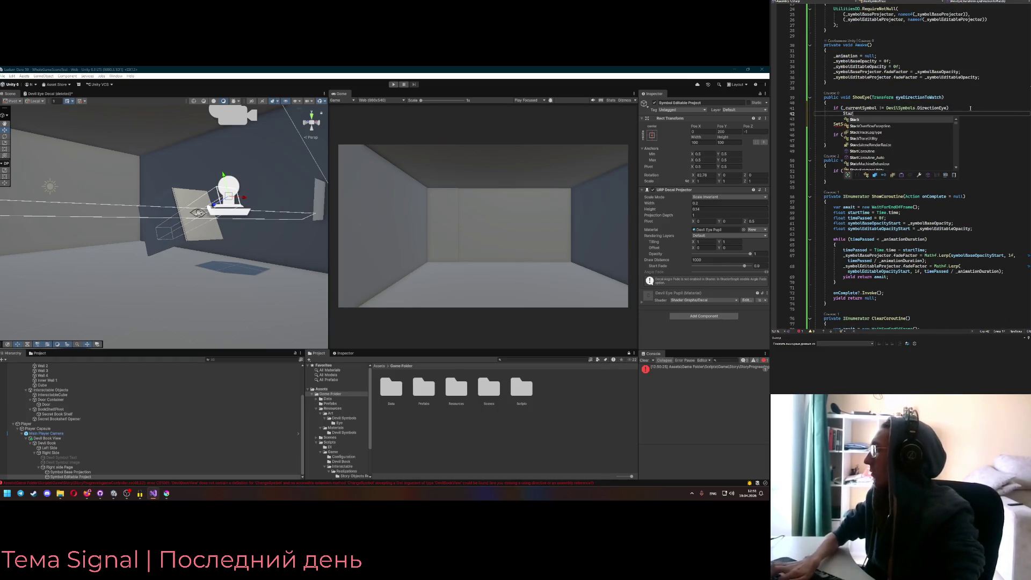
key("Tab")
type("(ClearCoroutine")
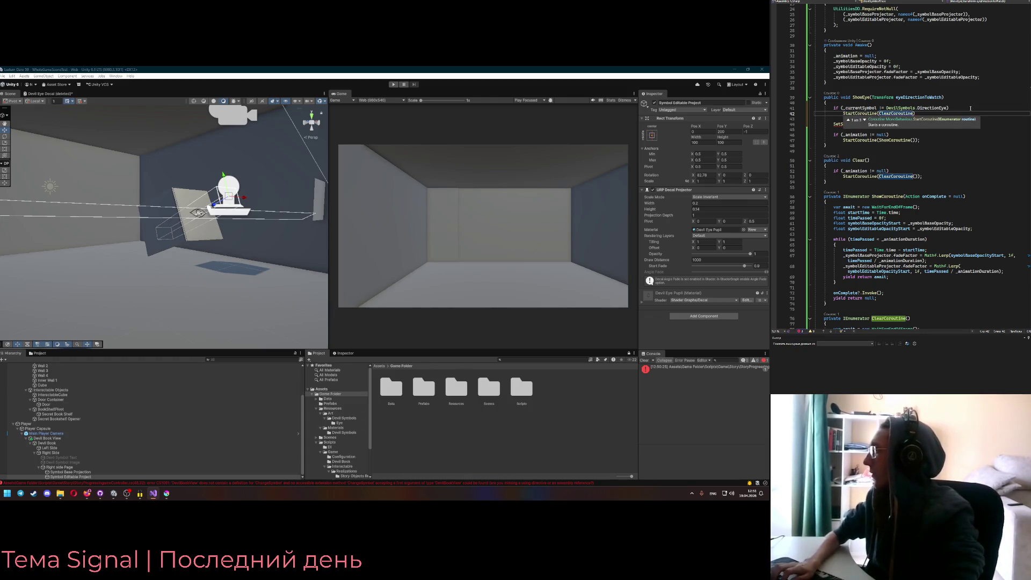
type("());")
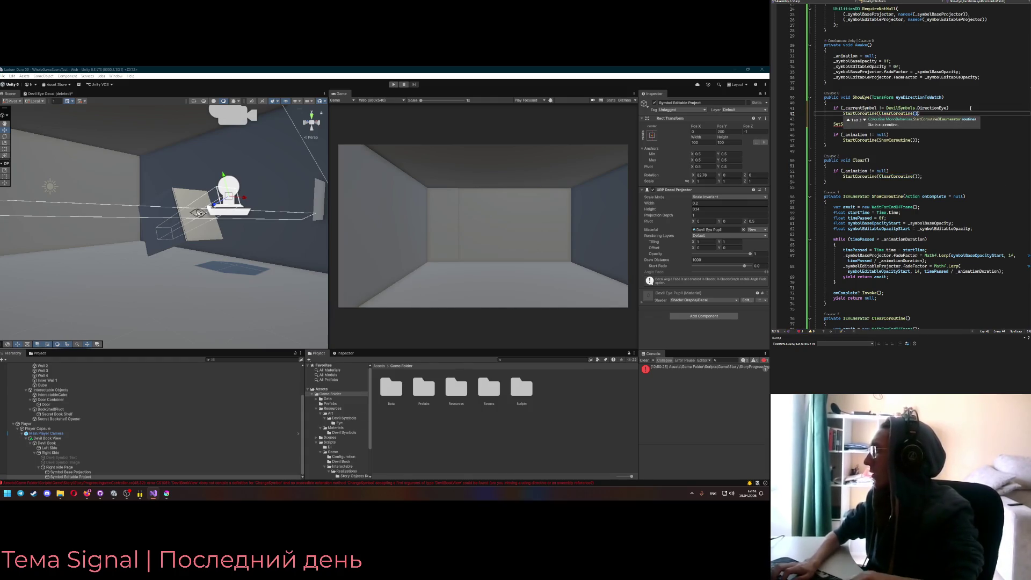
key("Down")
key("Down")
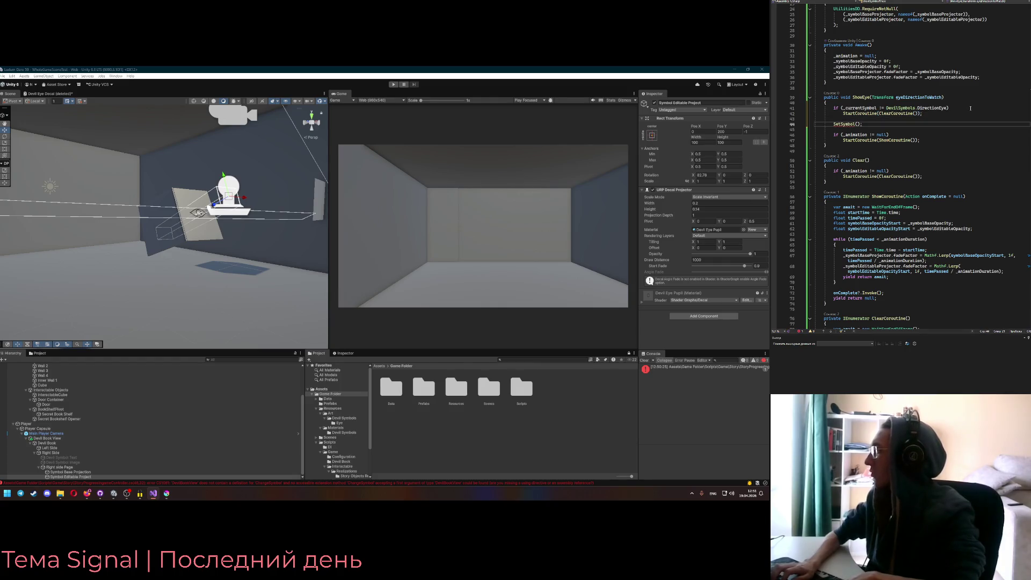
key("Up")
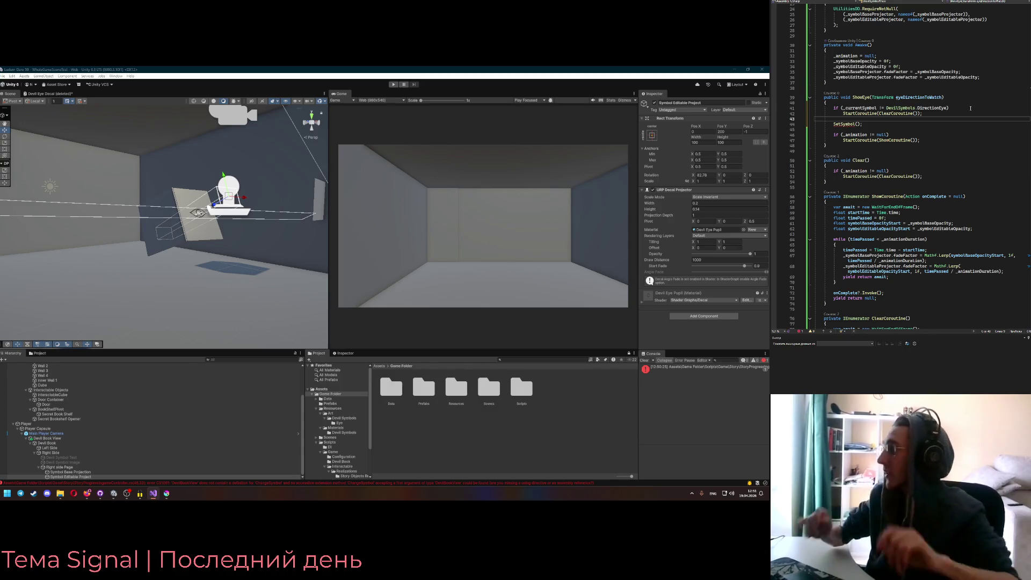
left_click(874, 123)
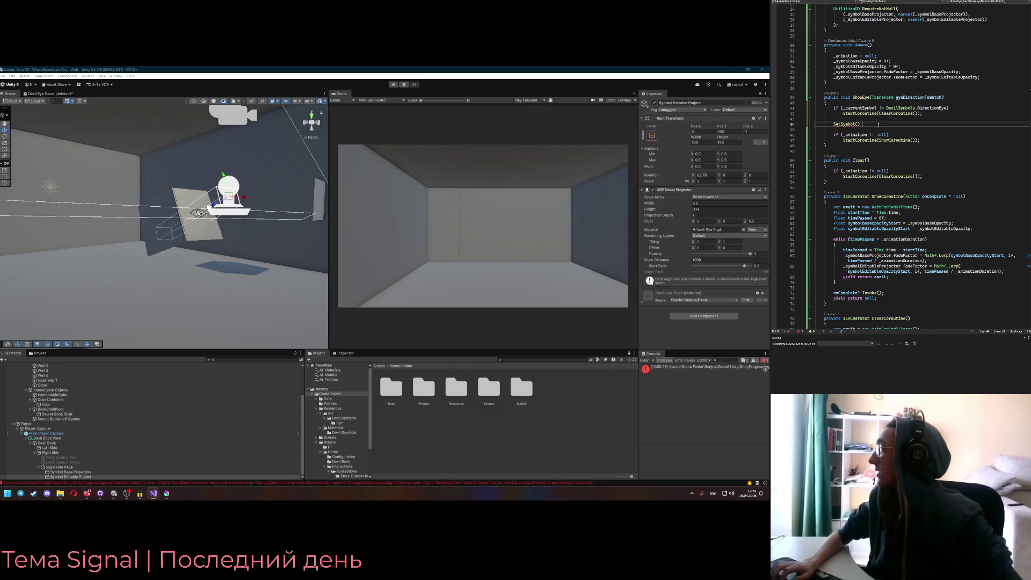
Copy DevilSymbols.DirectionEye from the if condition into SetSymbol's empty parentheses
scroll(891, 140, "up", 3)
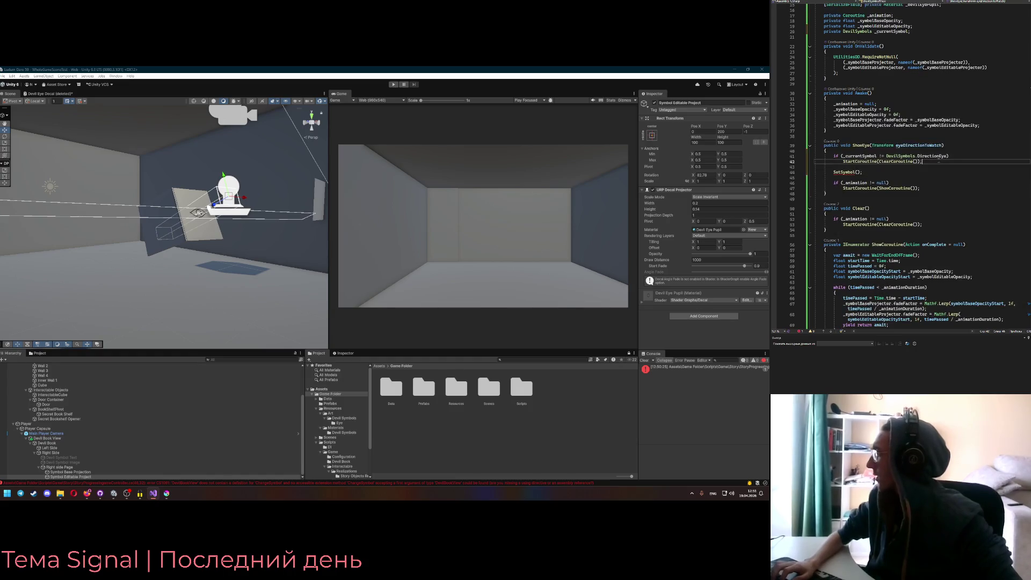
left_click_drag(923, 161, 836, 156)
left_click(912, 163)
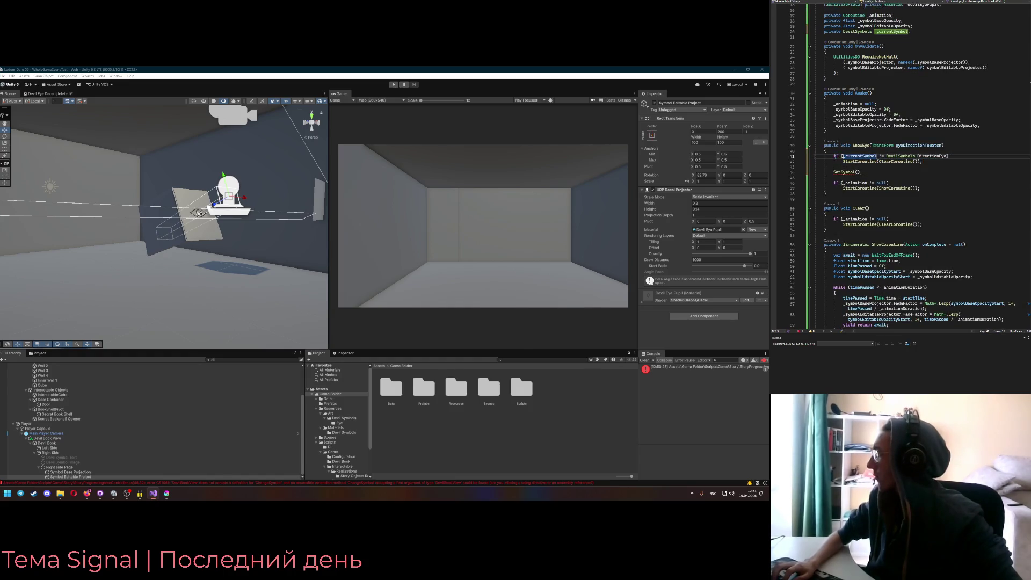
left_click(872, 172)
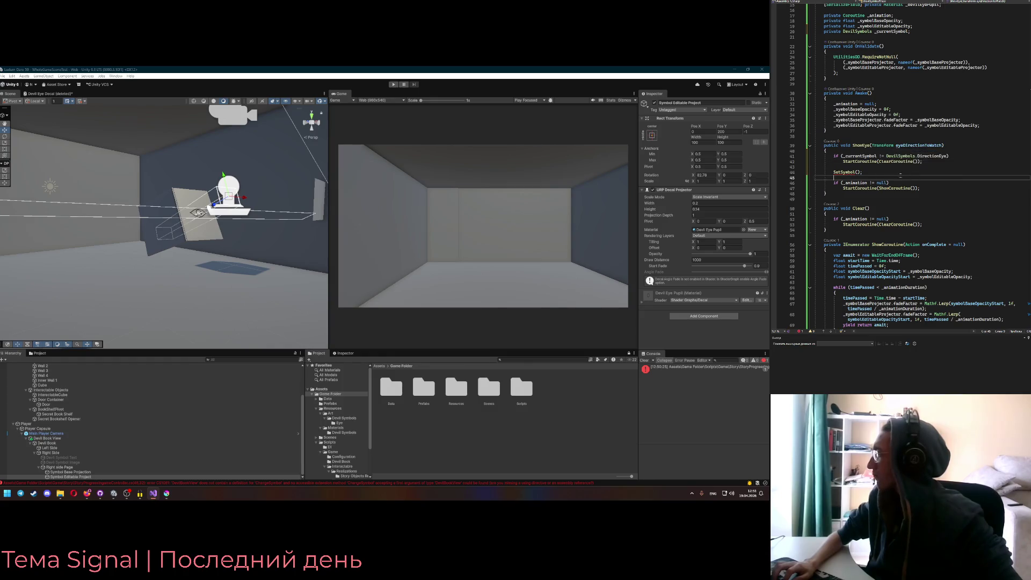
left_click_drag(887, 157, 948, 156)
key("ctrl+c")
left_click(857, 172)
key("ctrl+v")
left_click(921, 161)
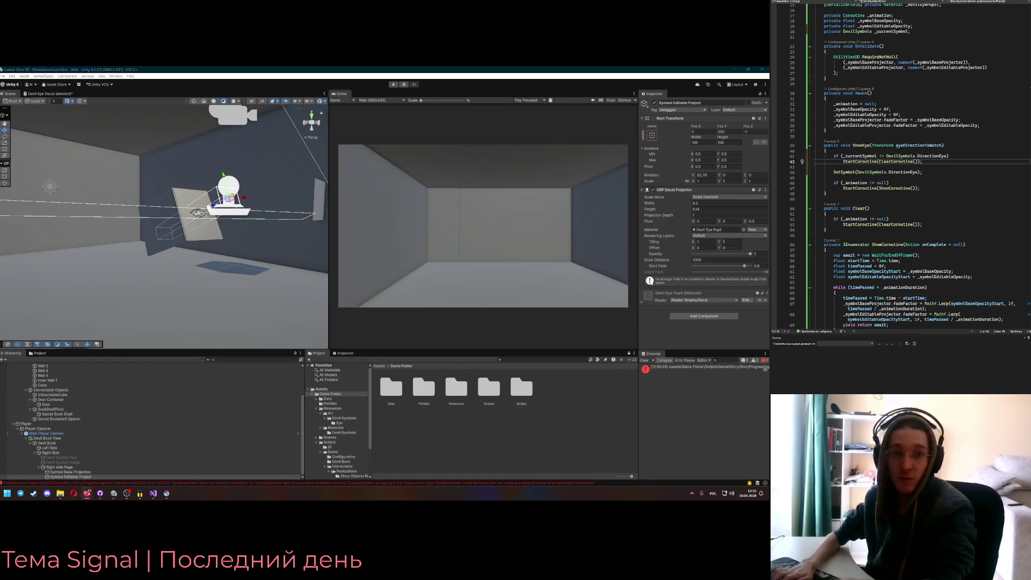
key("alt+shift")
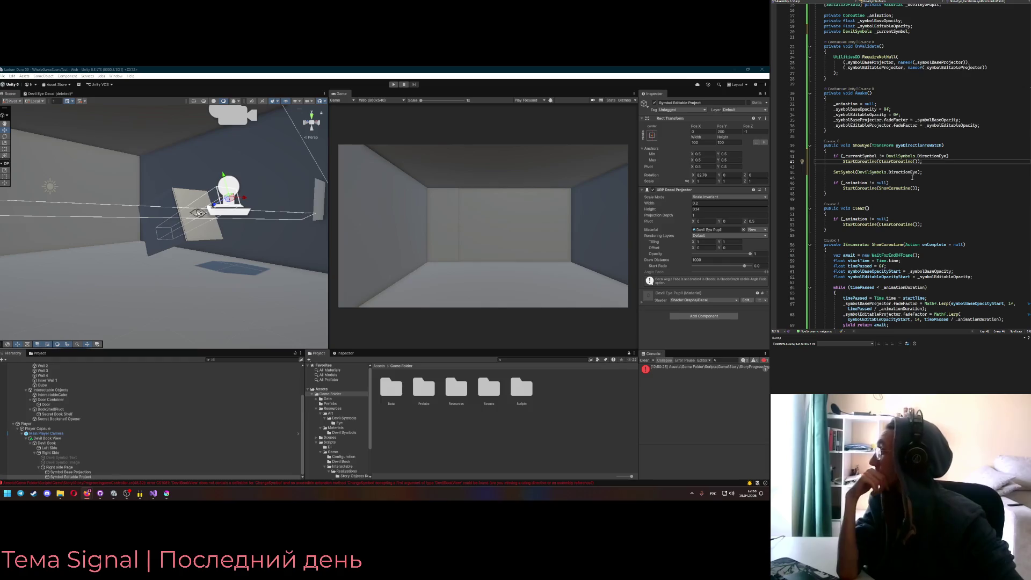
scroll(901, 167, "down", 1)
scroll(862, 178, "down", 7)
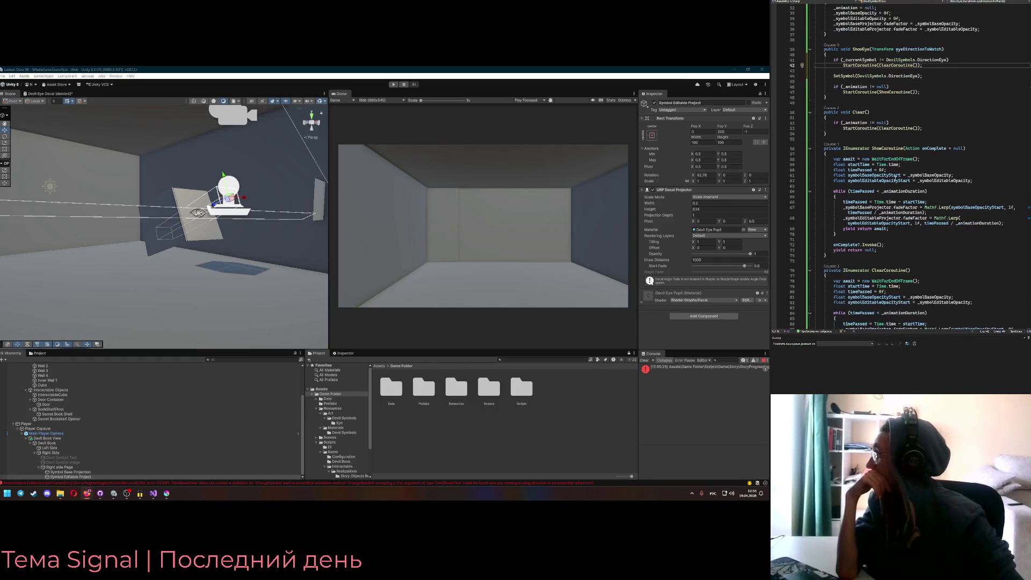
scroll(896, 179, "down", 4)
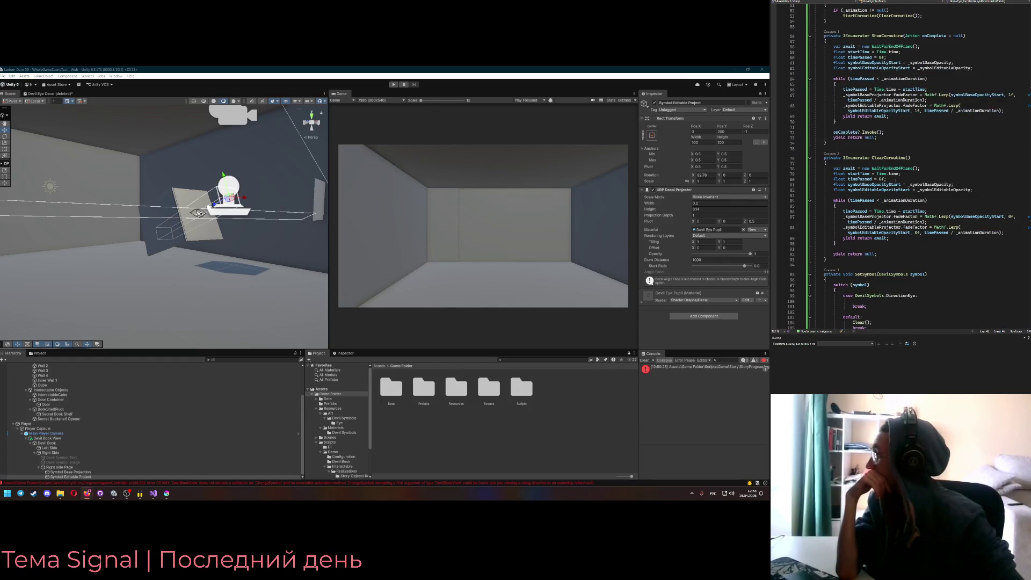
scroll(895, 181, "down", 2)
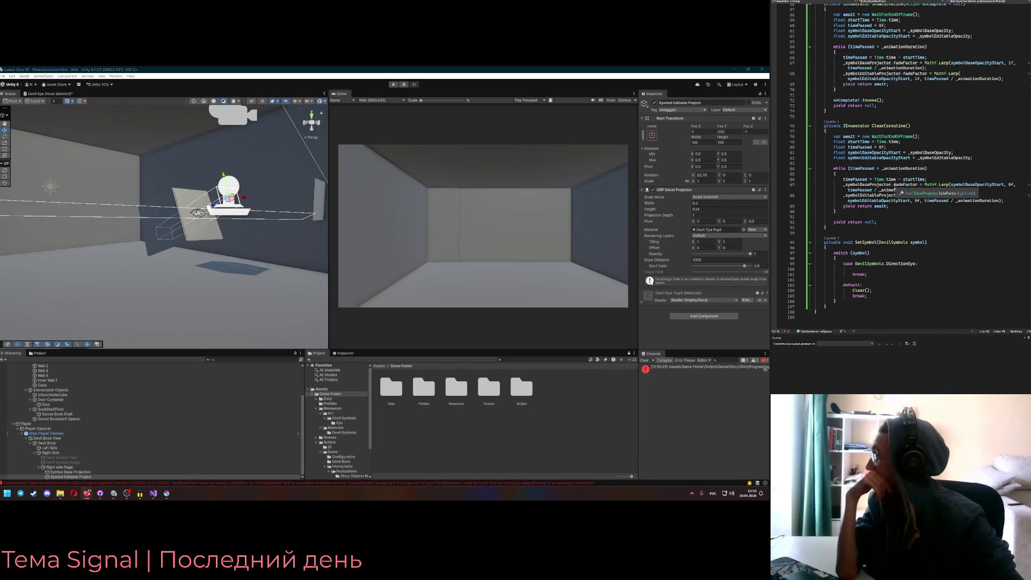
double_click(856, 242)
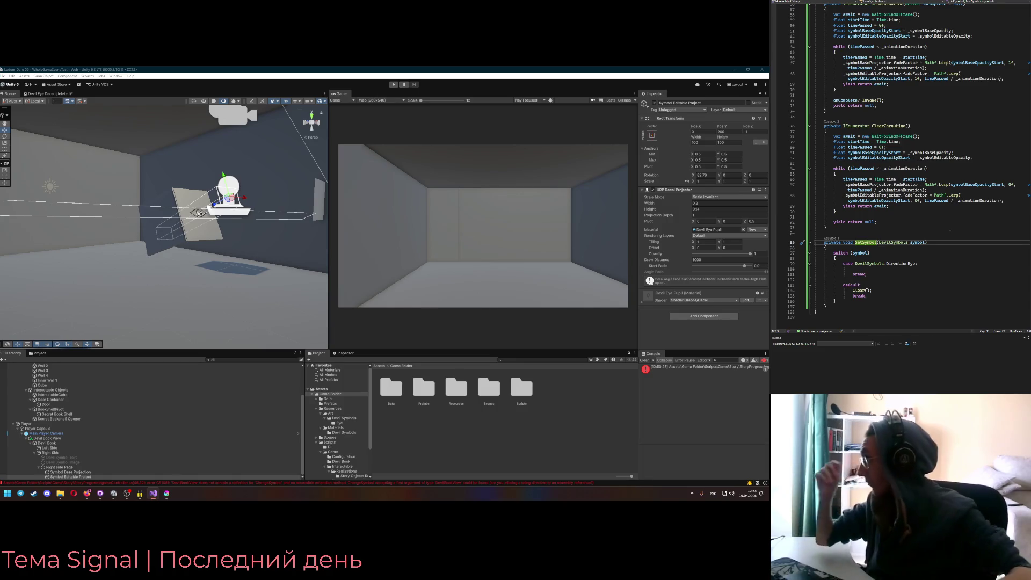
scroll(950, 232, "up", 6)
scroll(923, 232, "up", 8)
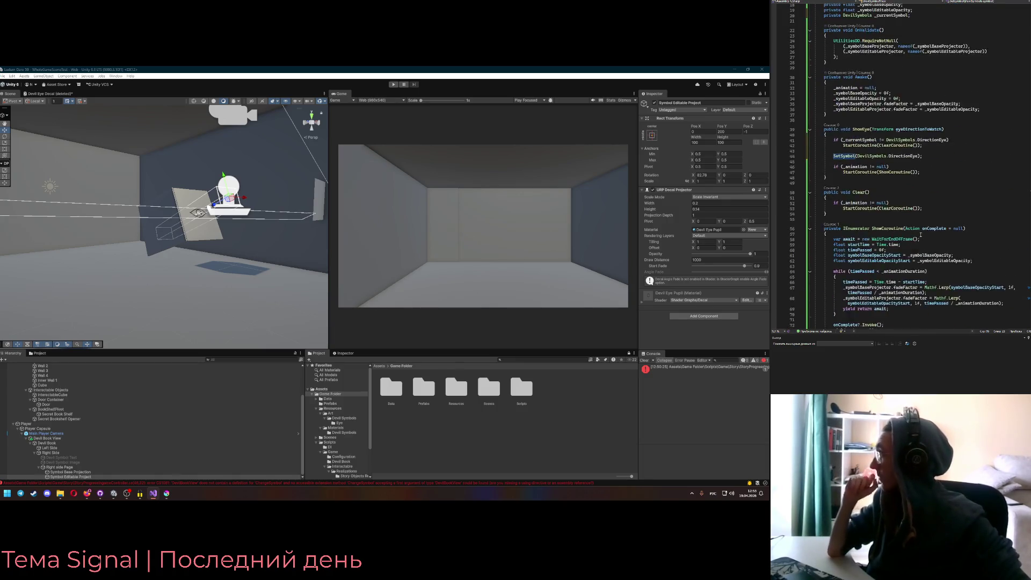